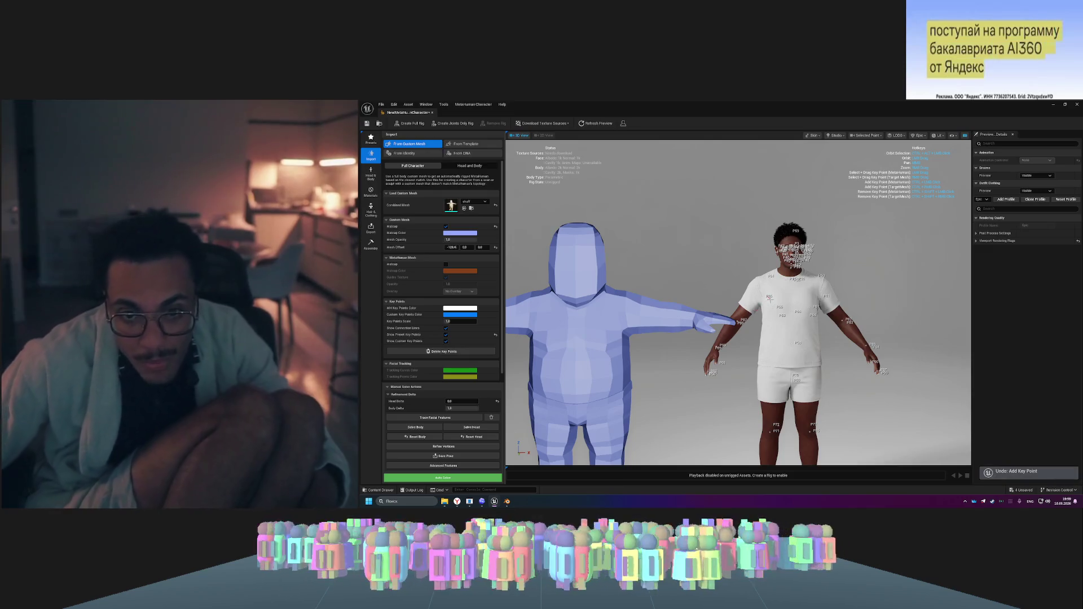
- Undo the last two added key points and resume the YouTube mesh-to-MetaHuman tutorial
{"action": "key", "text": "ctrl+z"}
{"action": "scroll", "coordinate": [765, 273], "scroll_direction": "up", "scroll_amount": 3}
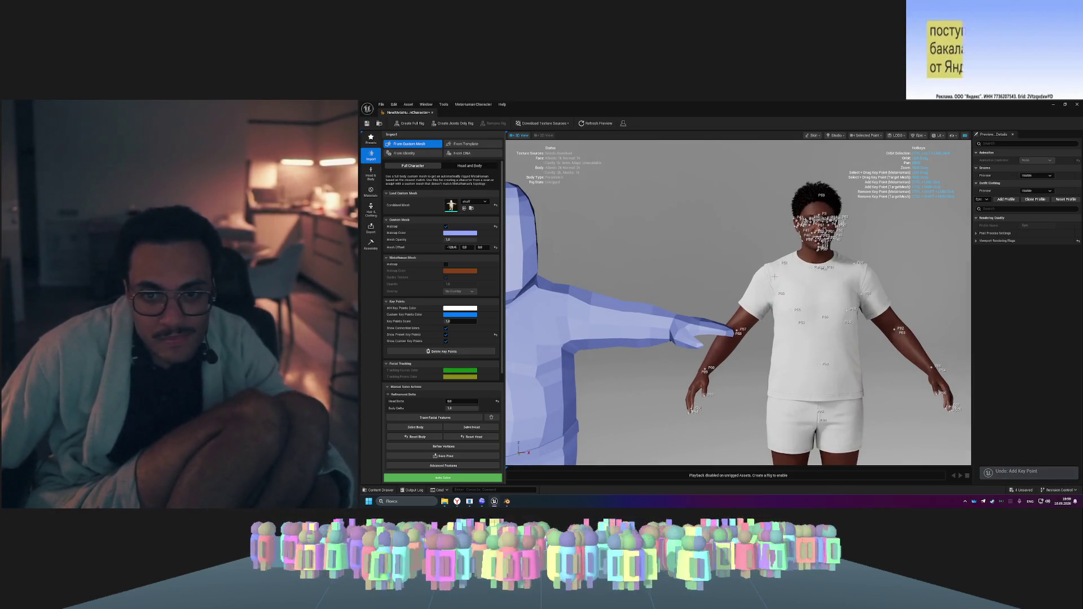
{"action": "scroll", "coordinate": [621, 307], "scroll_direction": "down", "scroll_amount": 3}
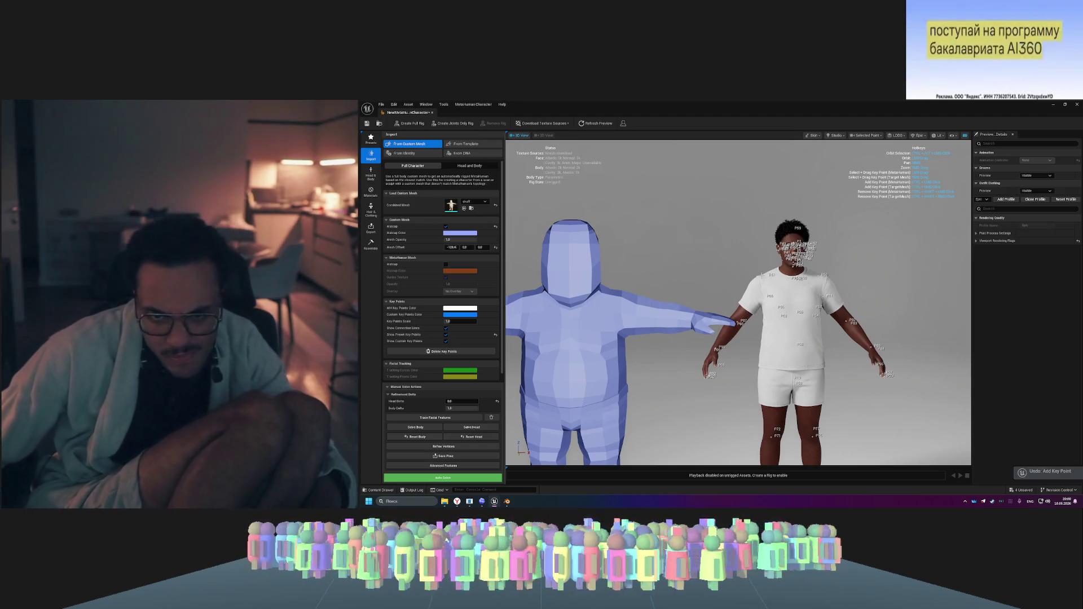
{"action": "key", "text": "ctrl+z"}
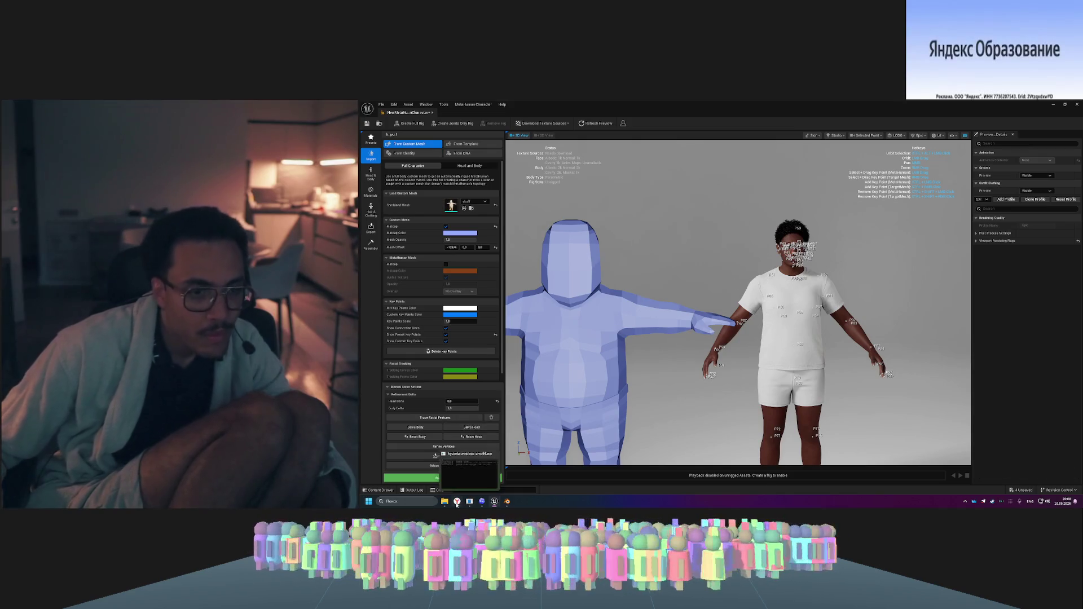
{"action": "key", "text": "alt+Tab"}
{"action": "left_click", "coordinate": [708, 290]}
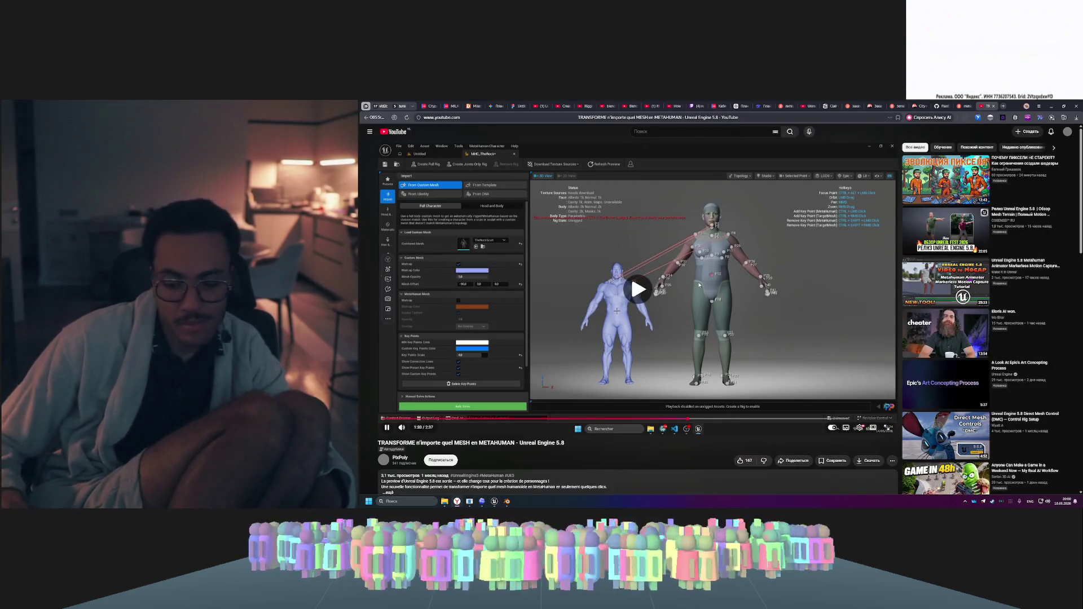
- Rewind the tutorial ten seconds, pause it at 1:16, and return to Unreal
{"action": "key", "text": "j"}
{"action": "key", "text": "j"}
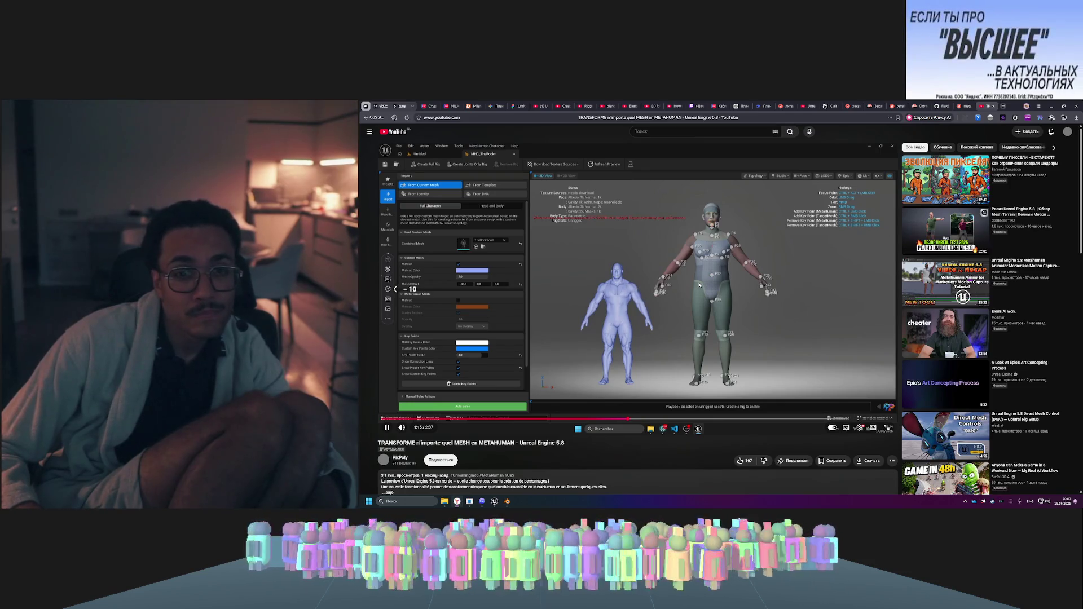
{"action": "left_click", "coordinate": [706, 283]}
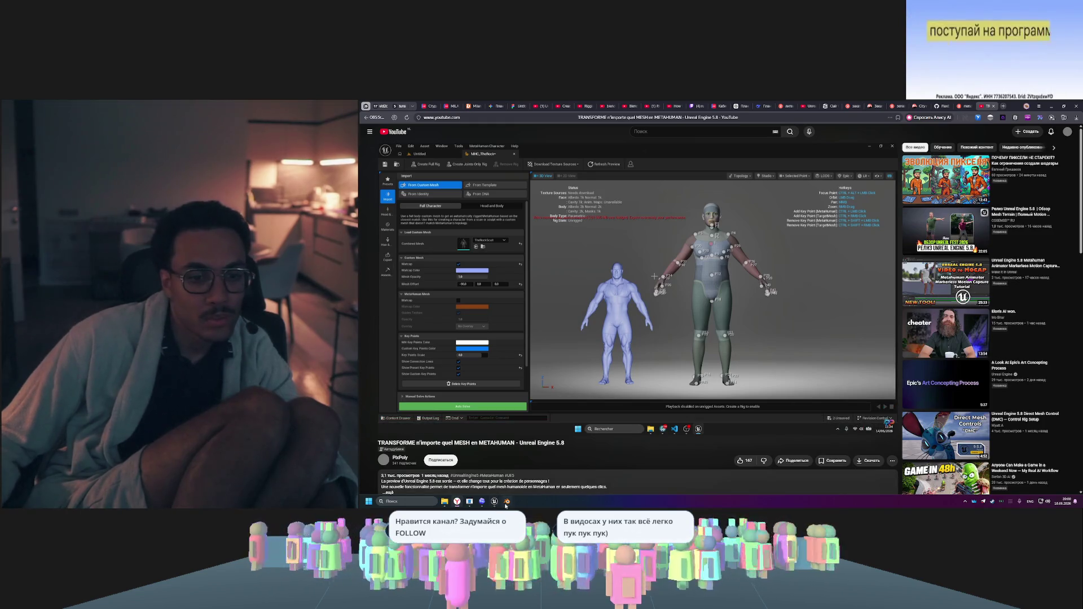
{"action": "left_click", "coordinate": [495, 503]}
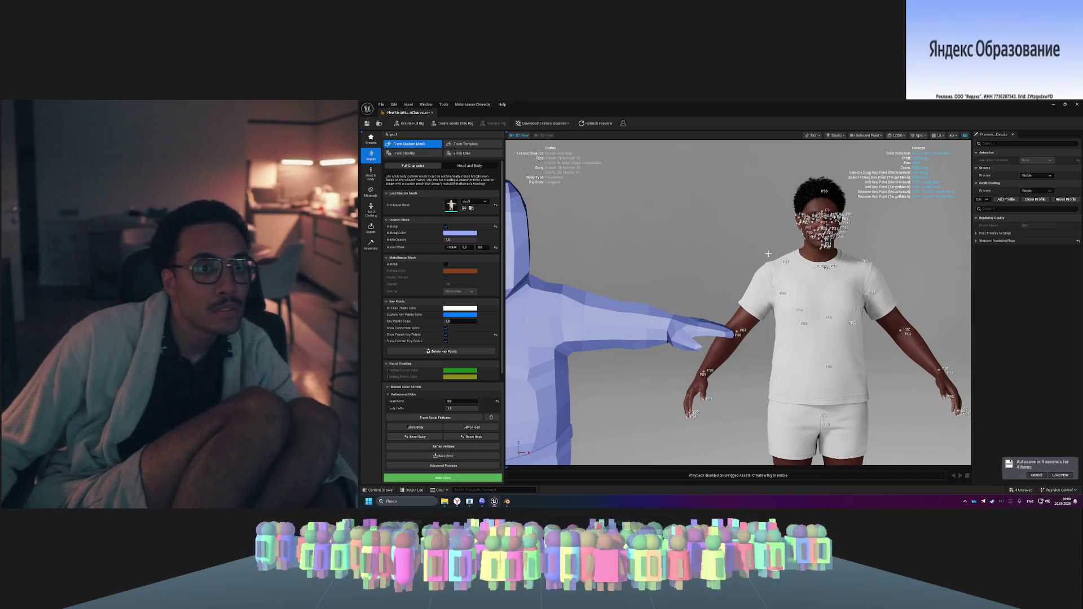
- Switch the import to Head and Body and drag the skuff mesh into the Body Mesh slot
{"action": "left_click", "coordinate": [451, 167]}
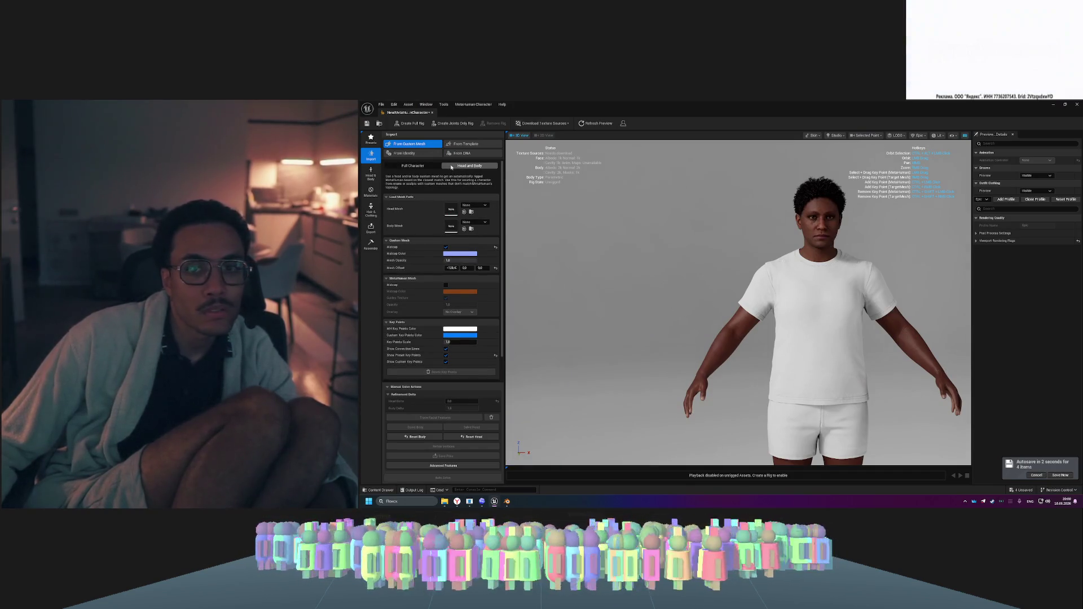
{"action": "scroll", "coordinate": [781, 326], "scroll_direction": "down", "scroll_amount": 5}
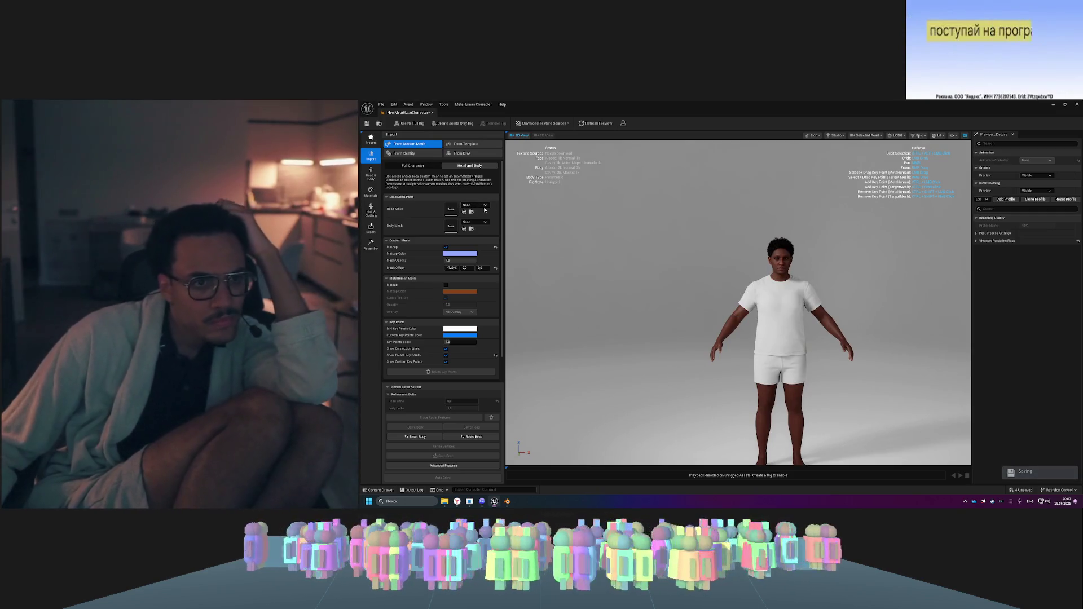
{"action": "left_click", "coordinate": [473, 222]}
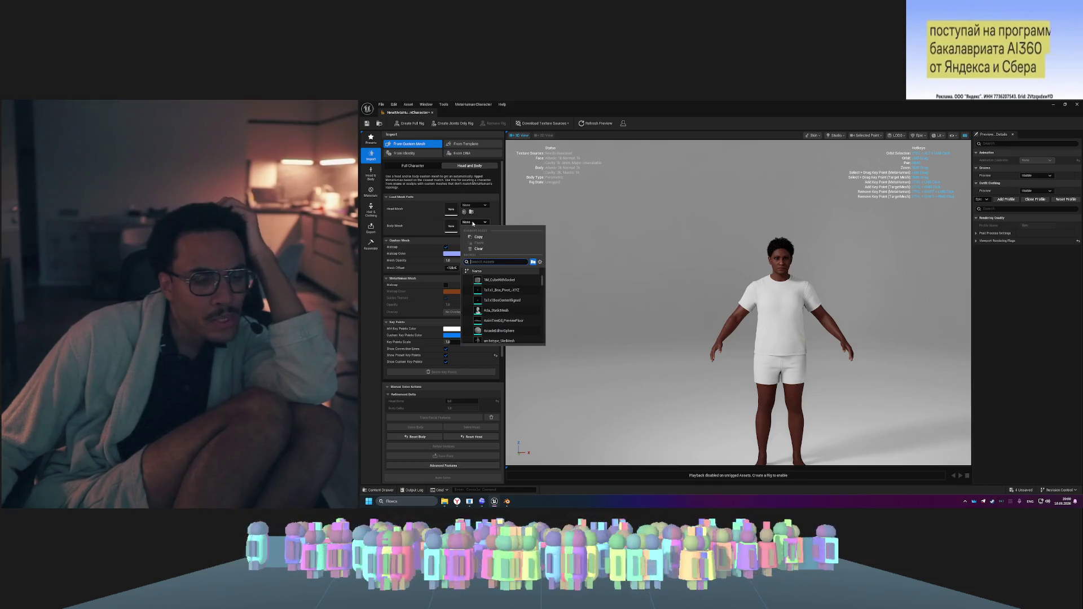
{"action": "left_click", "coordinate": [472, 223]}
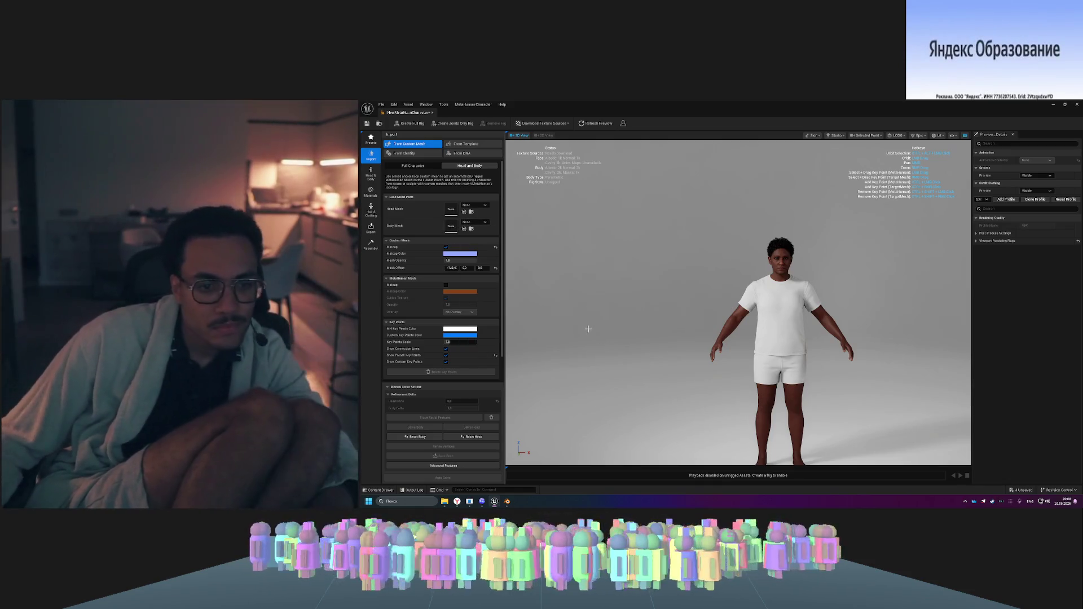
{"action": "left_click", "coordinate": [379, 489]}
{"action": "left_click_drag", "start_coordinate": [536, 392], "coordinate": [452, 228]}
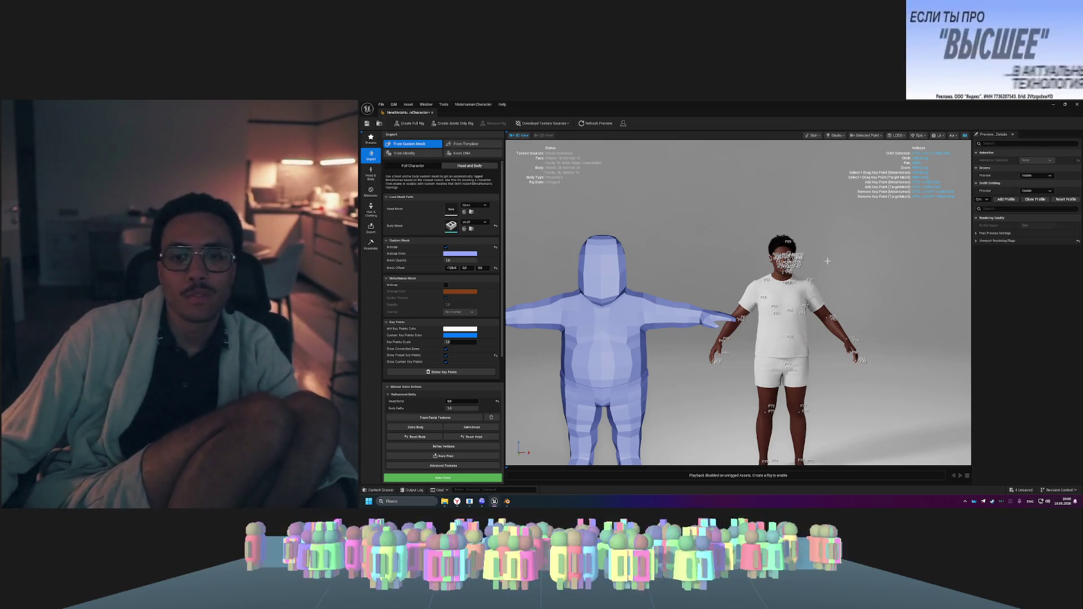
- Set viewport scalability to Medium and refresh the character preview
{"action": "left_click", "coordinate": [952, 136]}
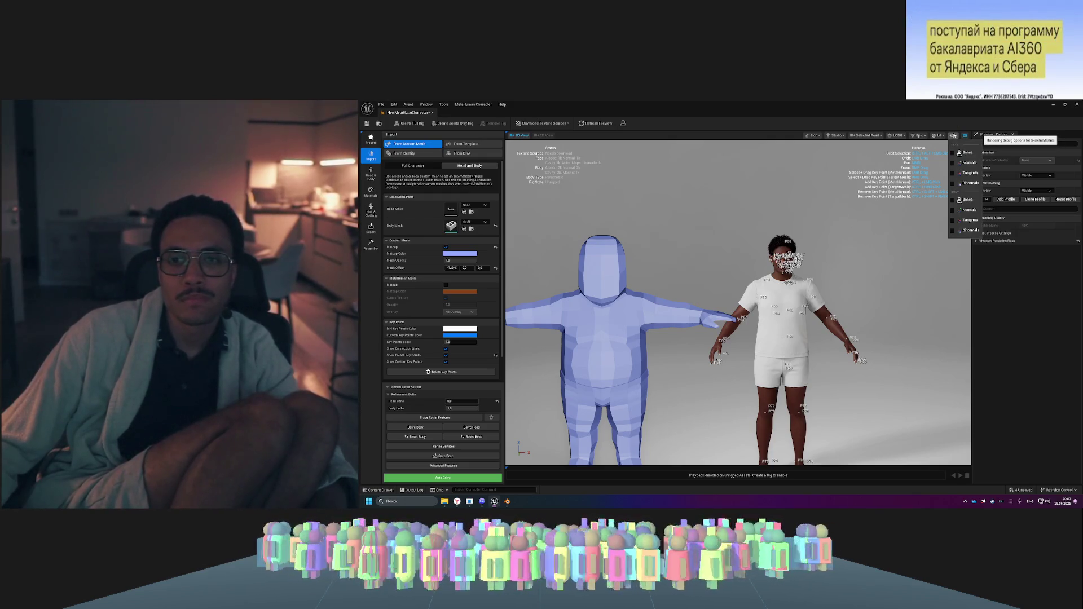
{"action": "left_click", "coordinate": [953, 135]}
{"action": "left_click", "coordinate": [938, 135]}
{"action": "left_click", "coordinate": [938, 136]}
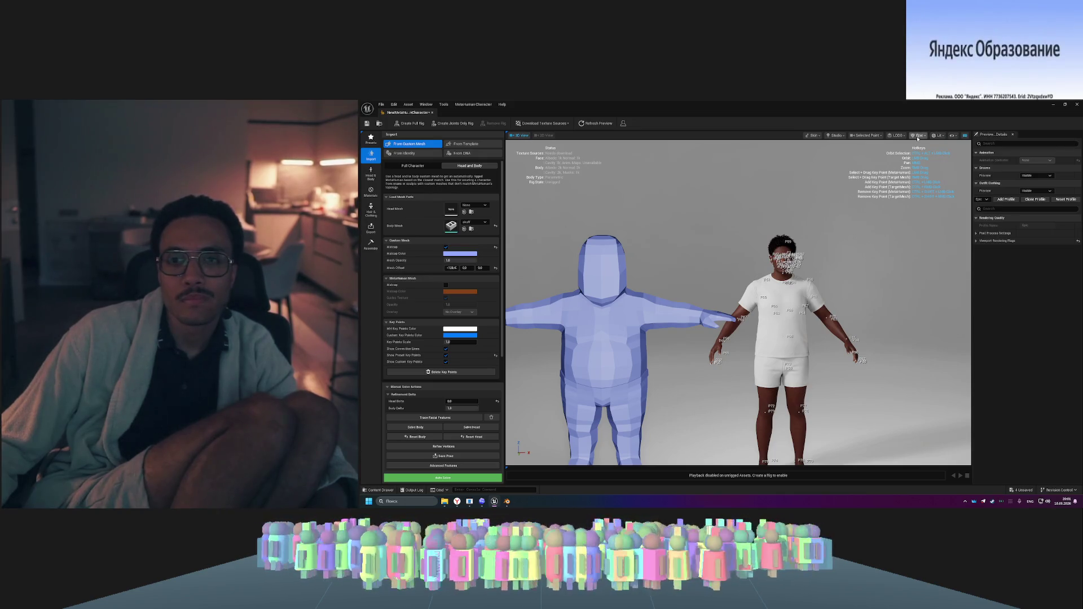
{"action": "left_click", "coordinate": [918, 135]}
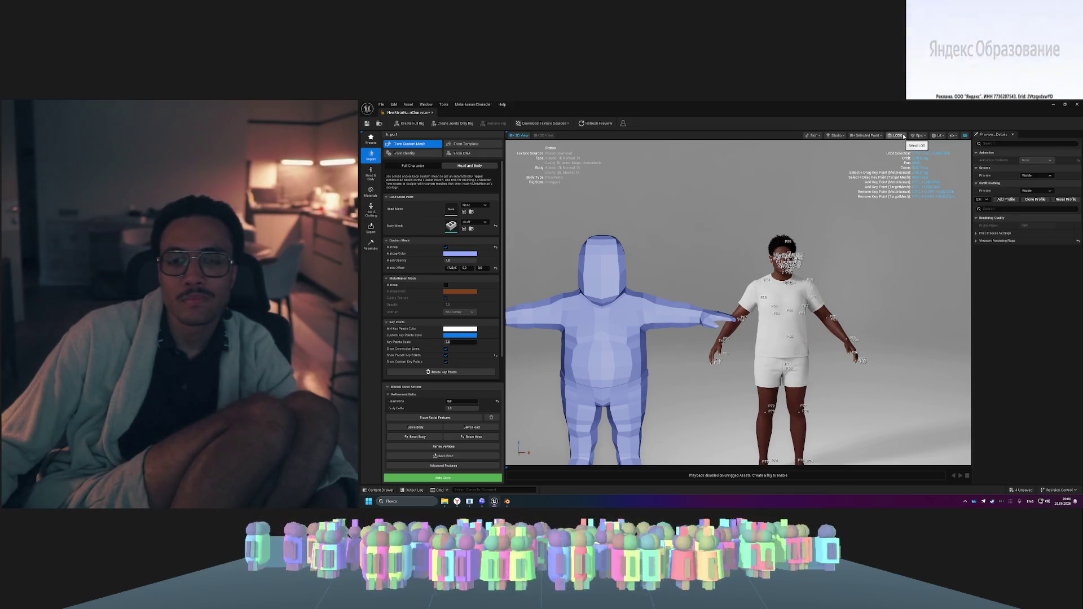
{"action": "left_click", "coordinate": [922, 162]}
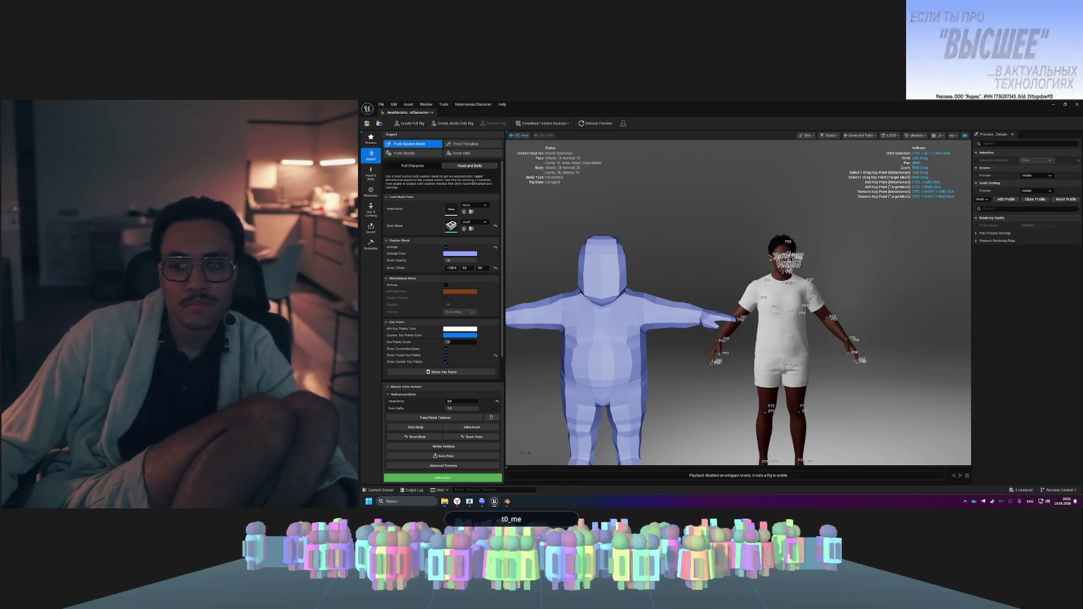
{"action": "left_click_drag", "start_coordinate": [769, 247], "coordinate": [835, 251]}
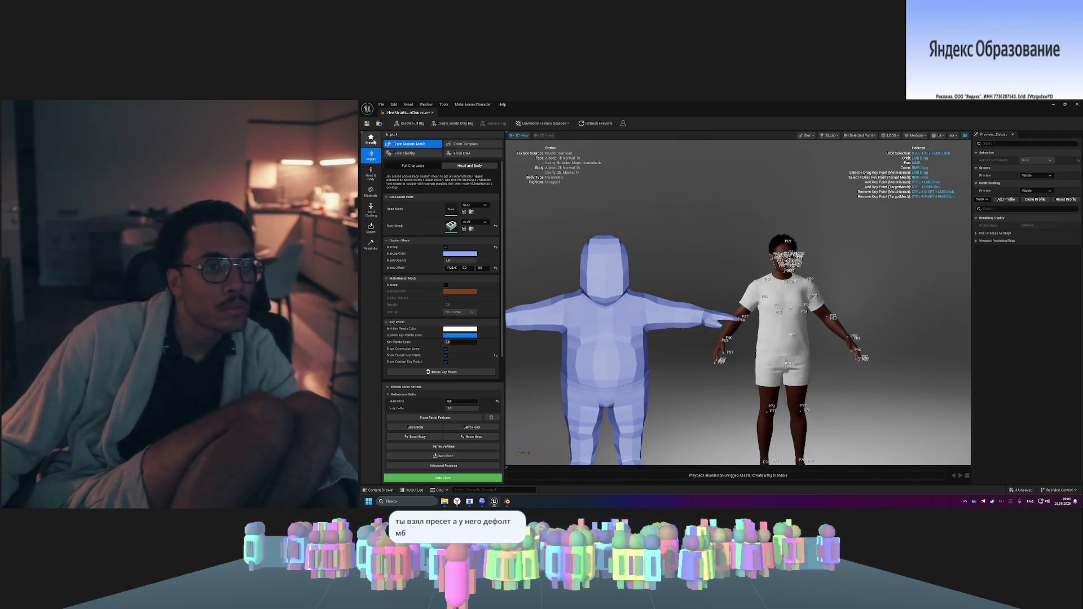
{"action": "left_click", "coordinate": [595, 123]}
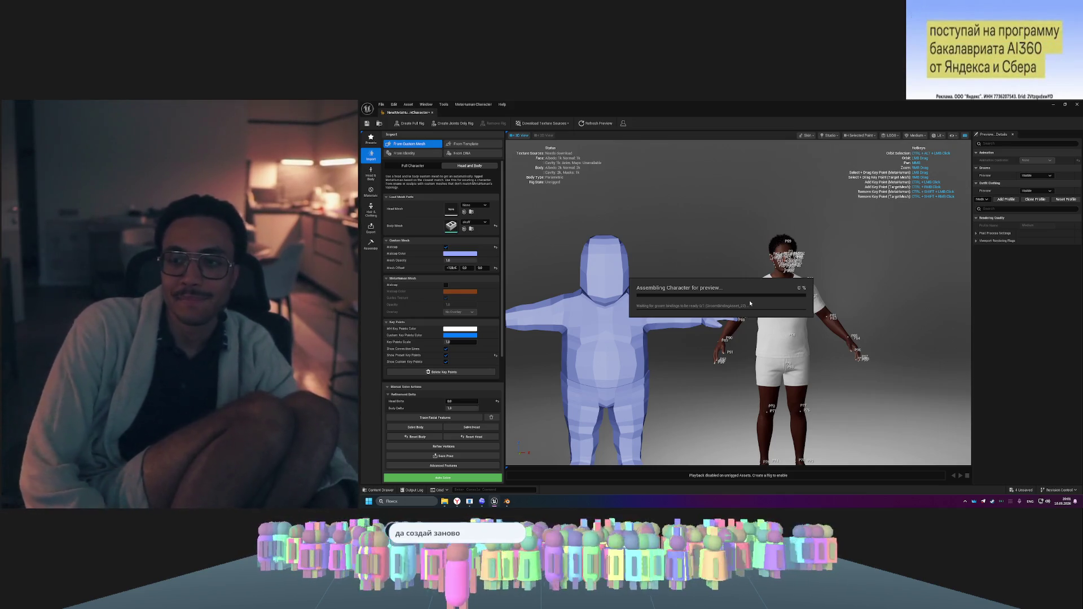
- Delete the old NewMetaHumanCharacter asset from the Content Drawer
{"action": "key", "text": "alt+Tab"}
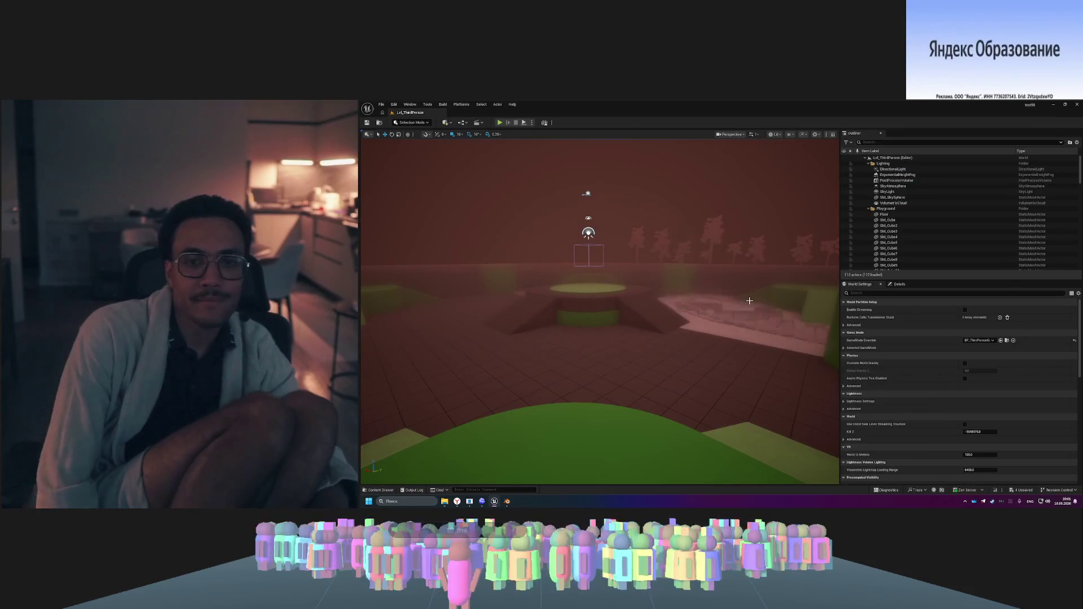
{"action": "key", "text": "ctrl+space"}
{"action": "left_click", "coordinate": [506, 406]}
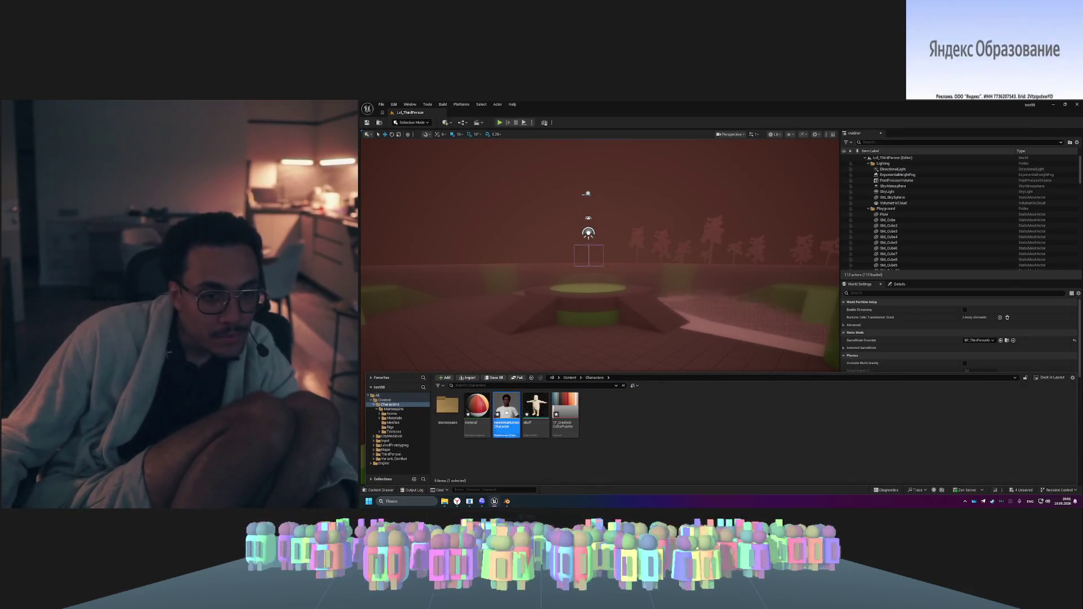
{"action": "right_click", "coordinate": [551, 404]}
{"action": "key", "text": "Delete"}
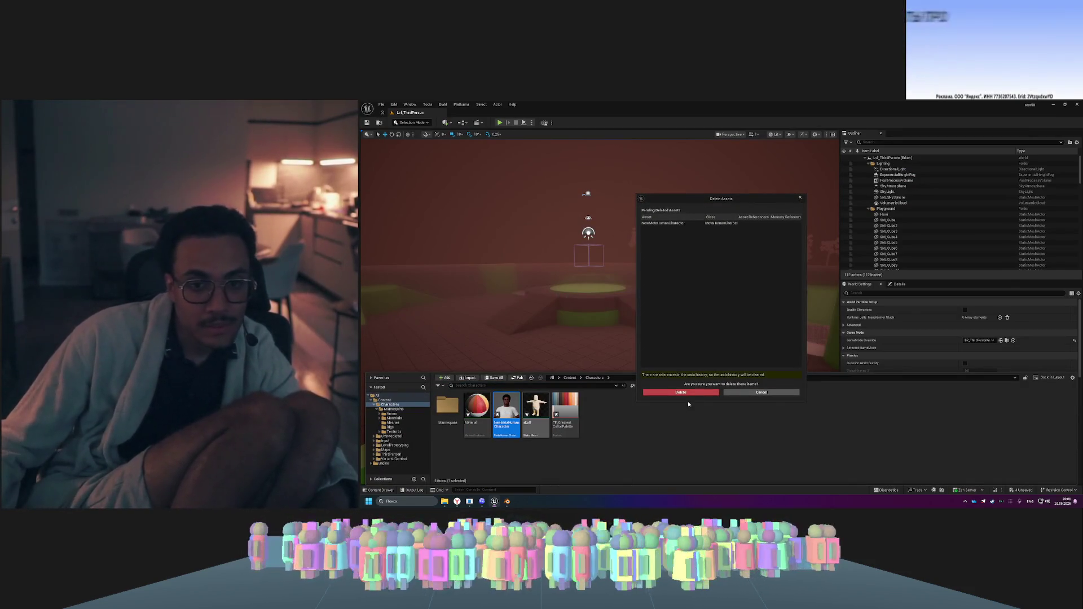
{"action": "left_click", "coordinate": [688, 391]}
- Create a new MetaHuman Character named NewMetaHumanCharacter and open it
{"action": "right_click", "coordinate": [584, 427]}
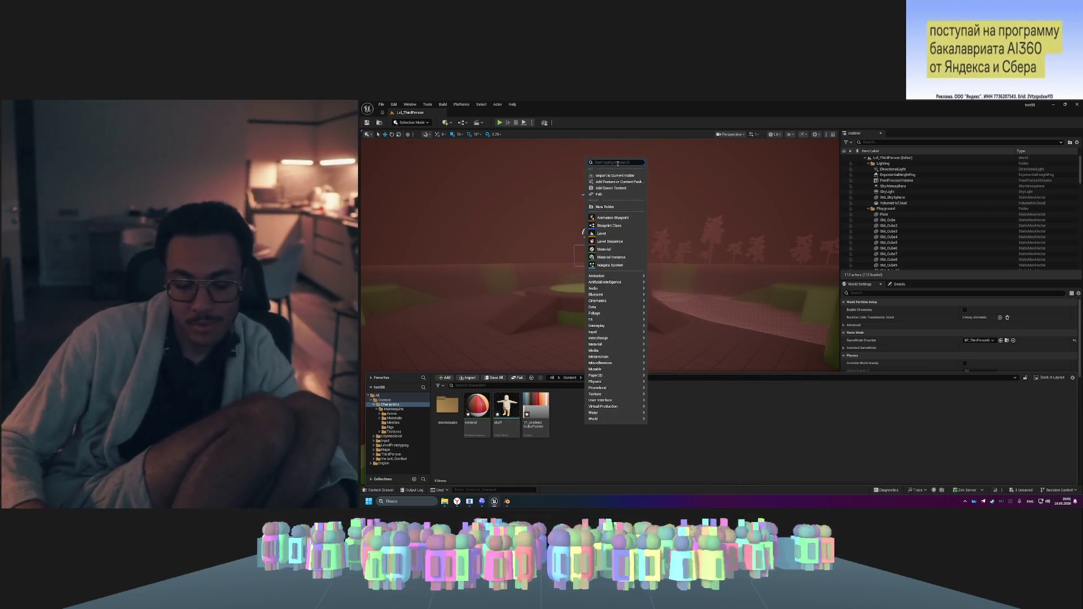
{"action": "type", "text": "metah"}
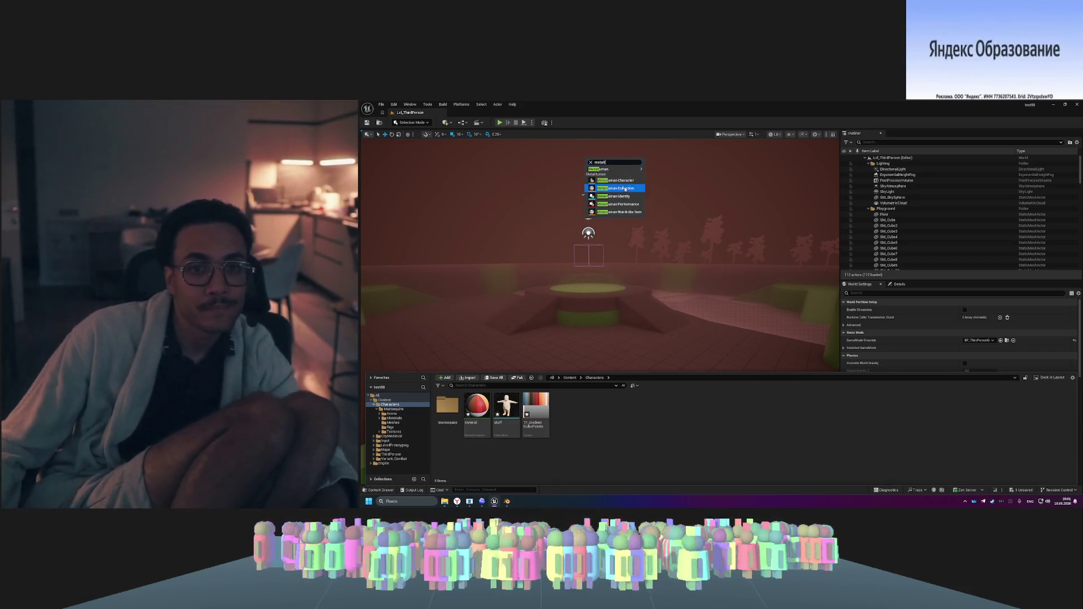
{"action": "left_click", "coordinate": [627, 181]}
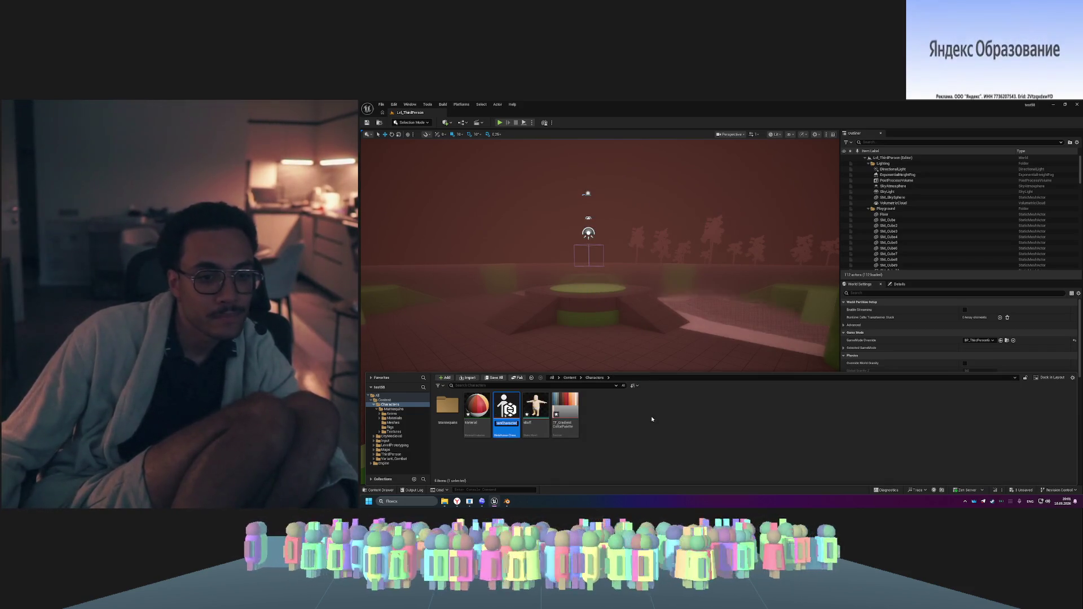
{"action": "key", "text": "Return"}
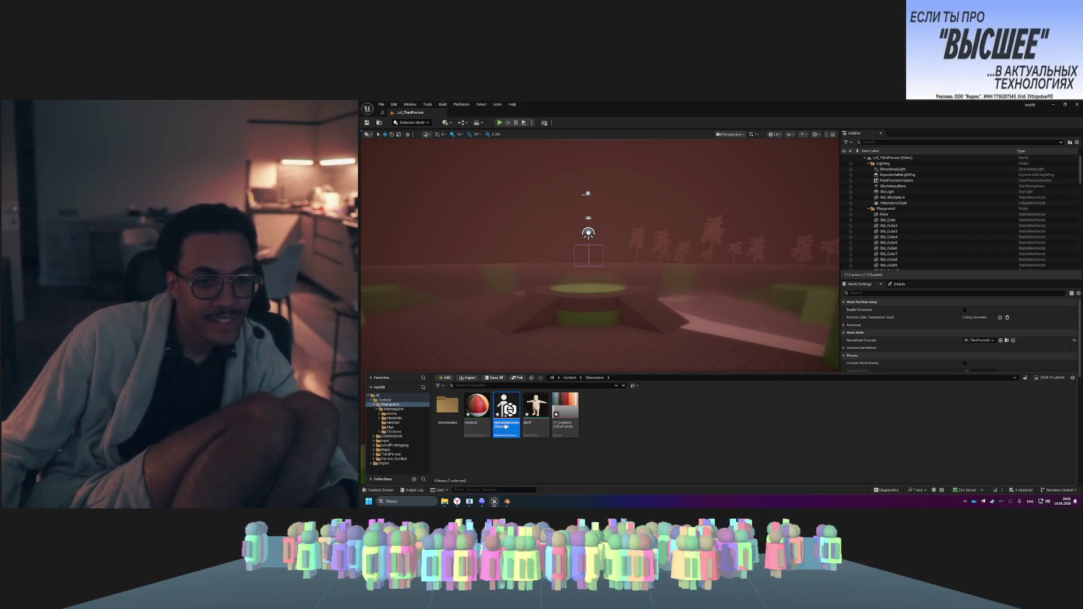
{"action": "double_click", "coordinate": [505, 428]}
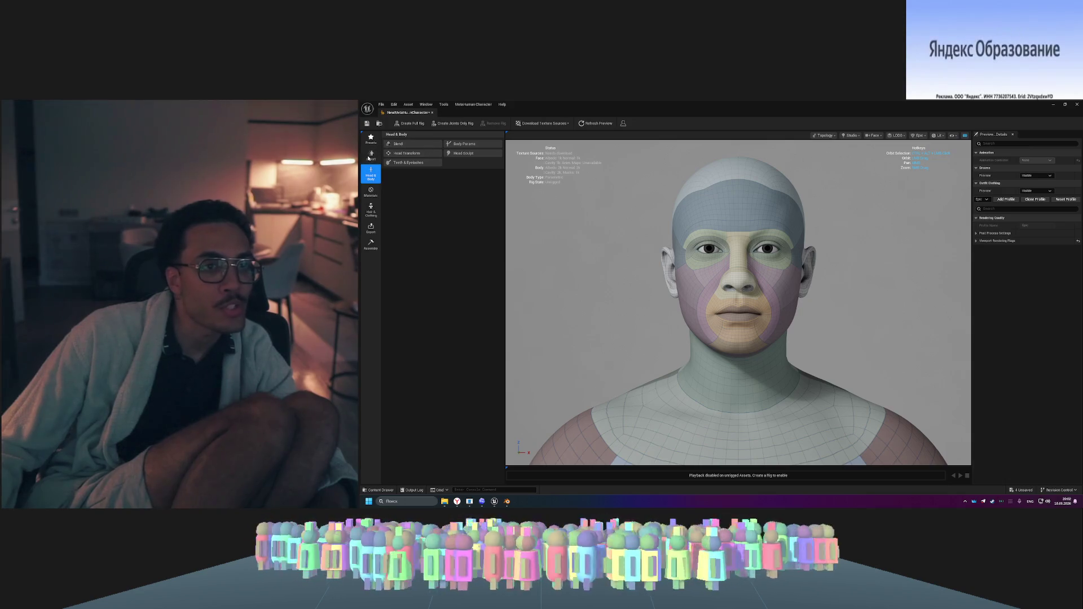
- Start the character From Custom Mesh, frame the selected key point, and check the tutorial
{"action": "left_click", "coordinate": [409, 144]}
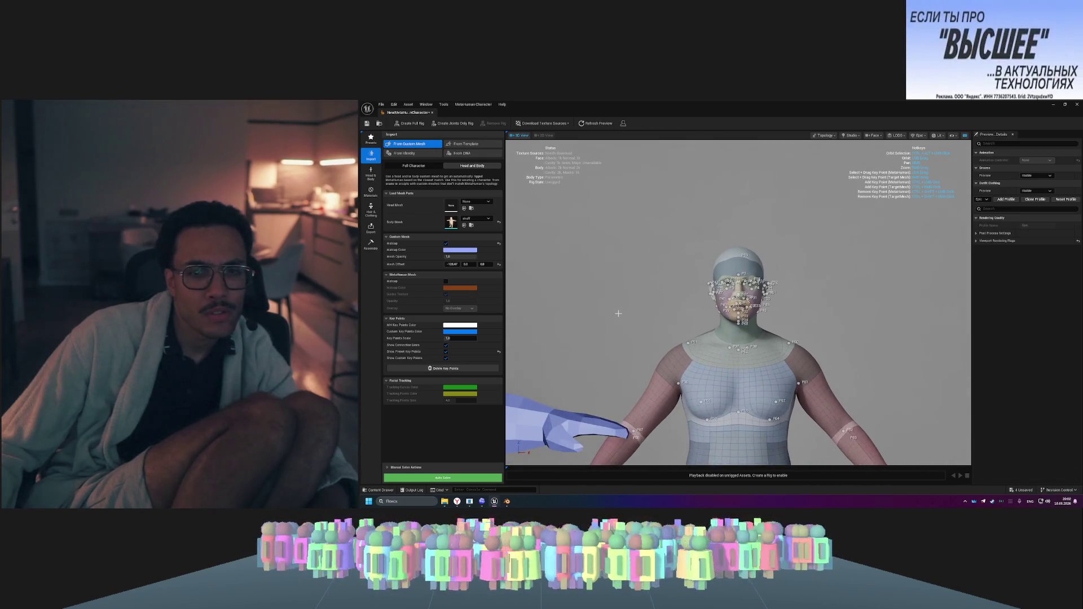
{"action": "scroll", "coordinate": [646, 314], "scroll_direction": "up", "scroll_amount": 3}
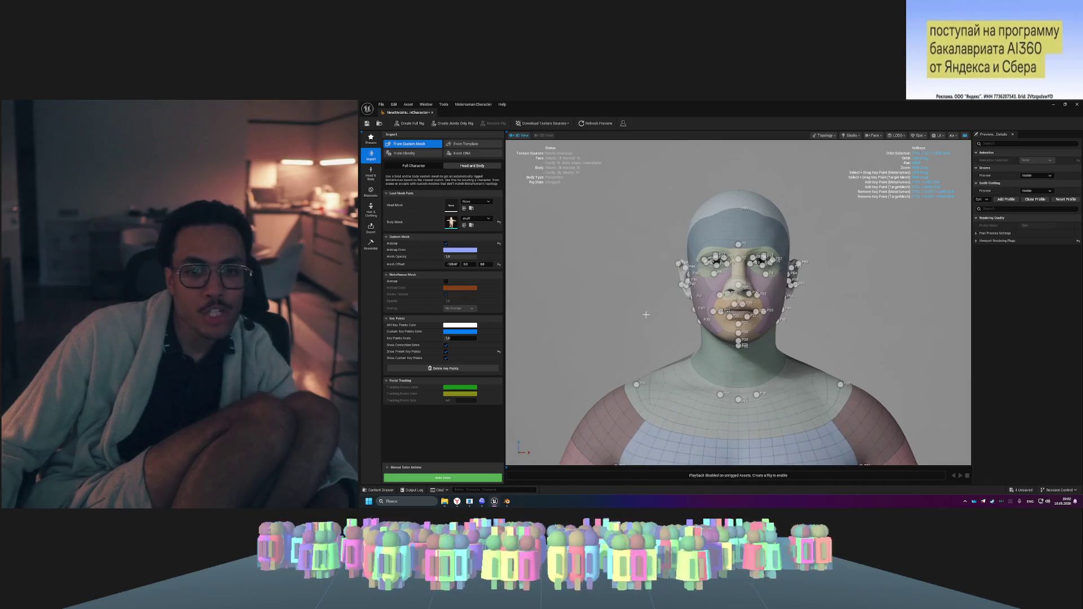
{"action": "mouse_move", "coordinate": [601, 334]}
{"action": "left_mouse_down"}
{"action": "mouse_move", "coordinate": [677, 316]}
{"action": "mouse_move", "coordinate": [640, 337]}
{"action": "left_mouse_up"}
{"action": "scroll", "coordinate": [639, 337], "scroll_direction": "down", "scroll_amount": 2}
{"action": "left_click", "coordinate": [909, 275]}
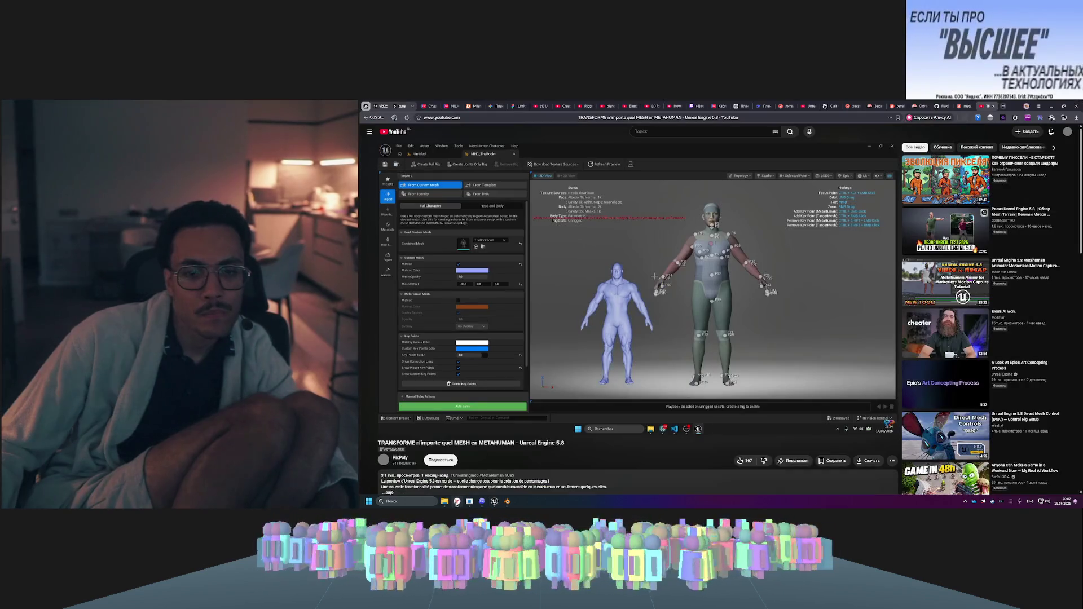
{"action": "left_click", "coordinate": [457, 501]}
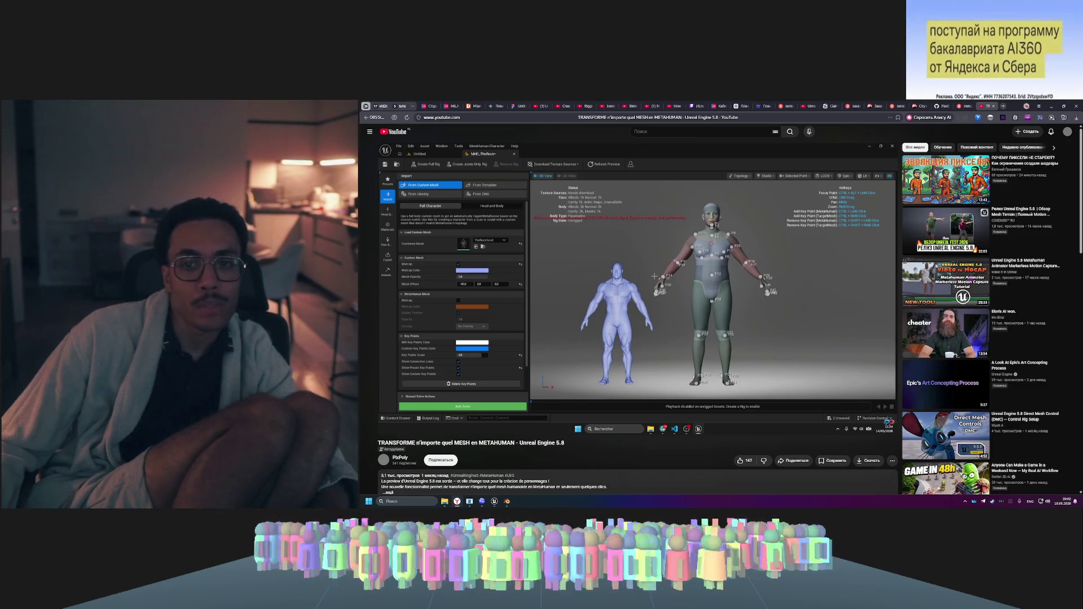
{"action": "key", "text": "alt+Tab"}
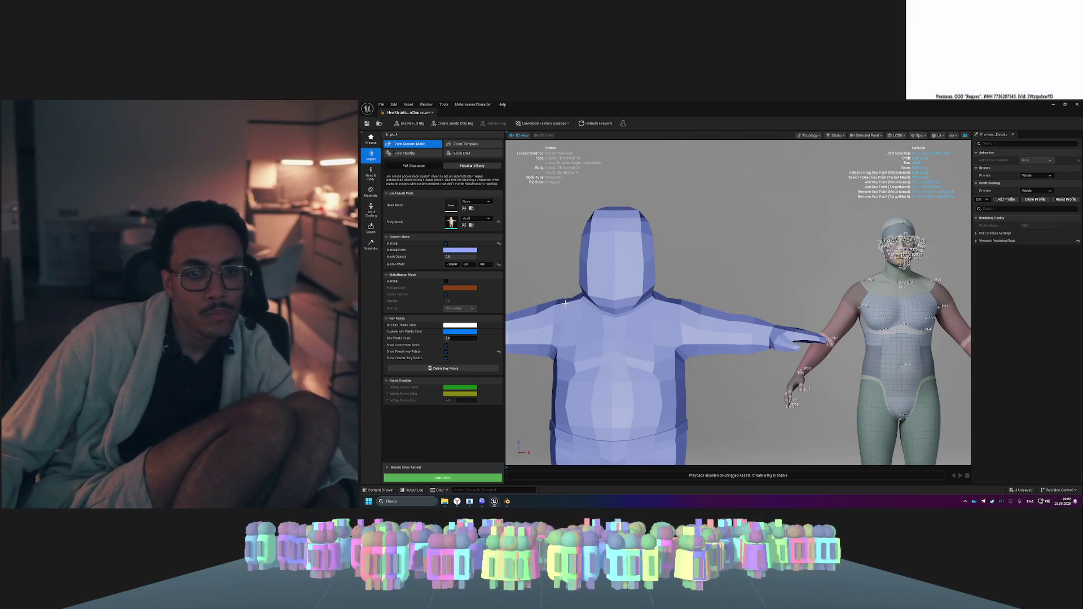
- Place a key point on the blue mesh's shoulder and zoom in to check it
{"action": "left_click", "coordinate": [564, 303], "text": "ctrl"}
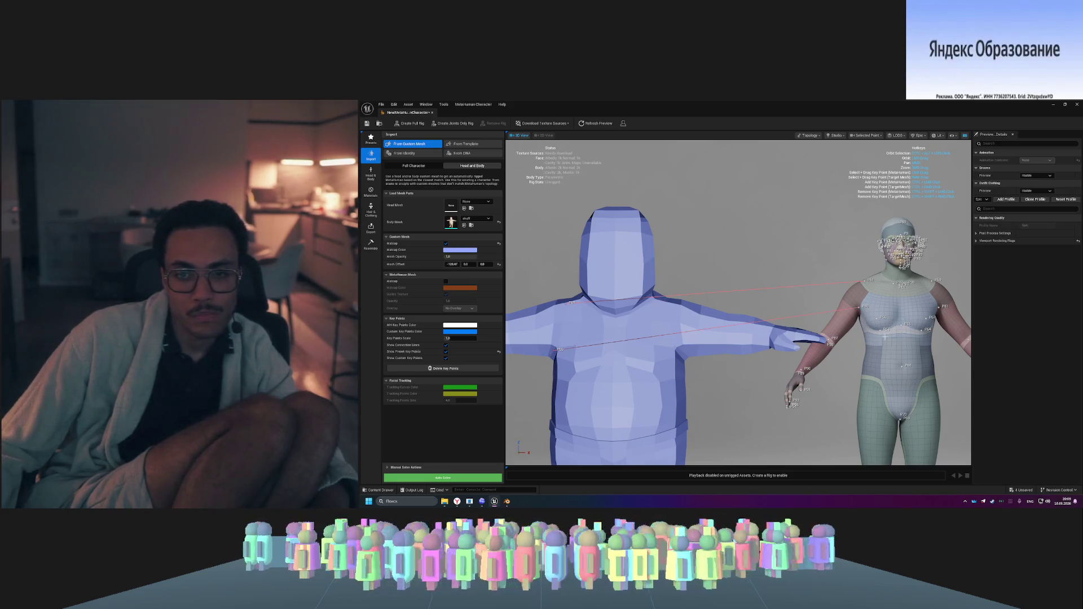
{"action": "scroll", "coordinate": [738, 303], "scroll_direction": "down", "scroll_amount": 3}
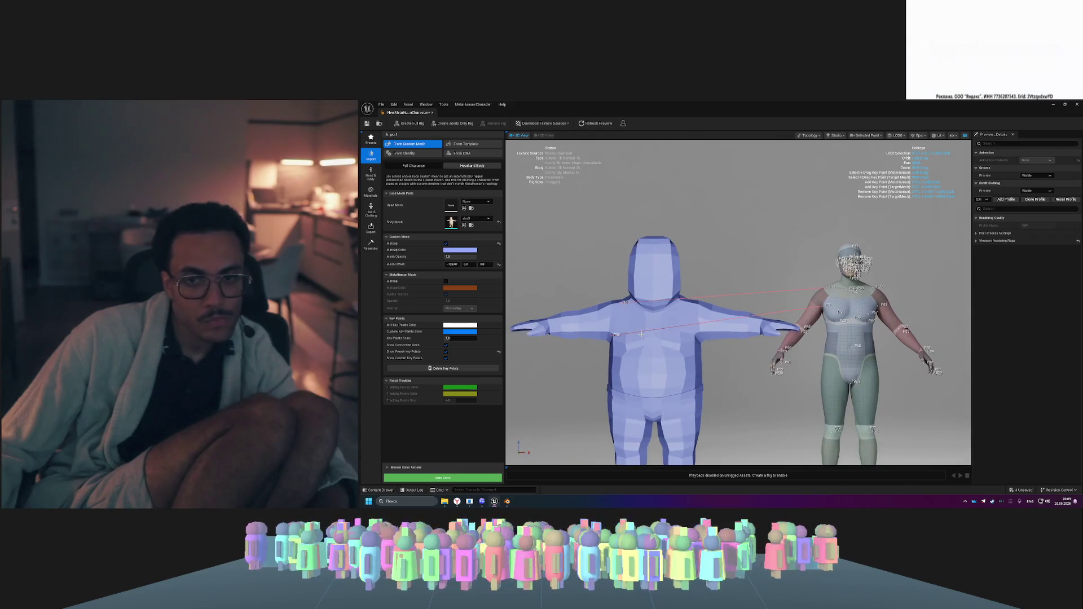
{"action": "scroll", "coordinate": [642, 334], "scroll_direction": "up", "scroll_amount": 5}
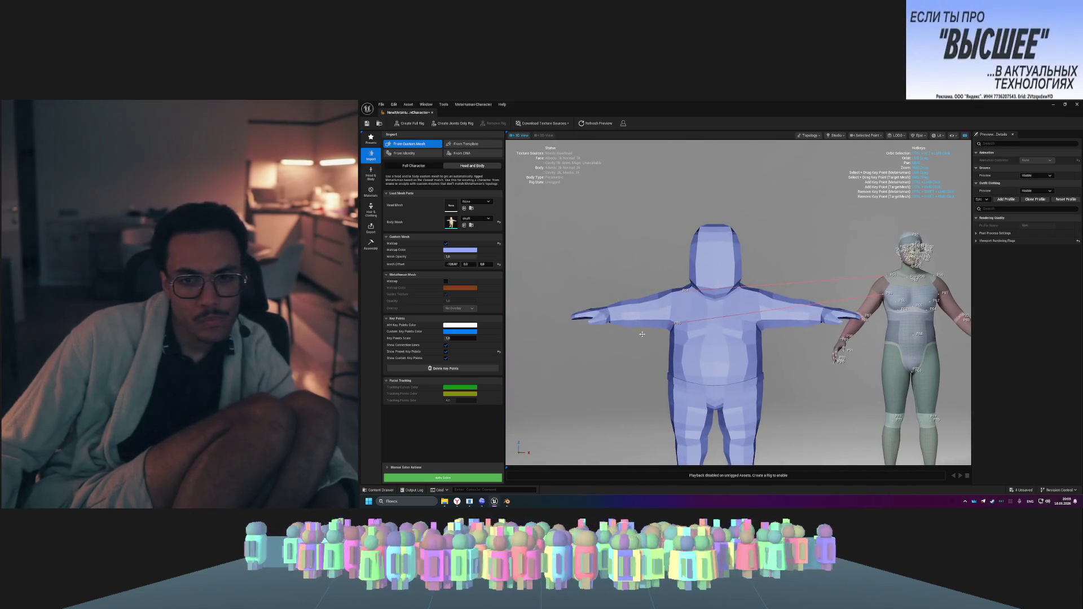
{"action": "scroll", "coordinate": [642, 334], "scroll_direction": "down", "scroll_amount": 5}
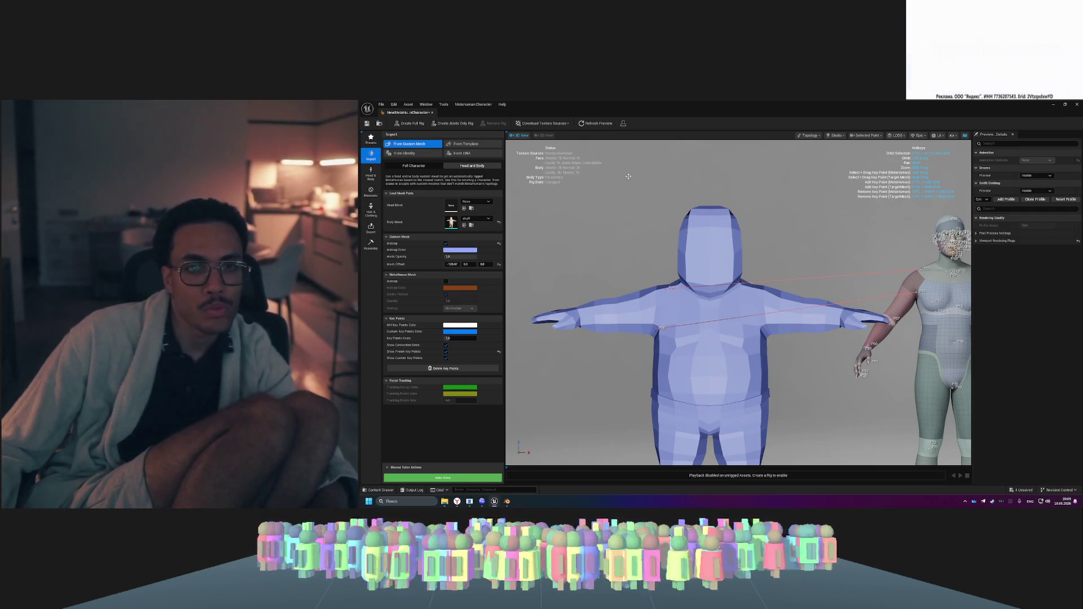
{"action": "scroll", "coordinate": [627, 176], "scroll_direction": "down", "scroll_amount": 5}
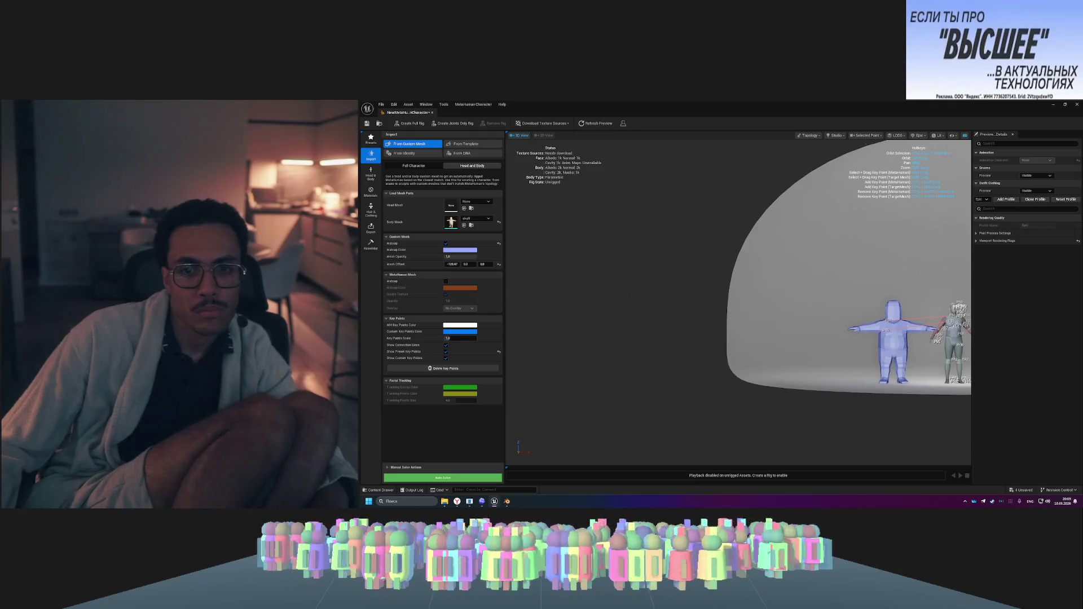
{"action": "scroll", "coordinate": [774, 308], "scroll_direction": "up", "scroll_amount": 5}
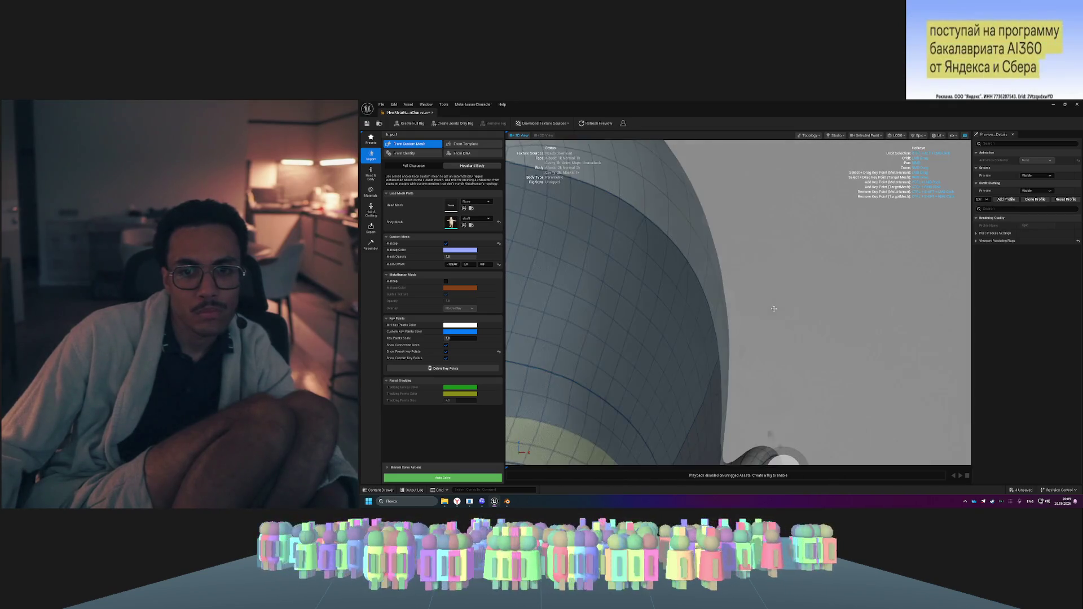
{"action": "scroll", "coordinate": [774, 309], "scroll_direction": "down", "scroll_amount": 5}
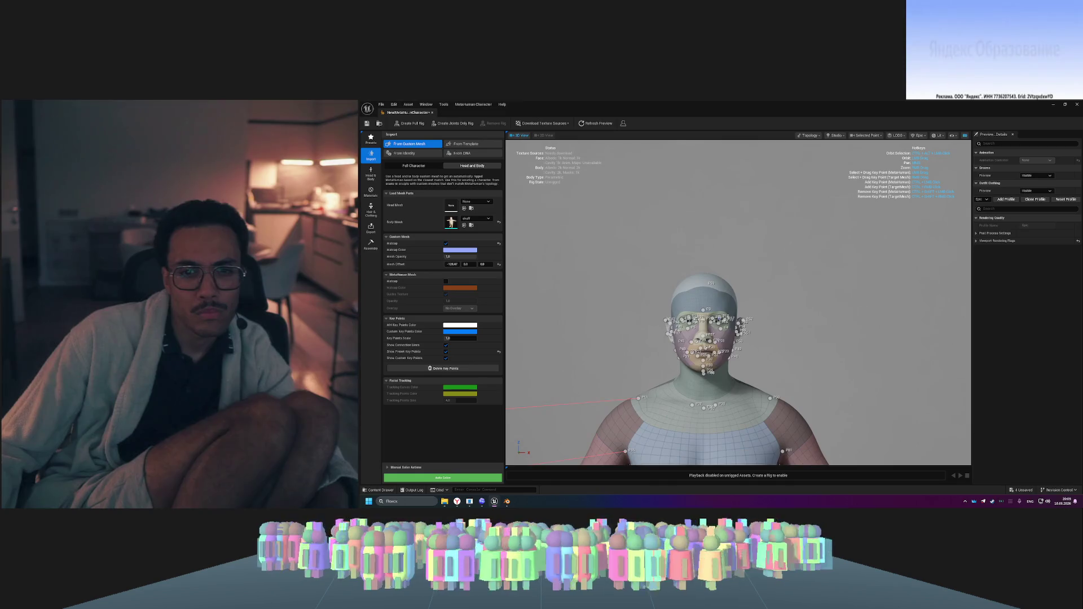
- Finish the key point scale edit and orbit around the MetaHuman head to inspect both figures
{"action": "key", "text": "ctrl+space"}
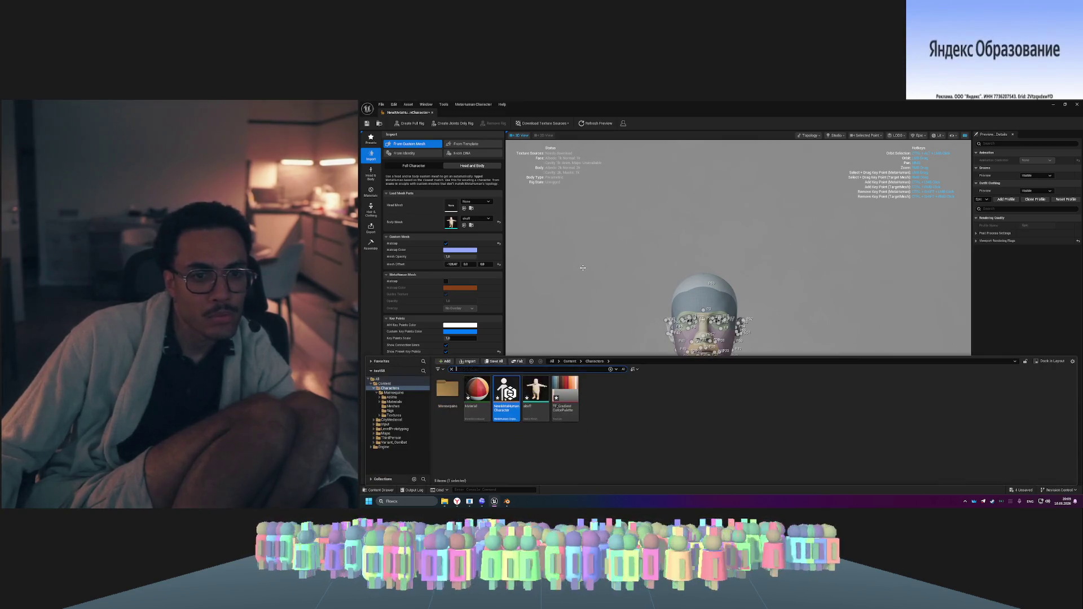
{"action": "key", "text": "Escape"}
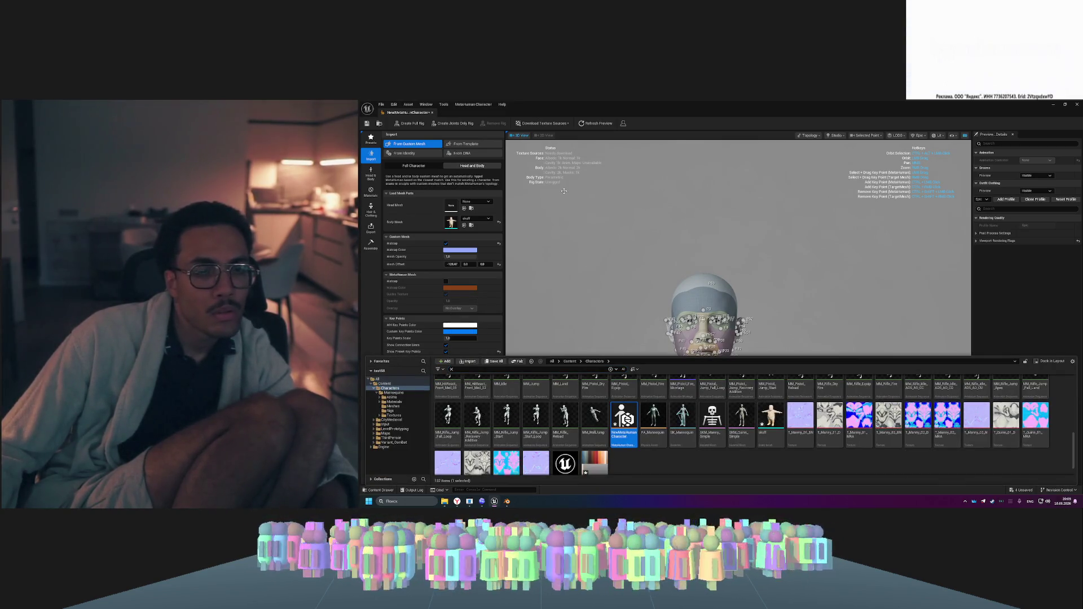
{"action": "left_click_drag", "start_coordinate": [563, 191], "coordinate": [612, 193]}
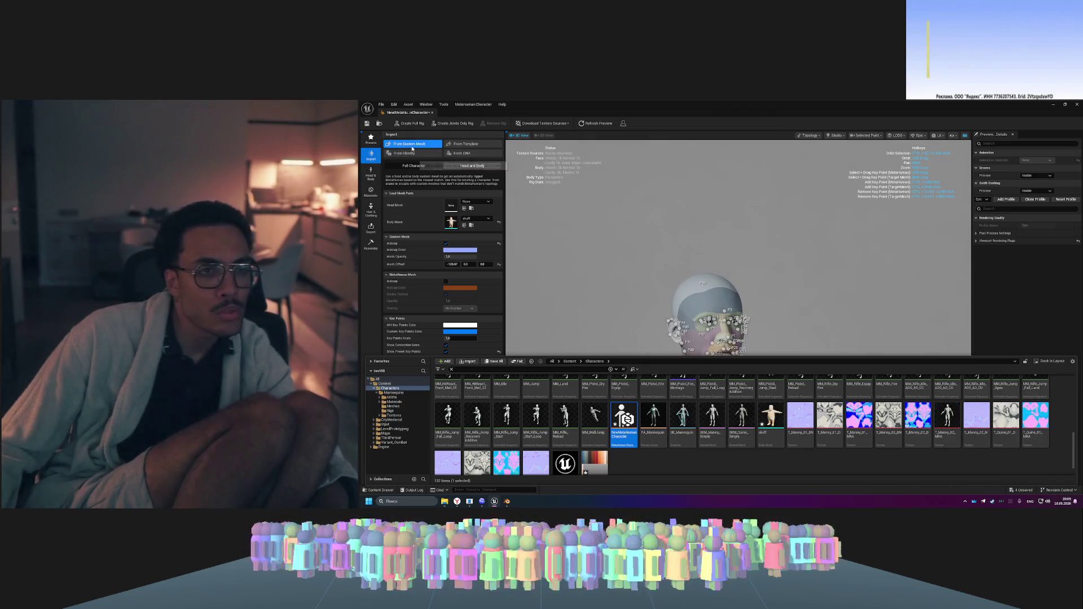
{"action": "left_click", "coordinate": [886, 305]}
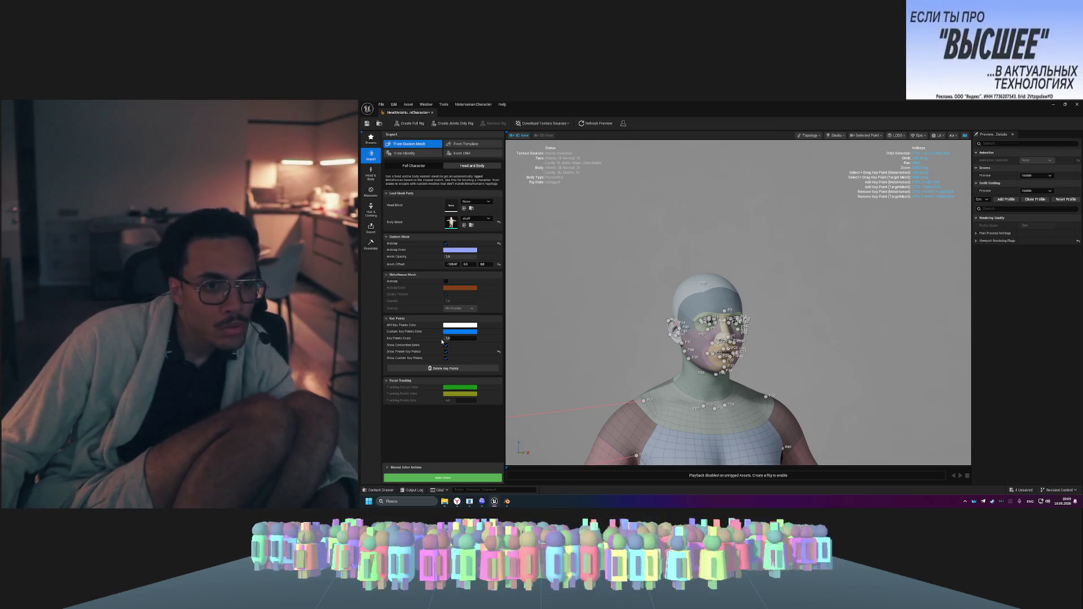
{"action": "left_click", "coordinate": [653, 310]}
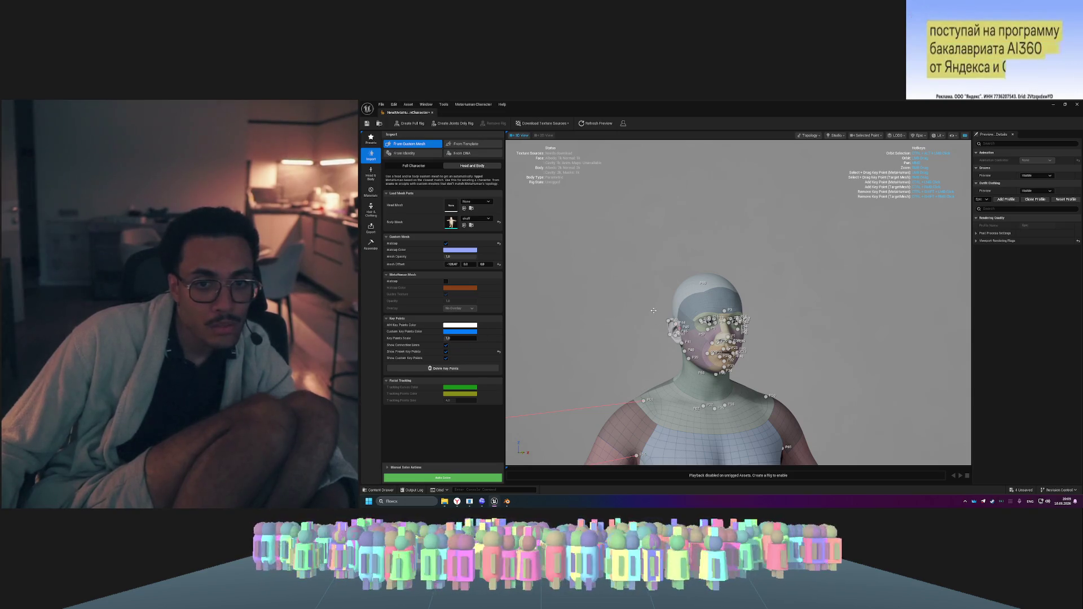
{"action": "left_click_drag", "start_coordinate": [682, 316], "coordinate": [643, 317]}
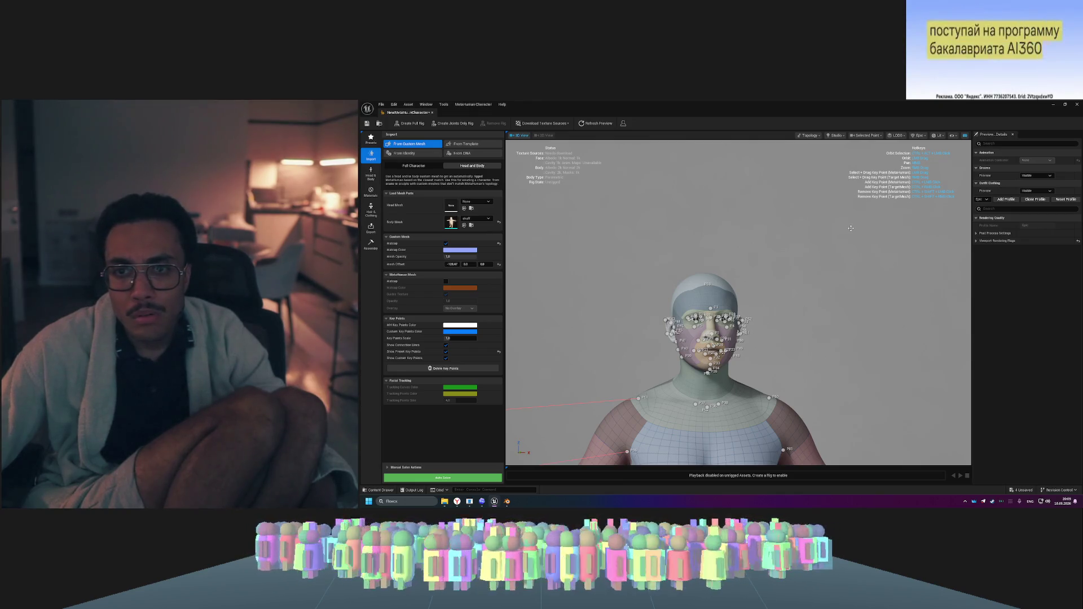
{"action": "left_click_drag", "start_coordinate": [849, 221], "coordinate": [835, 222]}
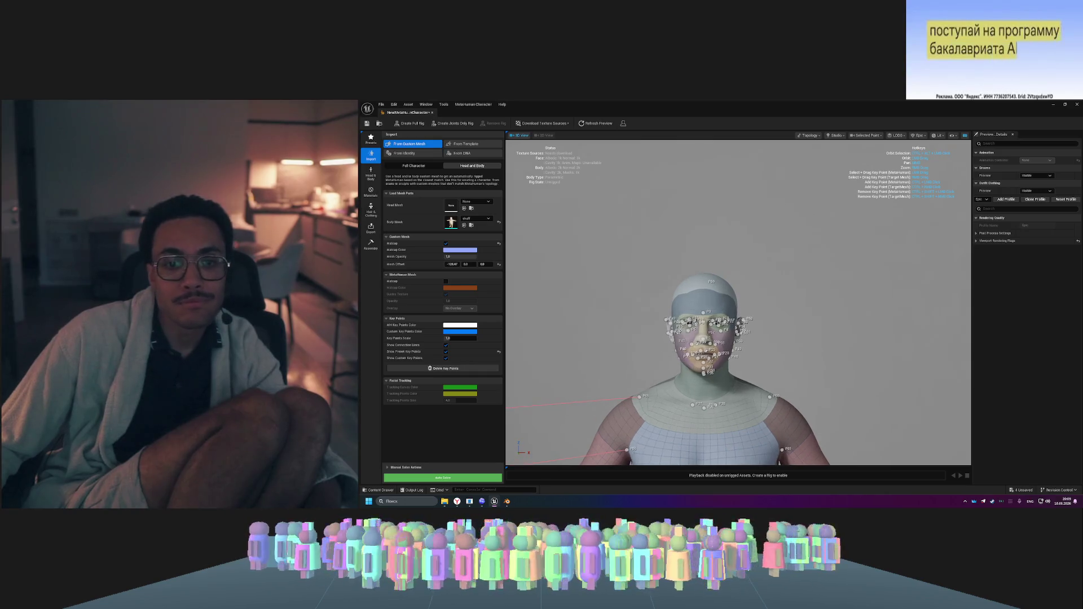
{"action": "mouse_move", "coordinate": [734, 293]}
{"action": "left_mouse_down"}
{"action": "mouse_move", "coordinate": [751, 269]}
{"action": "mouse_move", "coordinate": [747, 250]}
{"action": "left_mouse_up"}
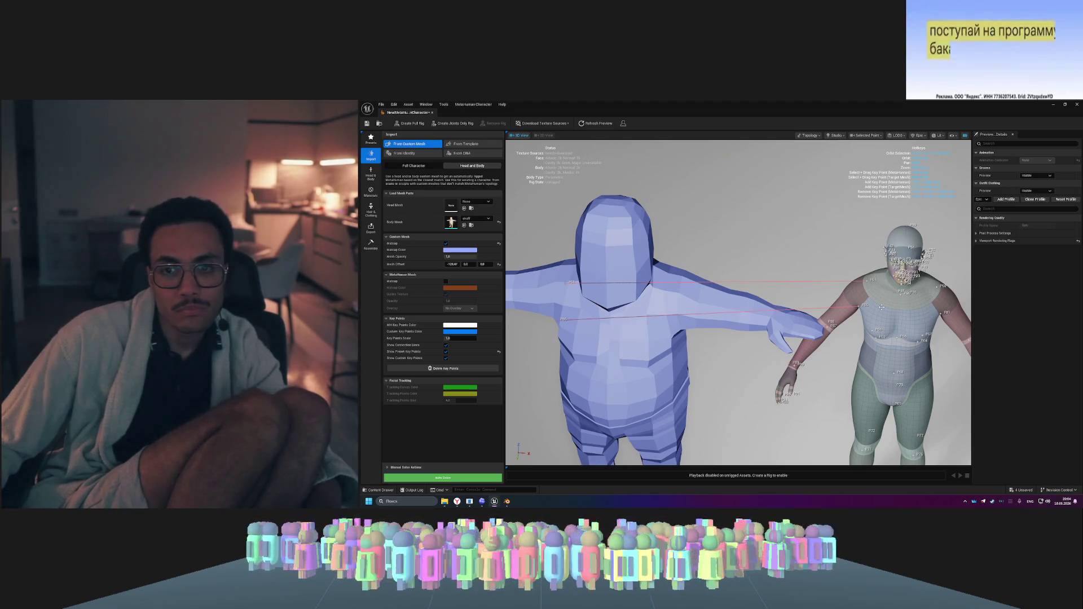
- Add key points on the blue mesh's chest, torso (P55) and crotch
{"action": "left_click_drag", "start_coordinate": [874, 308], "coordinate": [880, 307]}
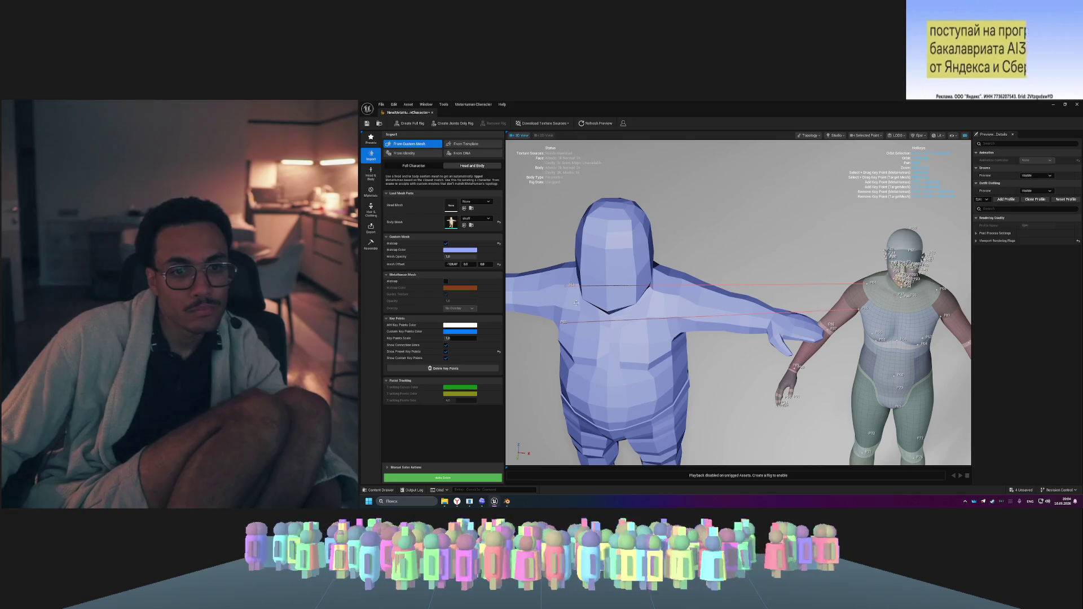
{"action": "mouse_move", "coordinate": [575, 303]}
{"action": "left_mouse_down"}
{"action": "mouse_move", "coordinate": [714, 274]}
{"action": "mouse_move", "coordinate": [769, 305]}
{"action": "mouse_move", "coordinate": [769, 366]}
{"action": "left_mouse_up"}
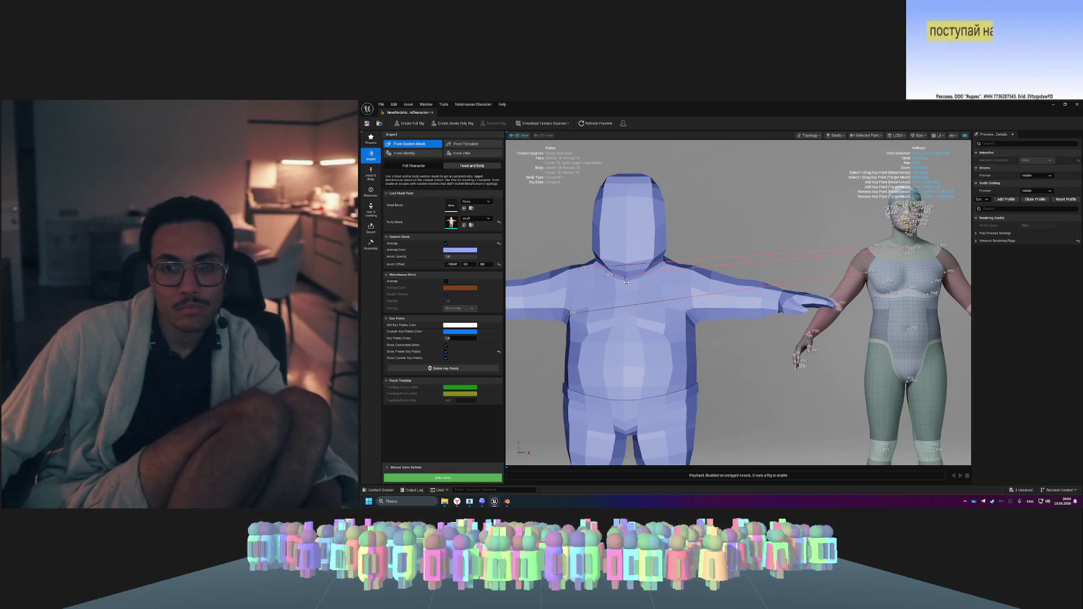
{"action": "left_click", "coordinate": [626, 281], "text": "ctrl"}
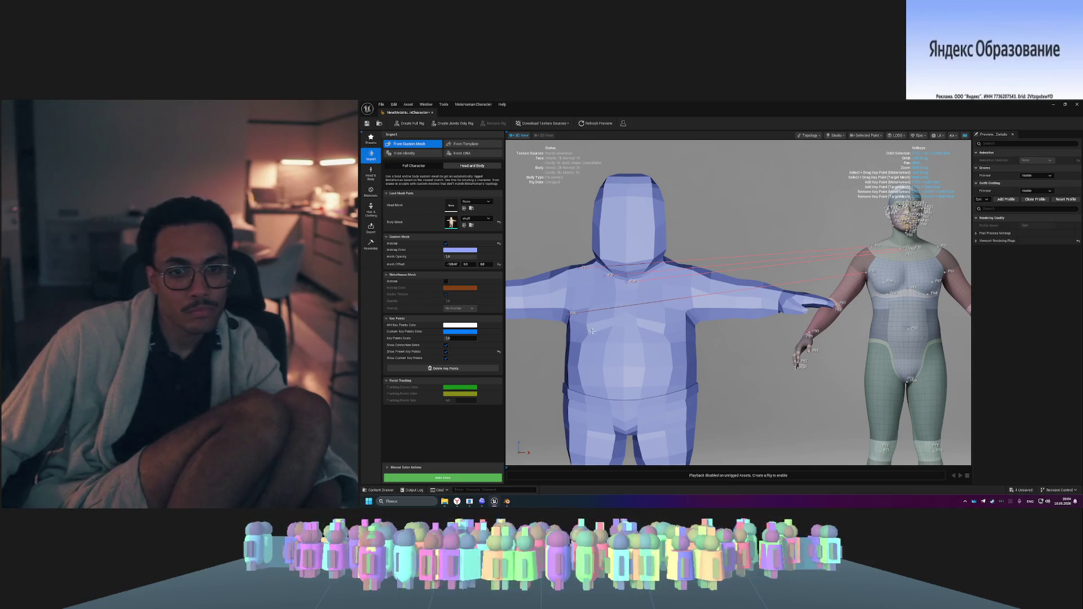
{"action": "left_click", "coordinate": [623, 325], "text": "ctrl"}
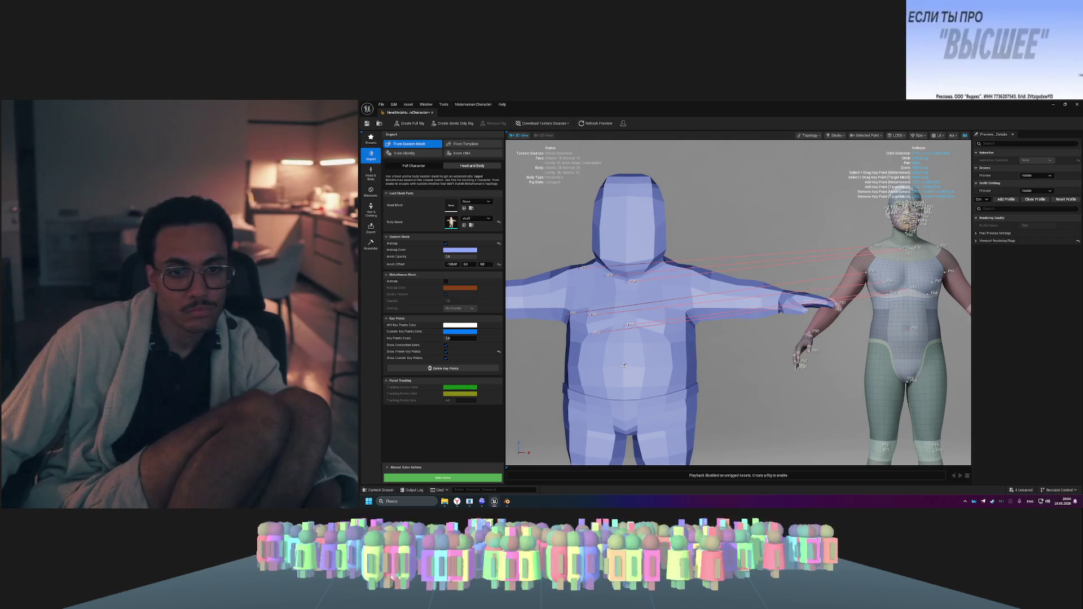
{"action": "left_click", "coordinate": [623, 366], "text": "ctrl"}
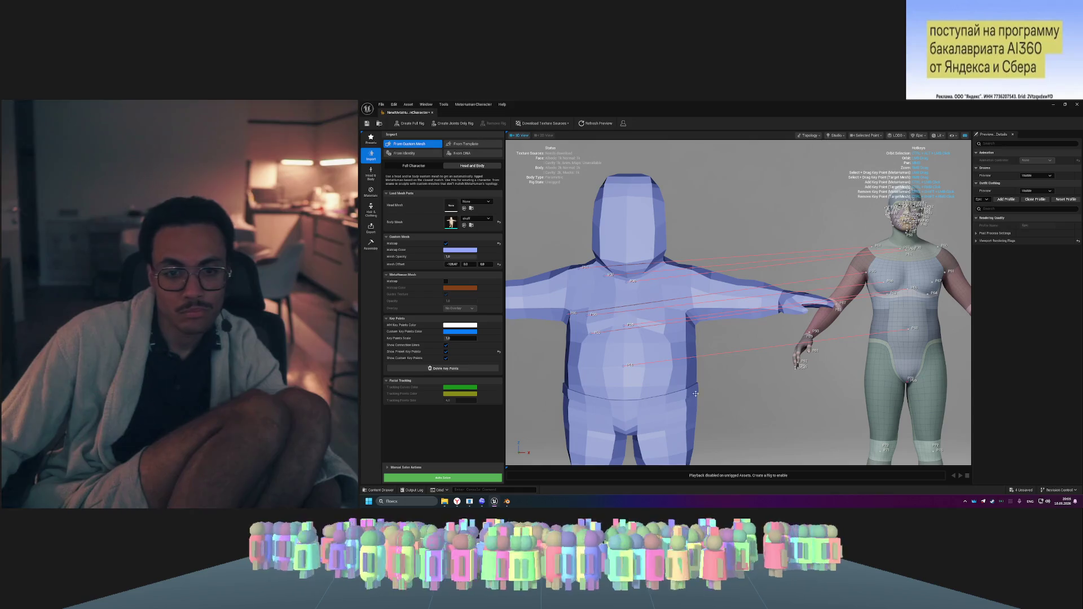
{"action": "scroll", "coordinate": [695, 394], "scroll_direction": "up", "scroll_amount": 5}
{"action": "scroll", "coordinate": [733, 389], "scroll_direction": "down", "scroll_amount": 5}
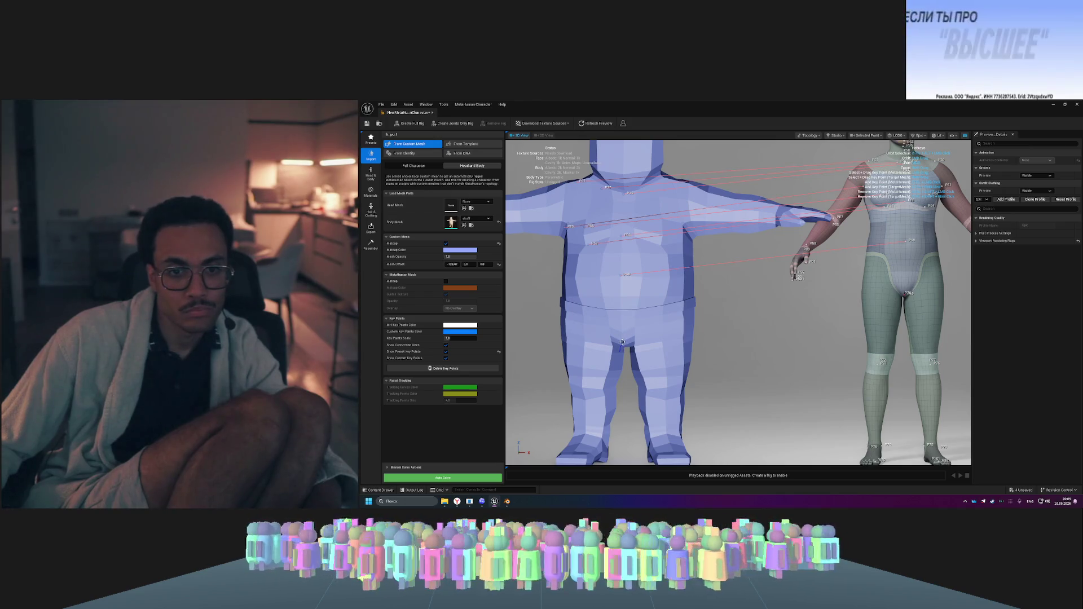
{"action": "left_click", "coordinate": [625, 341], "text": "ctrl"}
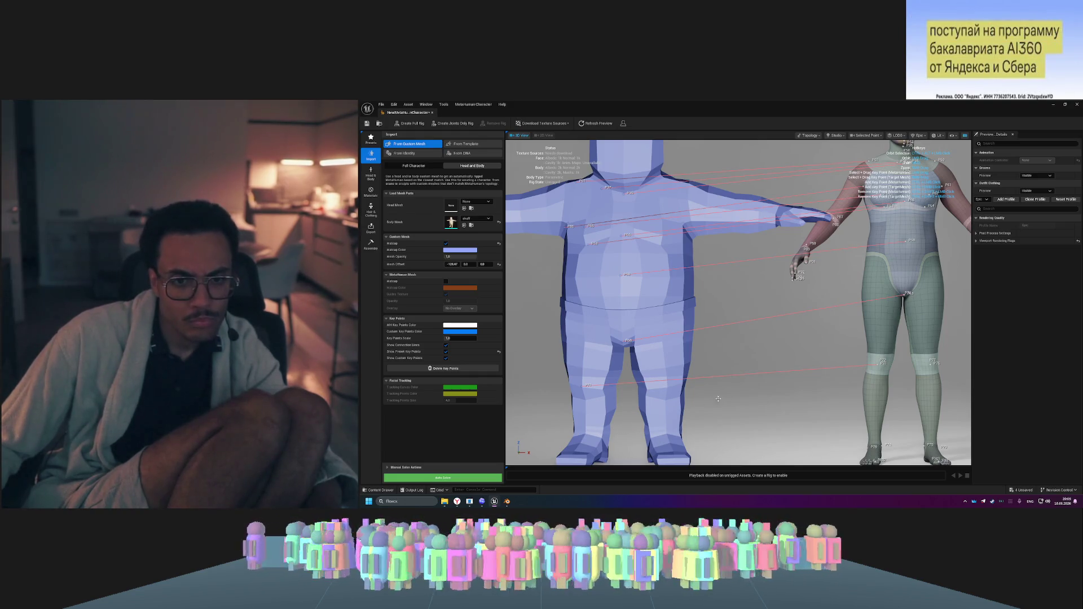
{"action": "left_click_drag", "start_coordinate": [719, 399], "coordinate": [667, 416]}
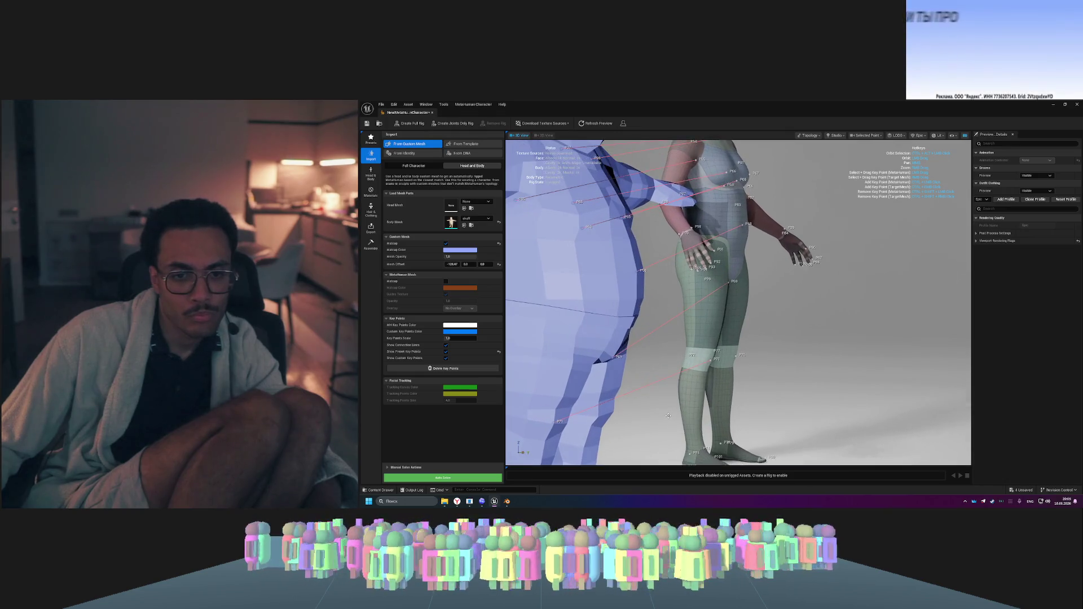
- Orbit to the legs and place key point P75 on the blue mesh's foot
{"action": "scroll", "coordinate": [668, 416], "scroll_direction": "down", "scroll_amount": 3}
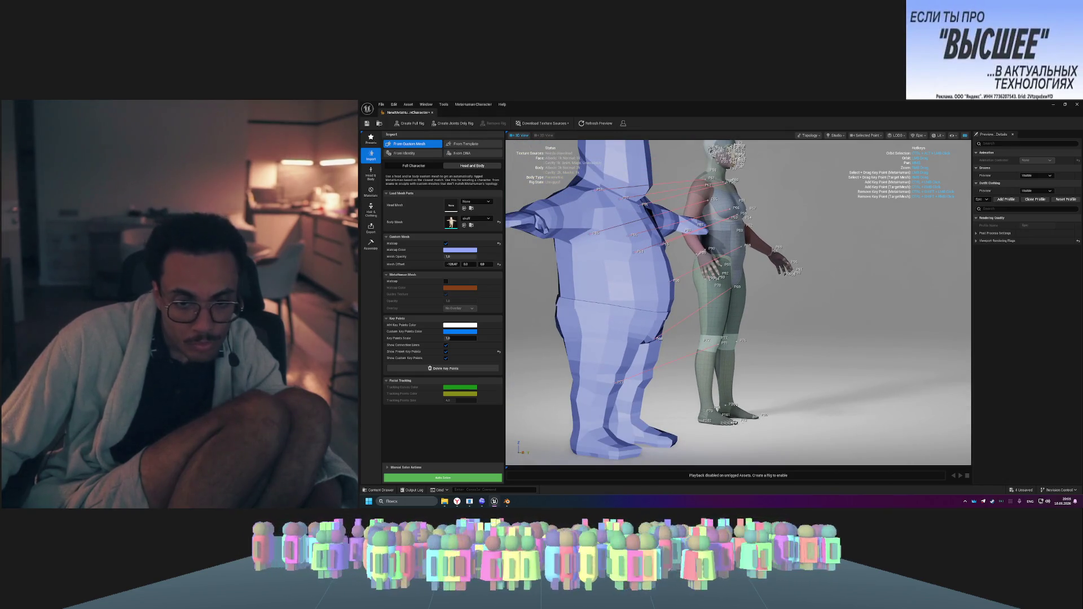
{"action": "left_click_drag", "start_coordinate": [733, 423], "coordinate": [705, 407]}
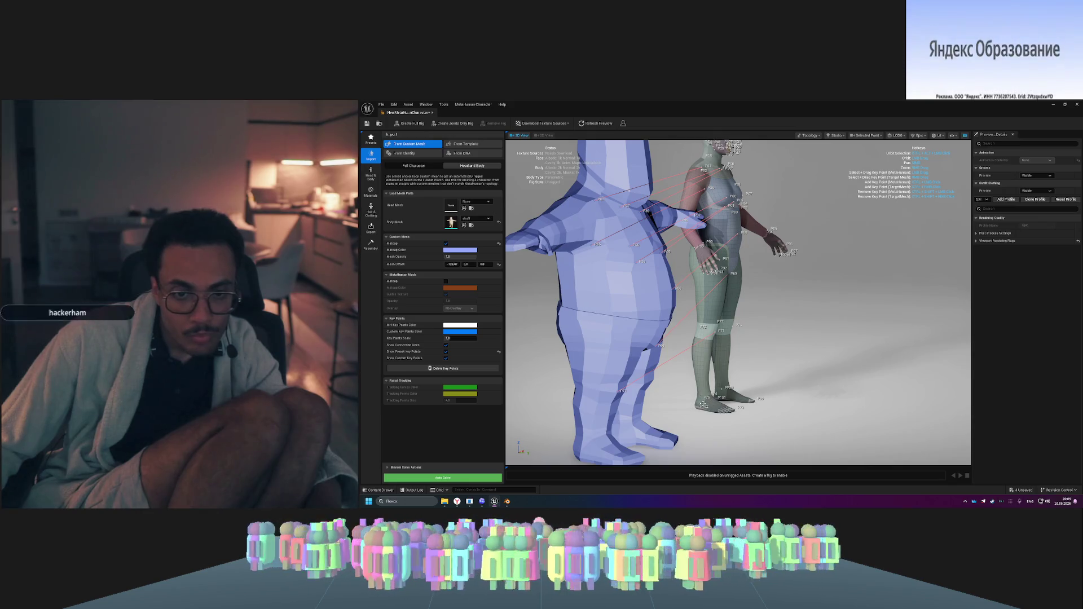
{"action": "left_click", "coordinate": [580, 449], "text": "ctrl"}
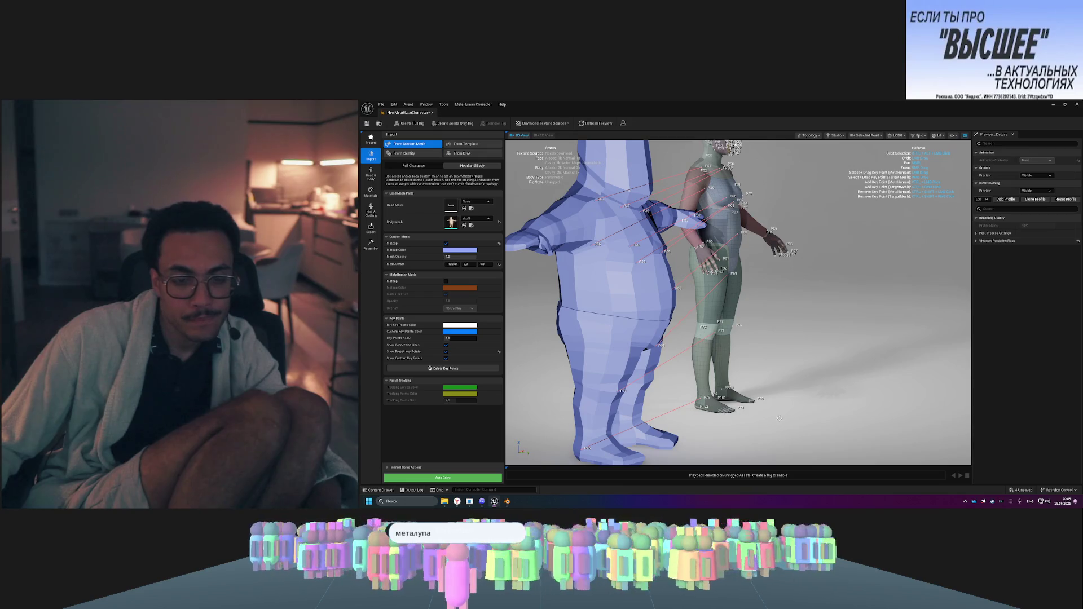
{"action": "left_click_drag", "start_coordinate": [779, 418], "coordinate": [921, 430]}
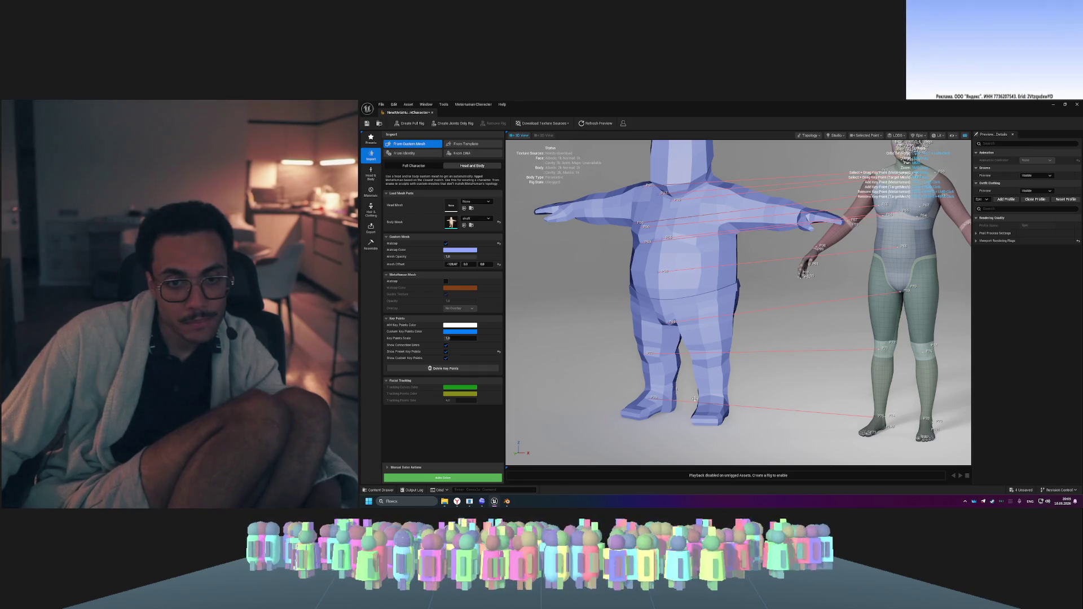
{"action": "left_click_drag", "start_coordinate": [673, 390], "coordinate": [619, 396]}
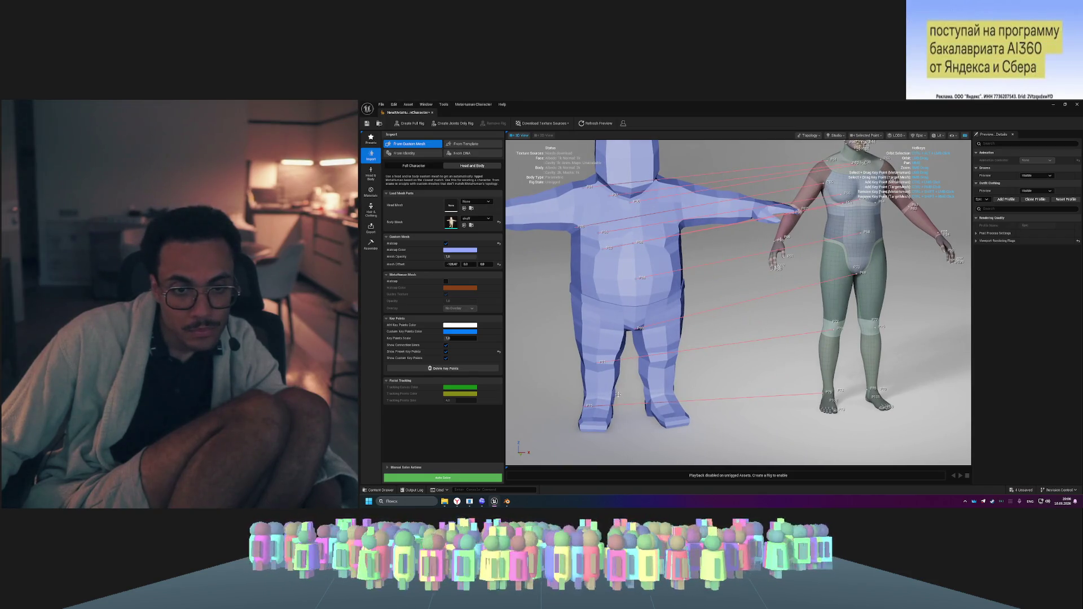
{"action": "left_click_drag", "start_coordinate": [617, 396], "coordinate": [620, 384]}
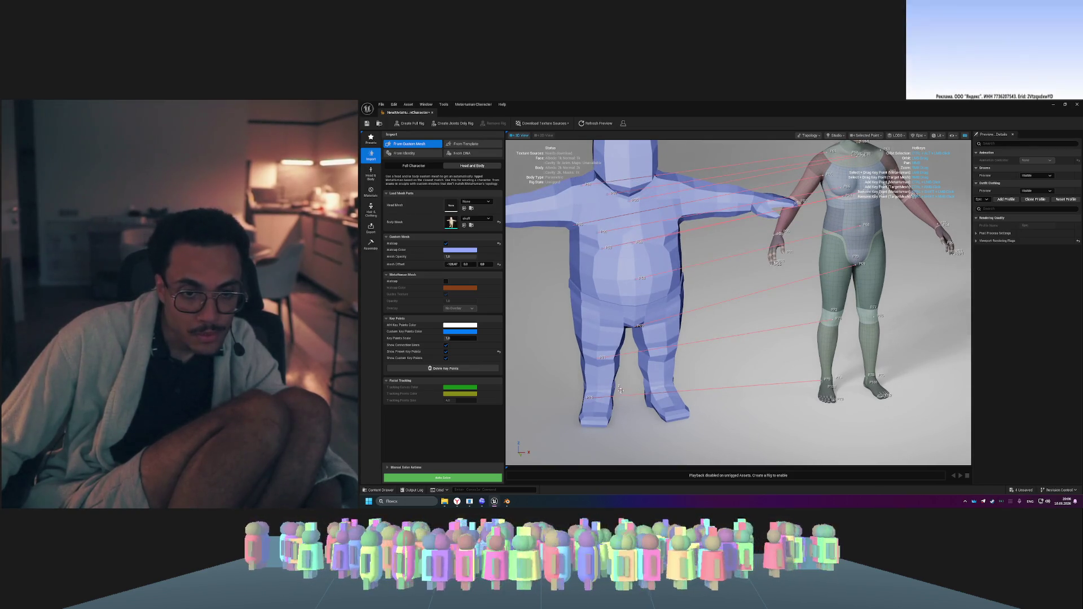
- Revert Edit > Undo History to the first Add Key Point transaction and close the window
{"action": "left_click", "coordinate": [395, 104]}
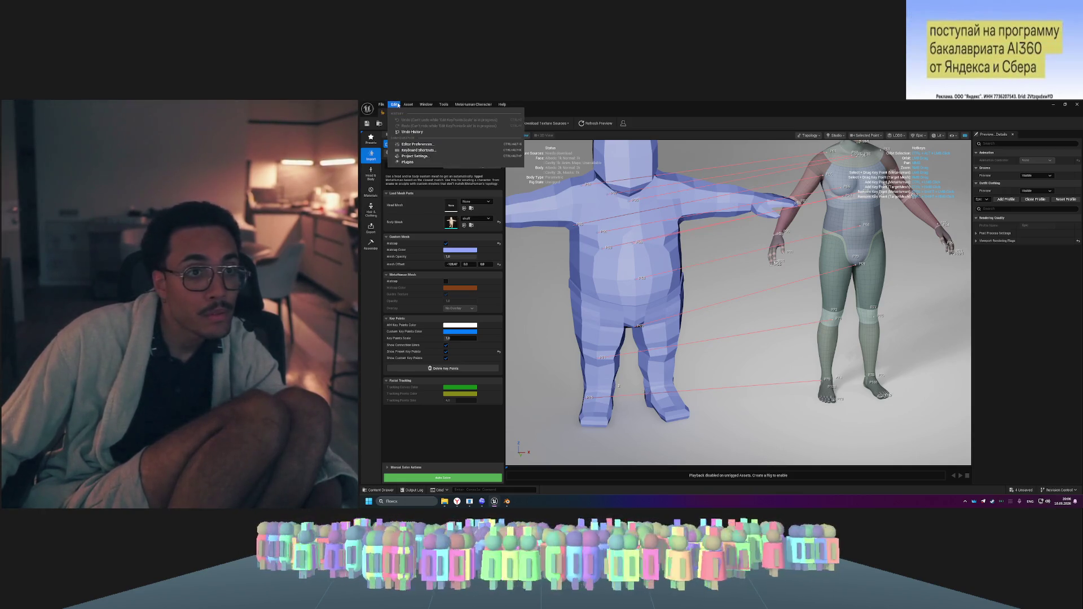
{"action": "left_click", "coordinate": [412, 132]}
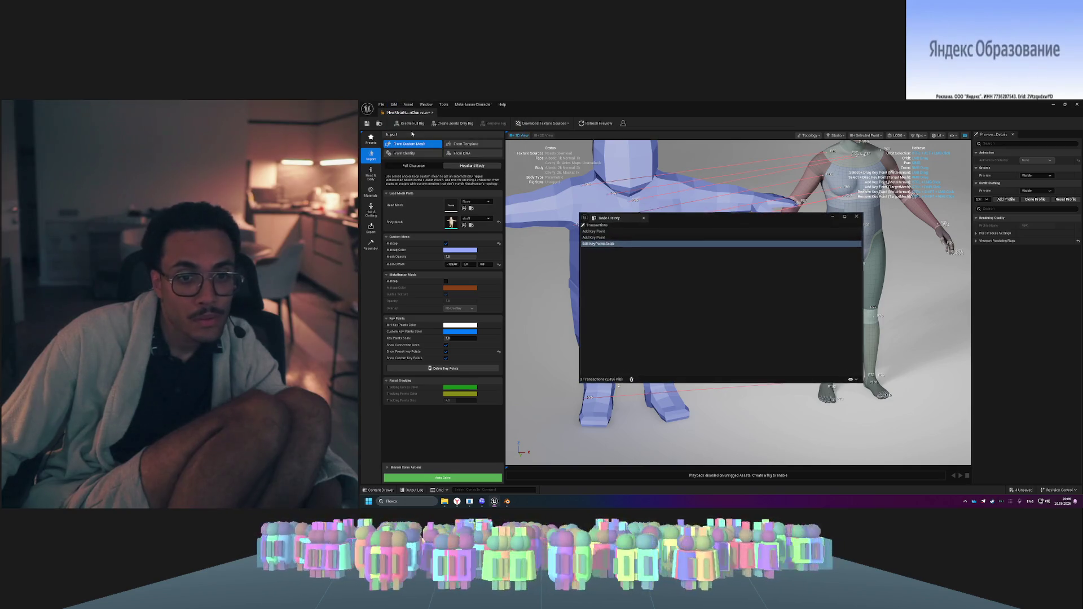
{"action": "left_click", "coordinate": [635, 231]}
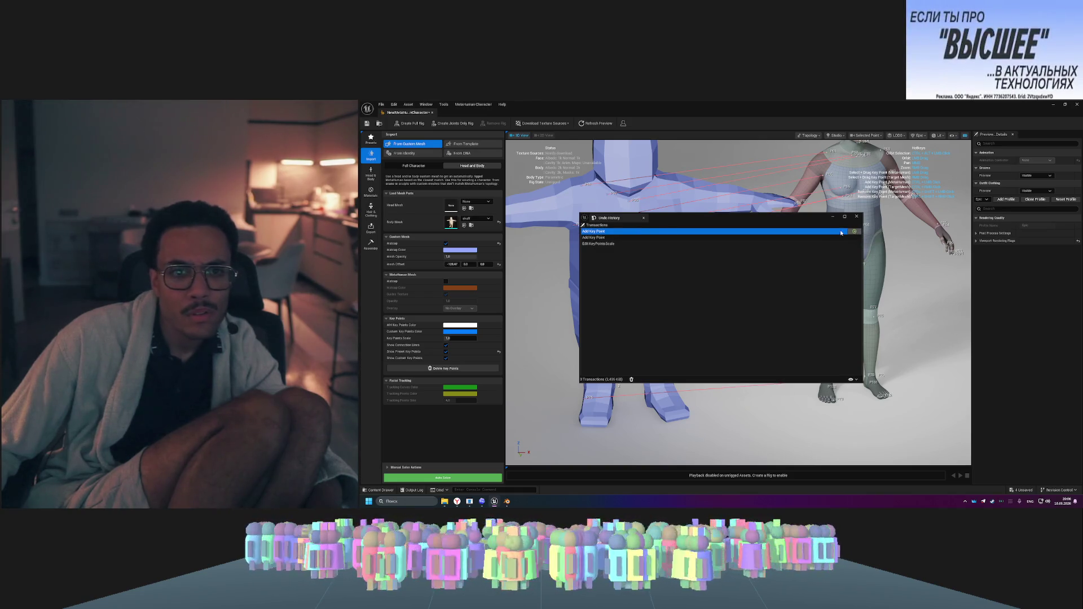
{"action": "left_click", "coordinate": [816, 237]}
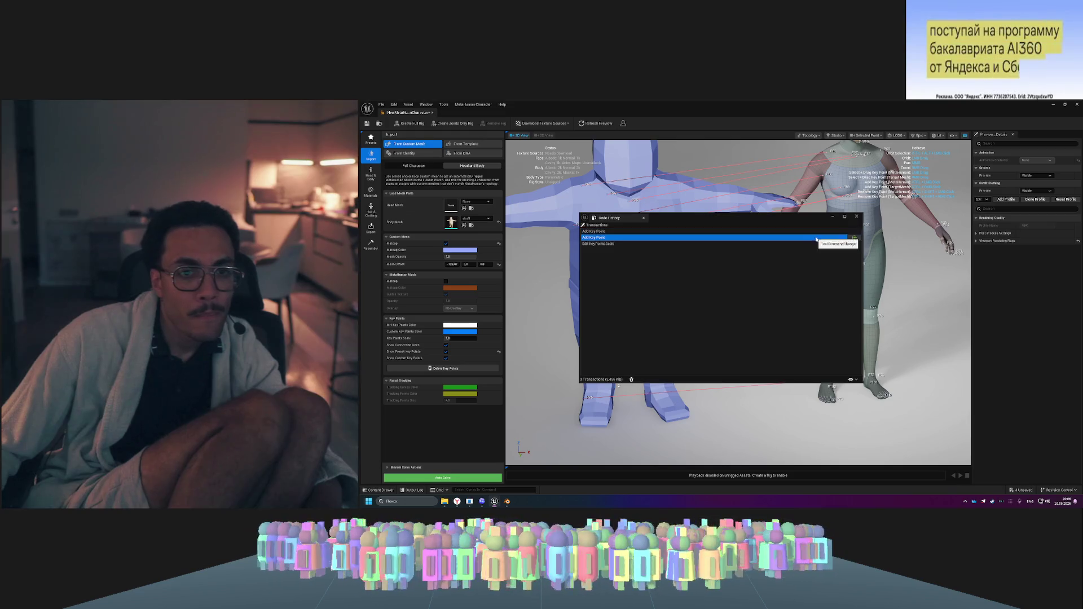
{"action": "left_click", "coordinate": [854, 233]}
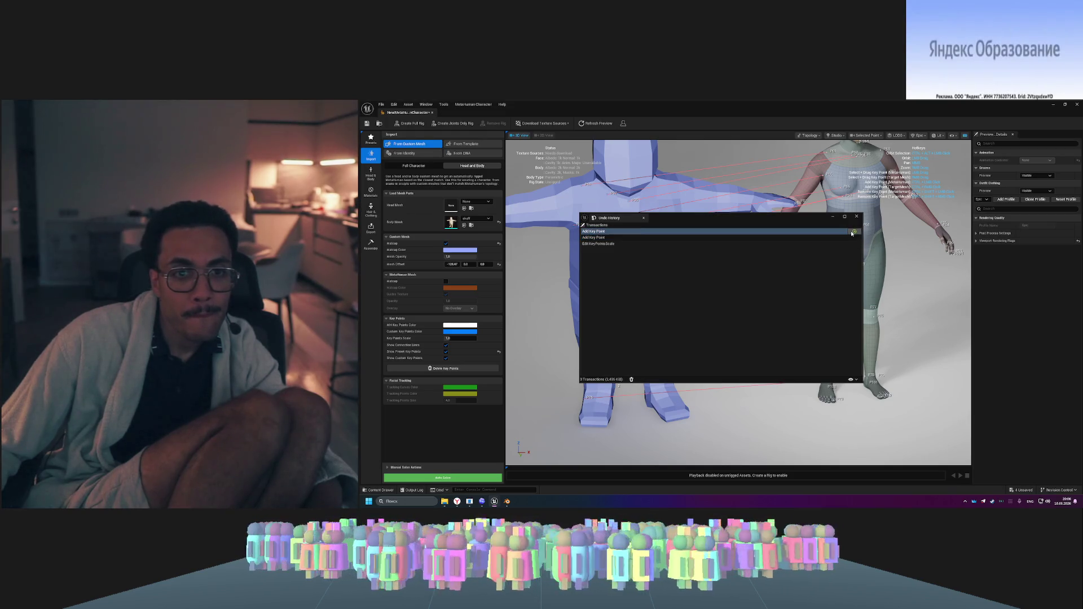
{"action": "left_click", "coordinate": [858, 216]}
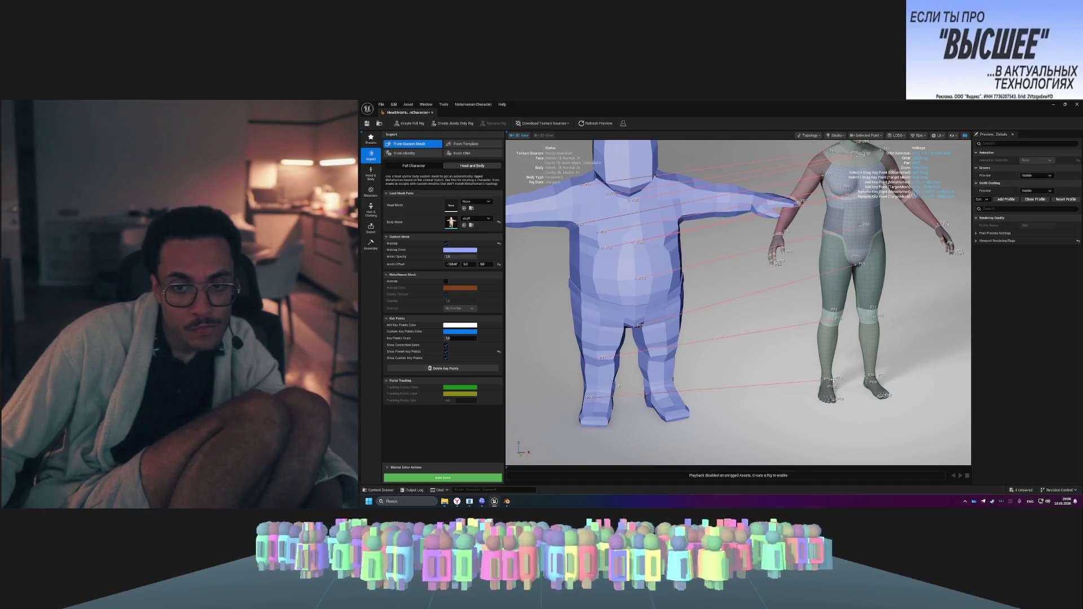
{"action": "left_click_drag", "start_coordinate": [833, 393], "coordinate": [870, 406]}
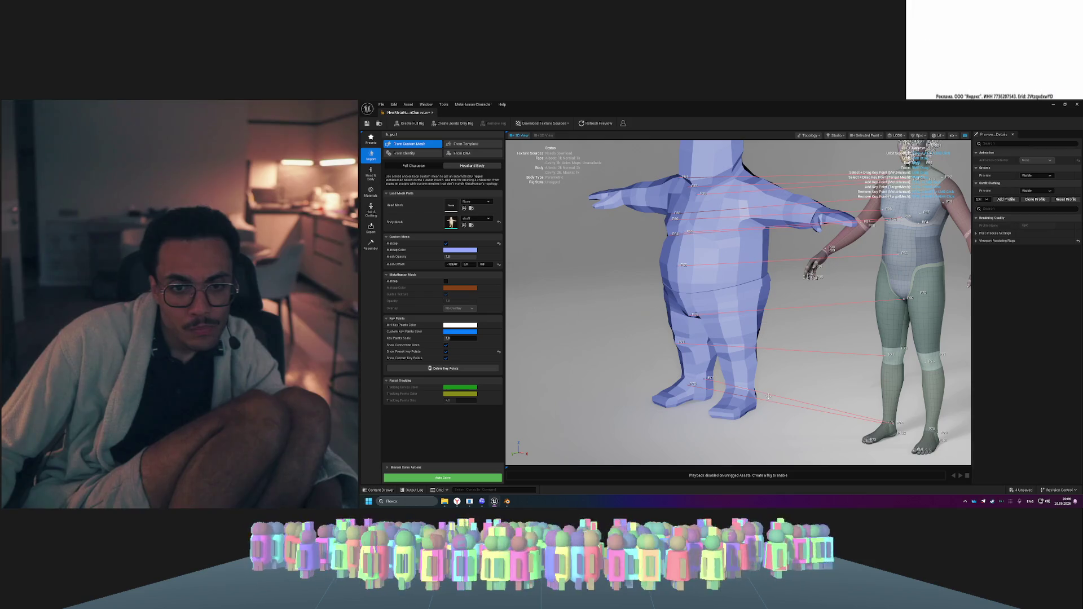
- Raise the Key Points Scale from 1.5 to about 2.1 on both bodies
{"action": "mouse_move", "coordinate": [768, 397]}
{"action": "left_mouse_down"}
{"action": "mouse_move", "coordinate": [789, 361]}
{"action": "mouse_move", "coordinate": [858, 356]}
{"action": "mouse_move", "coordinate": [829, 355]}
{"action": "left_mouse_up"}
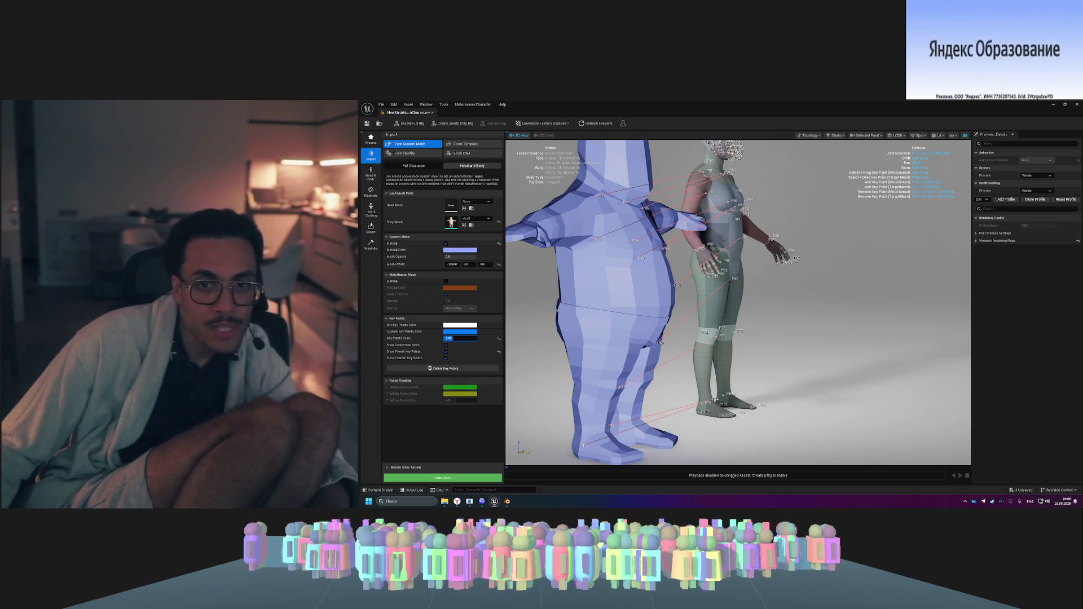
{"action": "left_click_drag", "start_coordinate": [452, 339], "coordinate": [454, 339]}
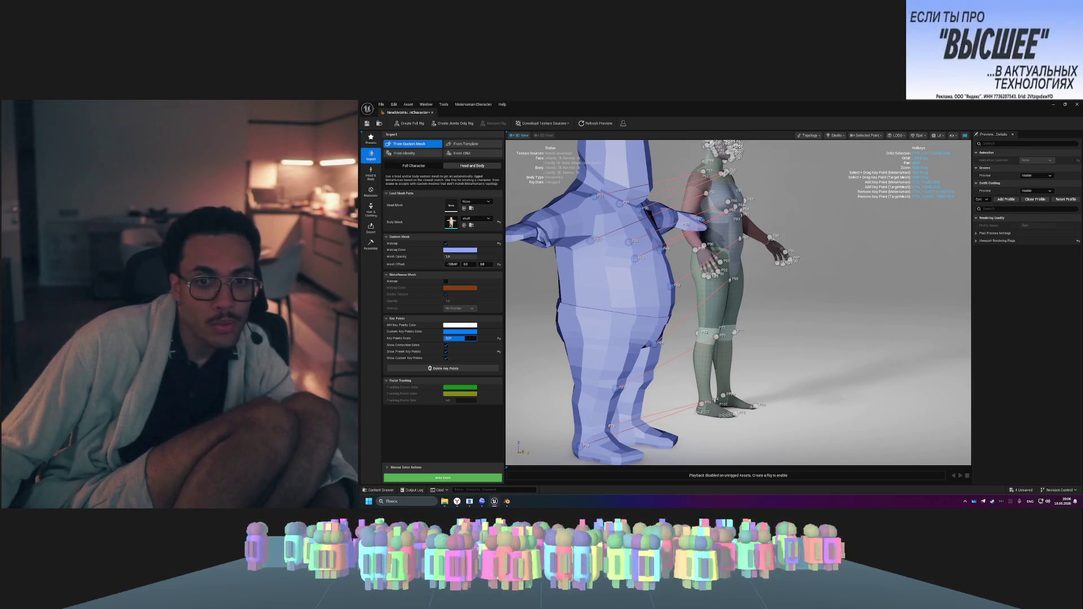
{"action": "left_click_drag", "start_coordinate": [840, 327], "coordinate": [734, 322]}
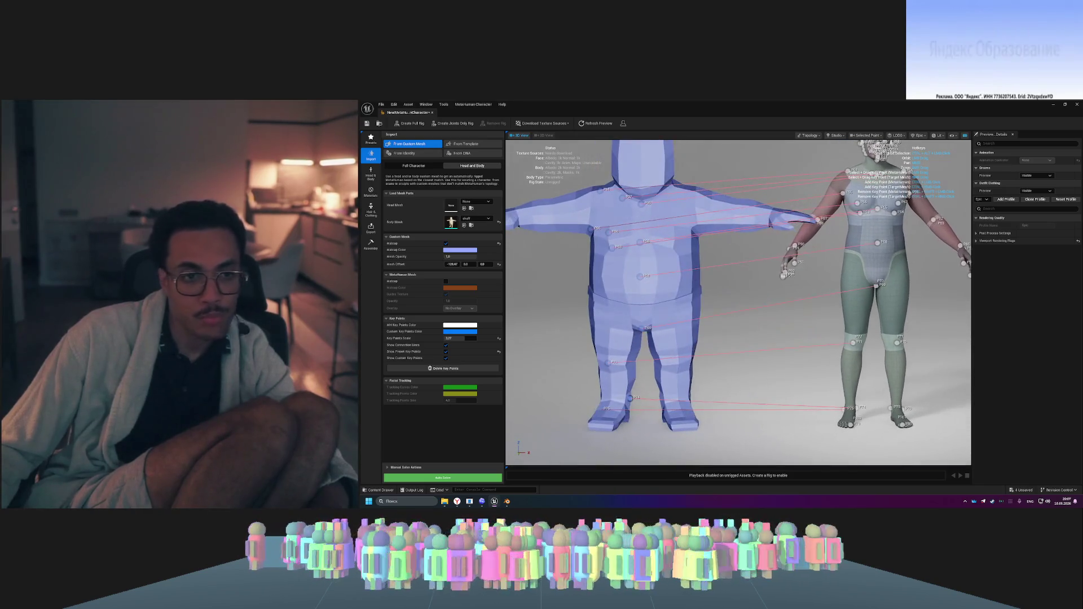
{"action": "left_click", "coordinate": [472, 338]}
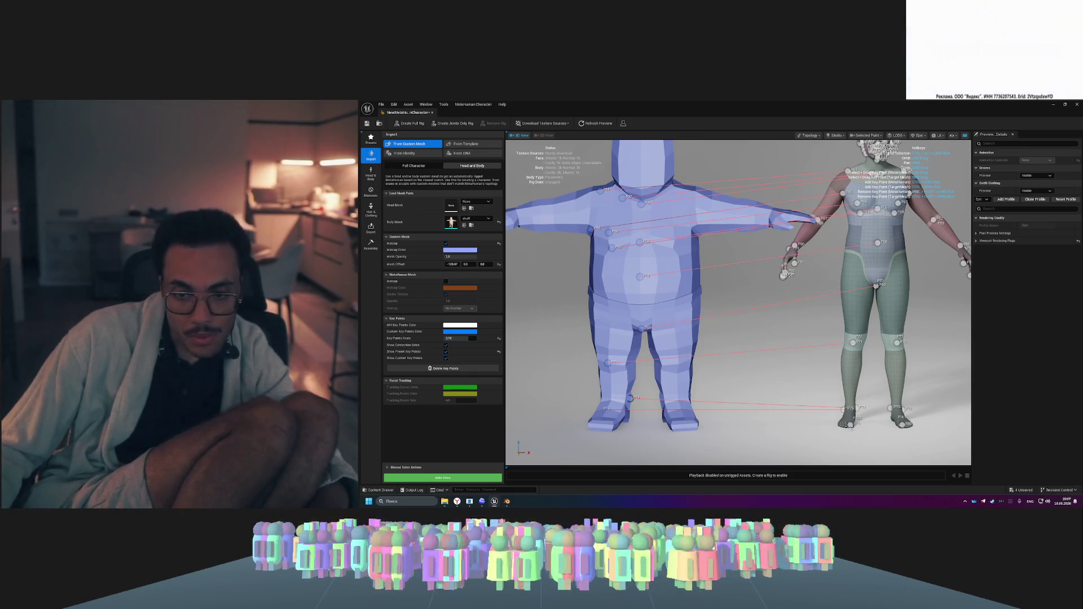
- Zoom and orbit to view both bodies' enlarged markers from above and the front
{"action": "scroll", "coordinate": [737, 284], "scroll_direction": "up", "scroll_amount": 2}
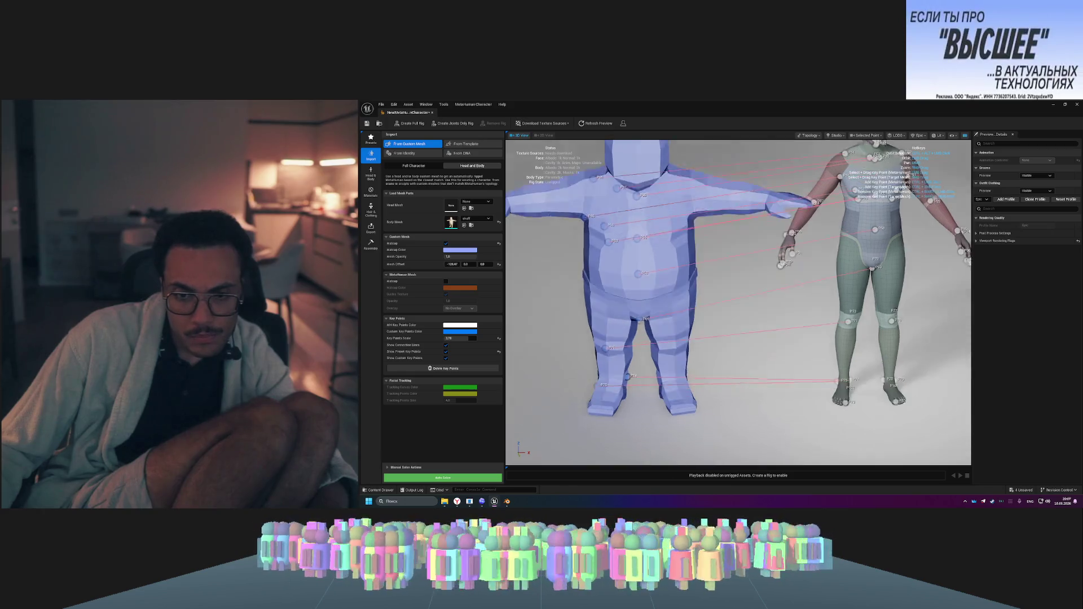
{"action": "left_click_drag", "start_coordinate": [738, 285], "coordinate": [738, 307]}
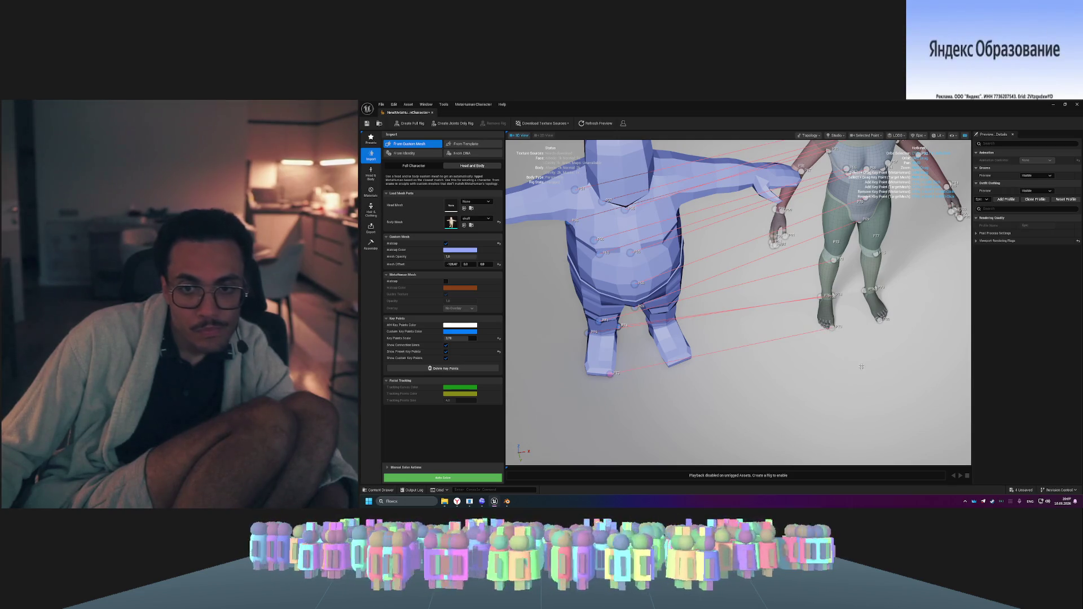
{"action": "left_click_drag", "start_coordinate": [847, 366], "coordinate": [847, 333]}
{"action": "left_click_drag", "start_coordinate": [892, 376], "coordinate": [938, 401]}
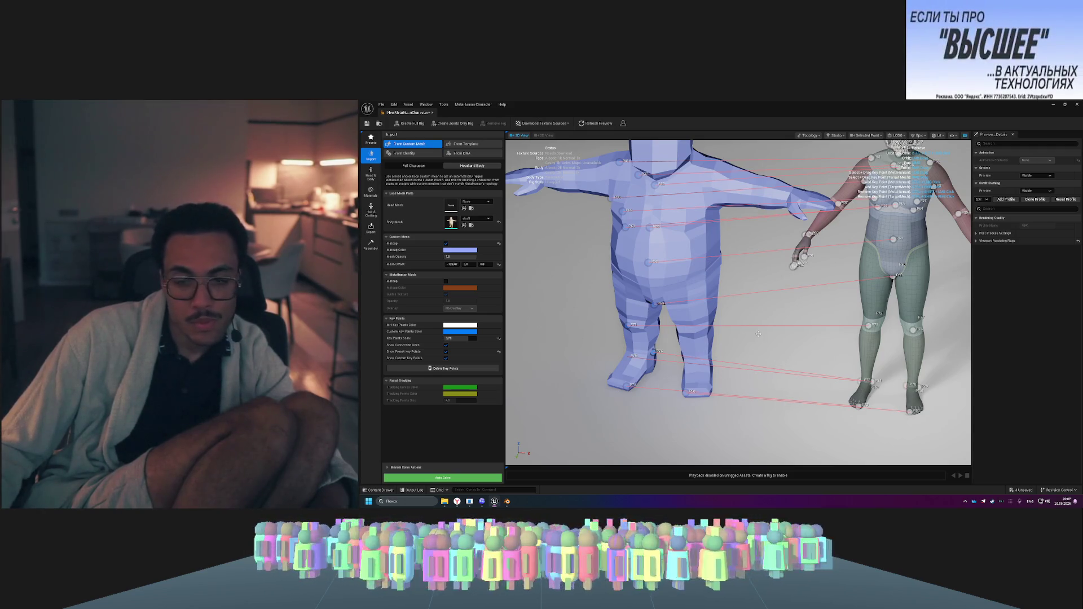
{"action": "left_click_drag", "start_coordinate": [728, 340], "coordinate": [722, 347]}
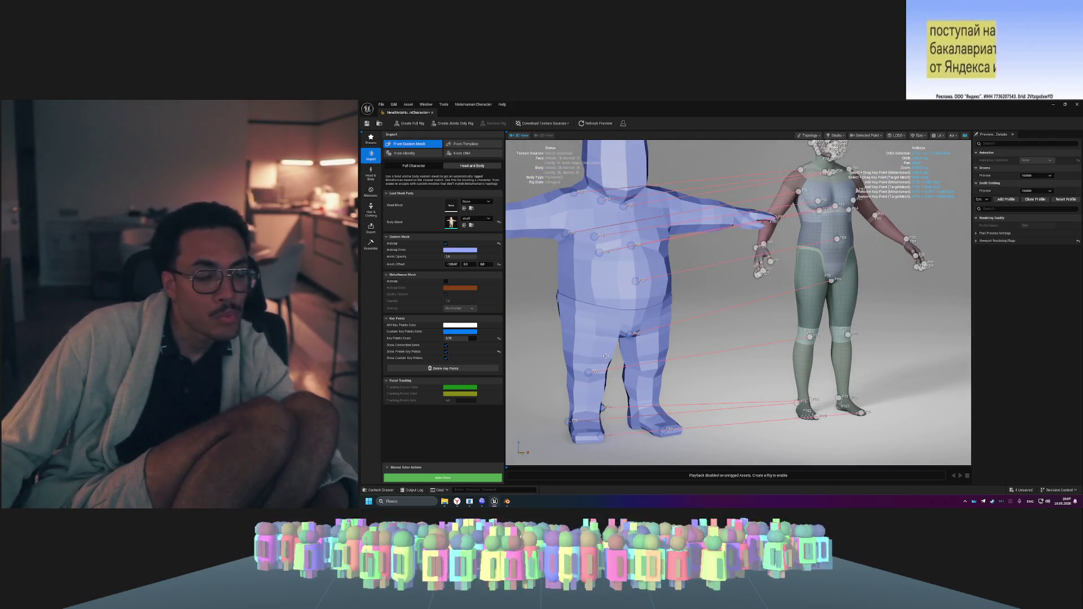
{"action": "left_click", "coordinate": [446, 282]}
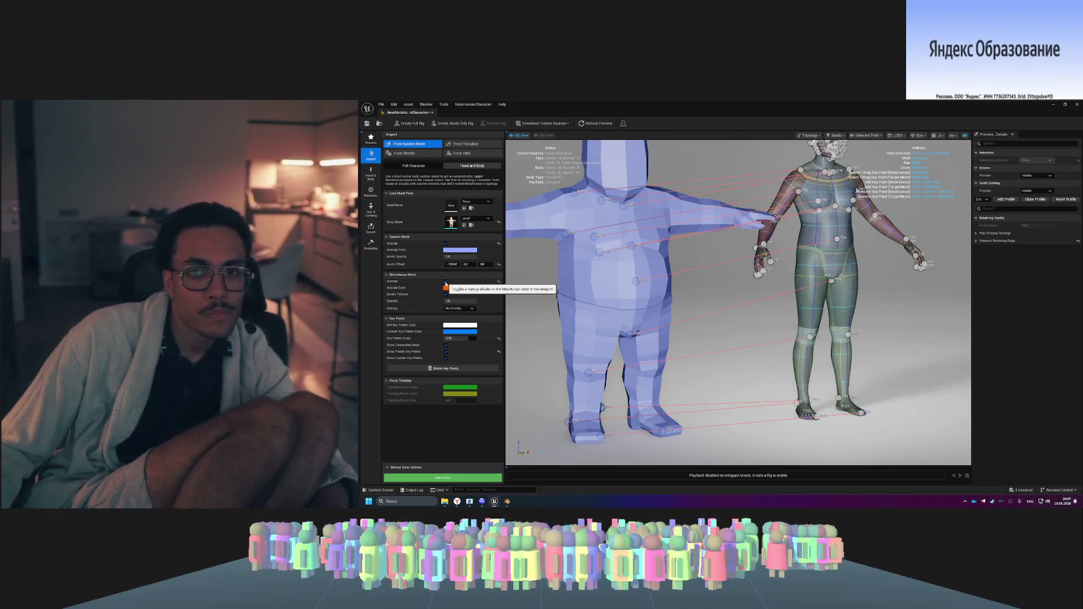
{"action": "left_click", "coordinate": [447, 282]}
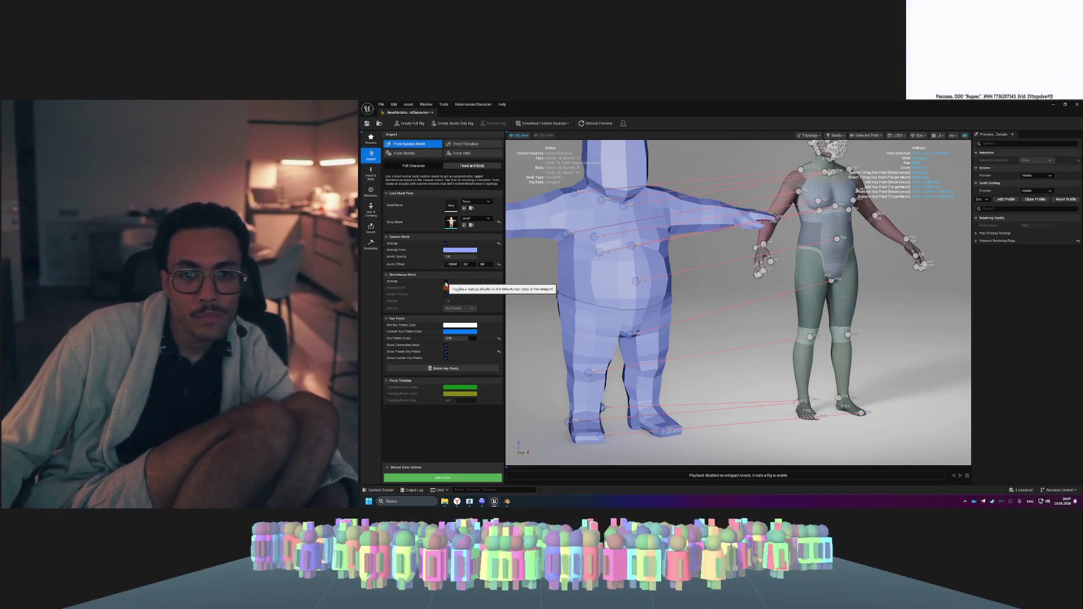
{"action": "left_click", "coordinate": [446, 244]}
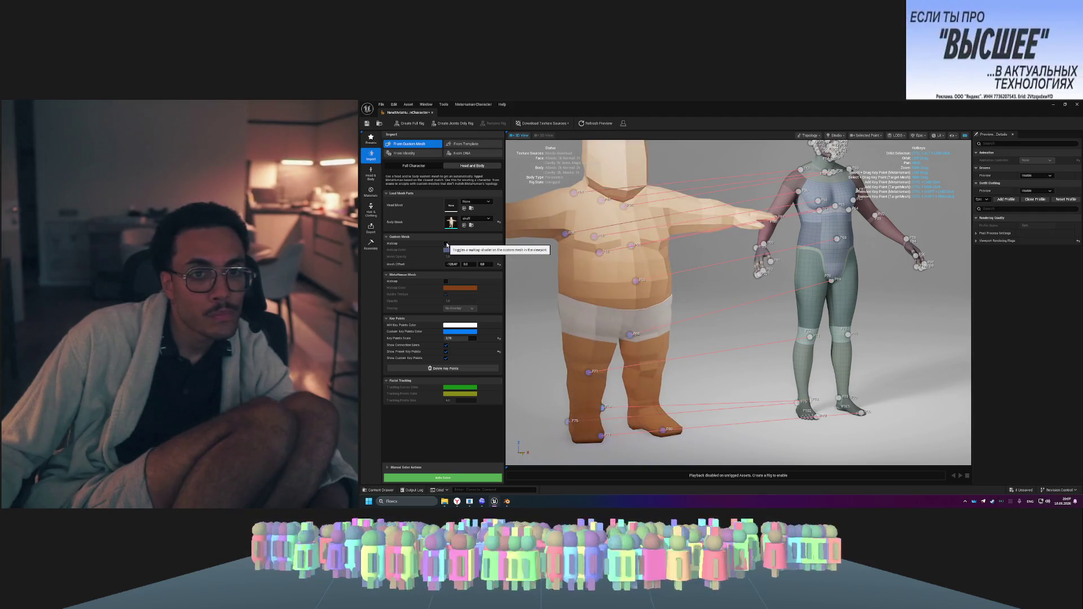
{"action": "left_click", "coordinate": [446, 244]}
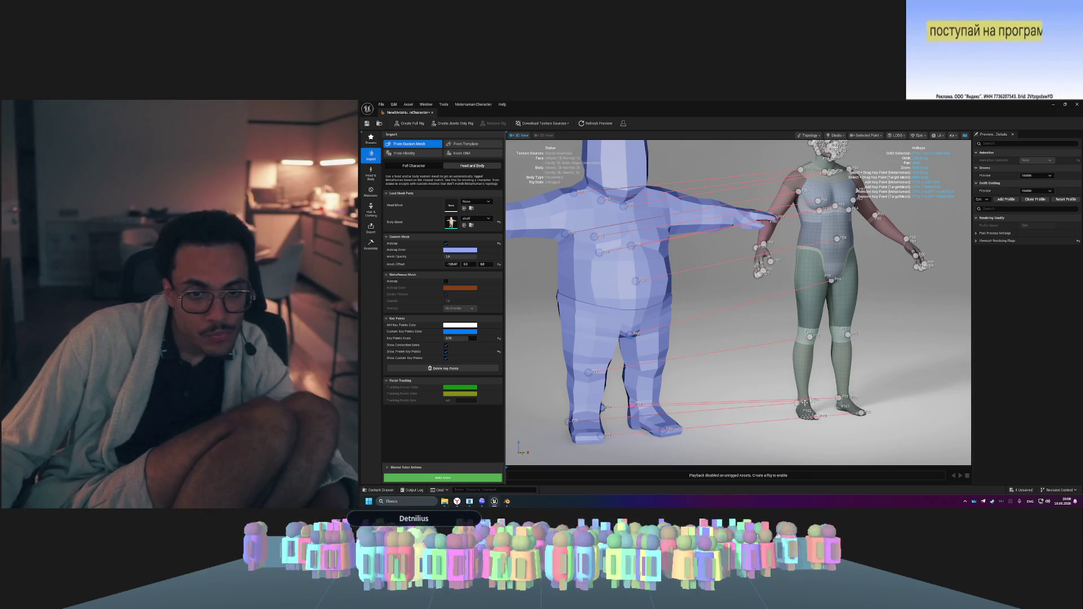
- Orbit around both characters to a rear view of their backs
{"action": "left_click_drag", "start_coordinate": [739, 370], "coordinate": [752, 370]}
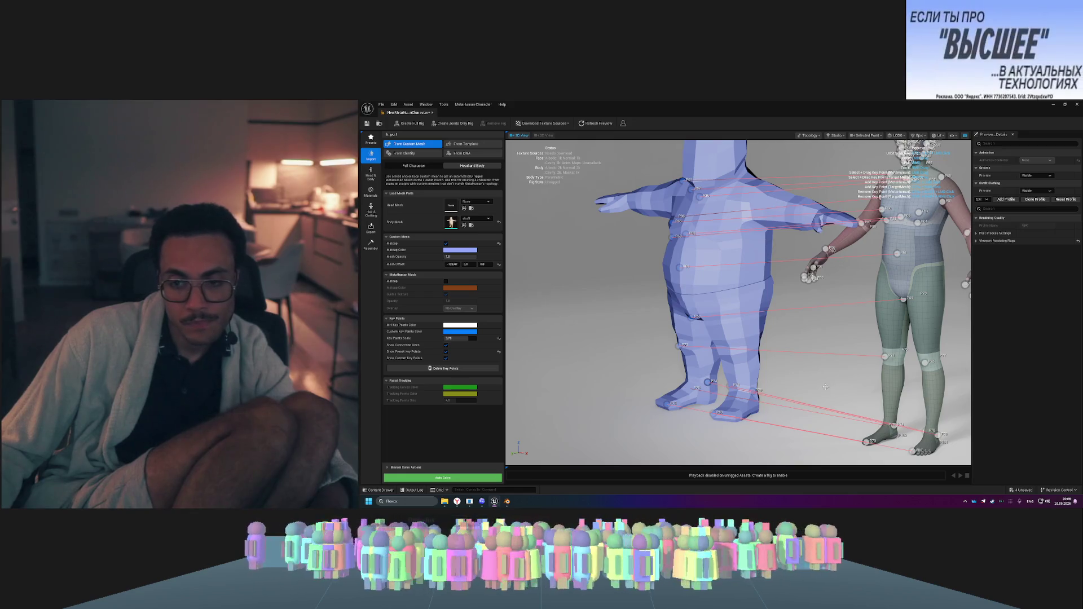
{"action": "left_click_drag", "start_coordinate": [834, 390], "coordinate": [930, 389]}
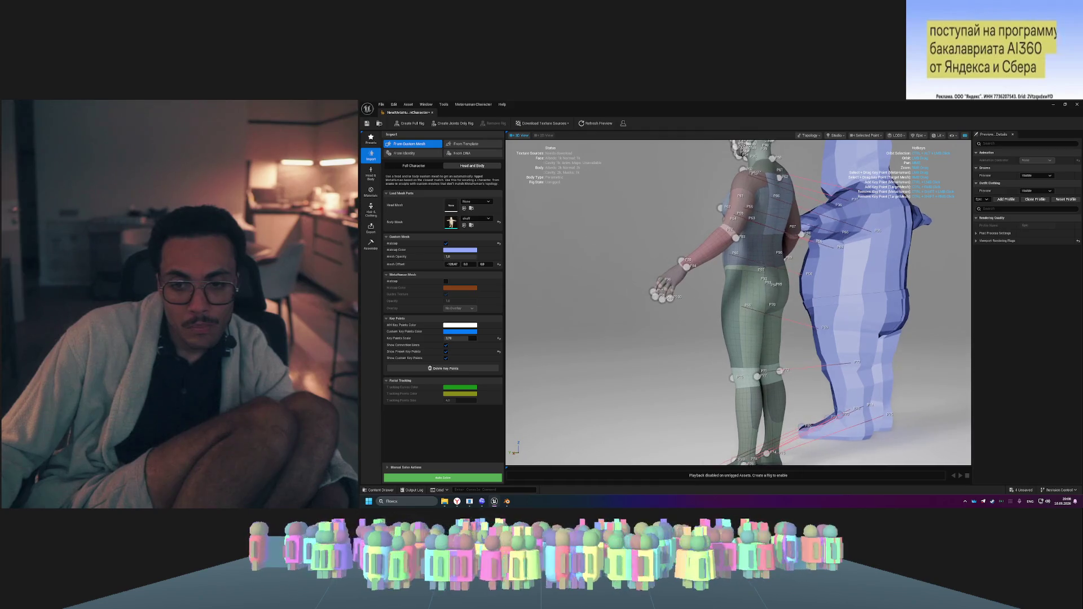
{"action": "left_click_drag", "start_coordinate": [779, 433], "coordinate": [744, 434]}
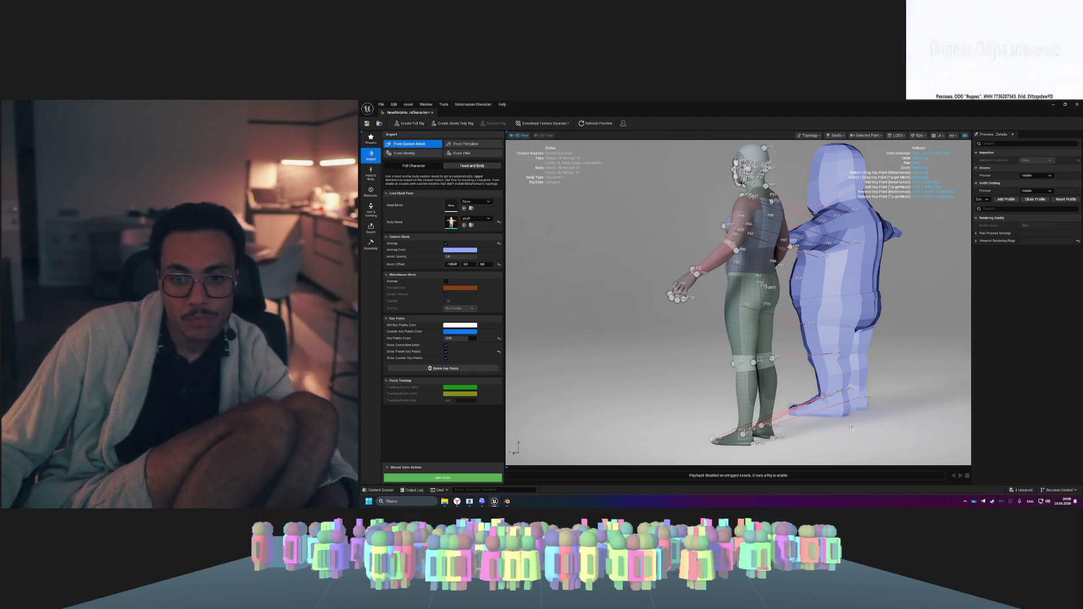
{"action": "left_click_drag", "start_coordinate": [869, 435], "coordinate": [753, 440]}
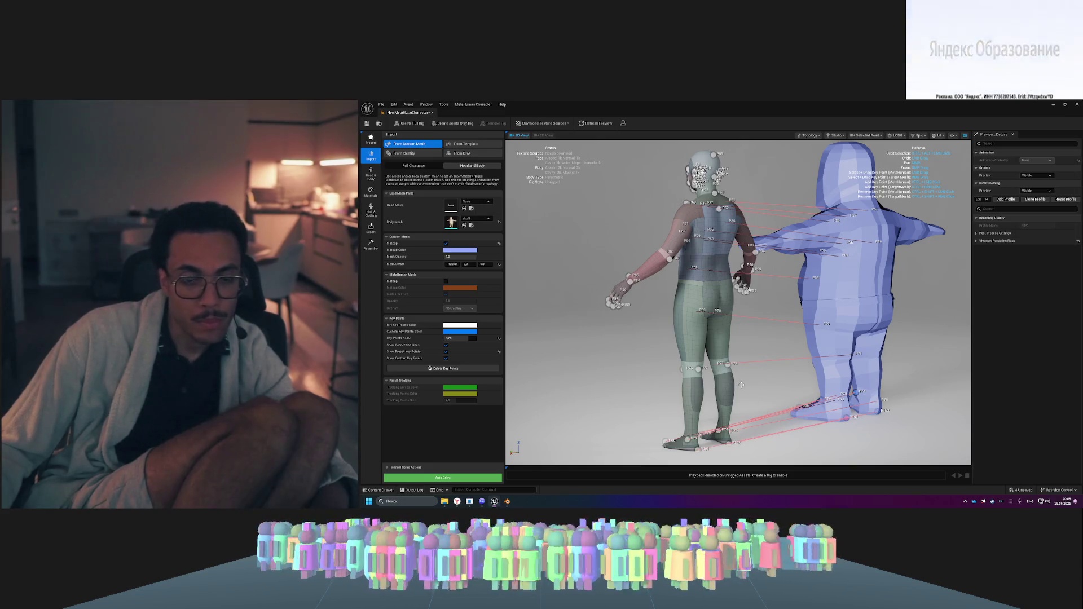
{"action": "left_click_drag", "start_coordinate": [764, 387], "coordinate": [748, 379]}
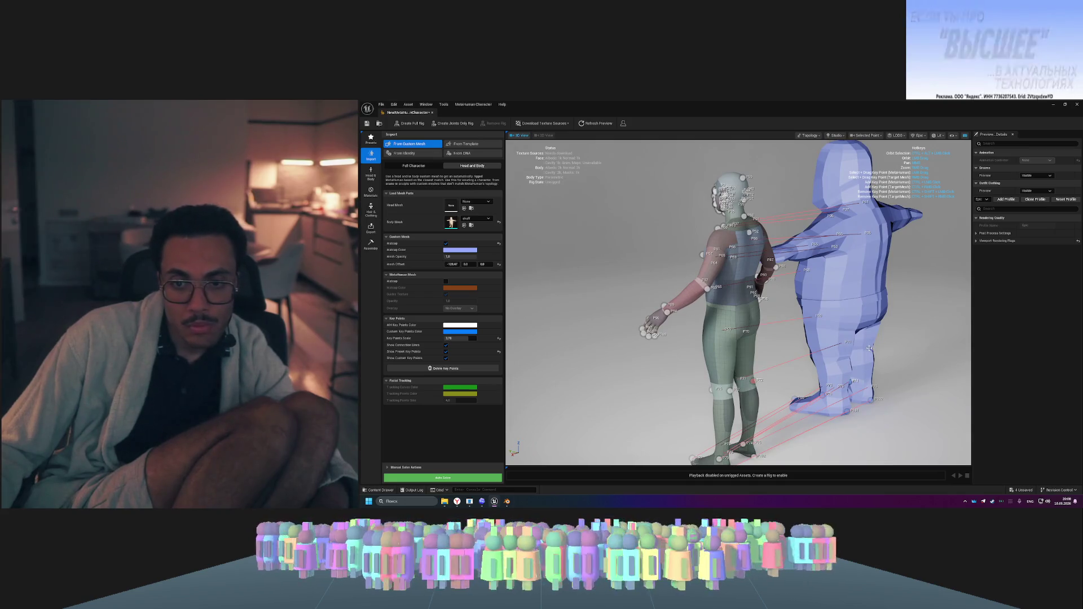
{"action": "left_click_drag", "start_coordinate": [890, 357], "coordinate": [670, 385]}
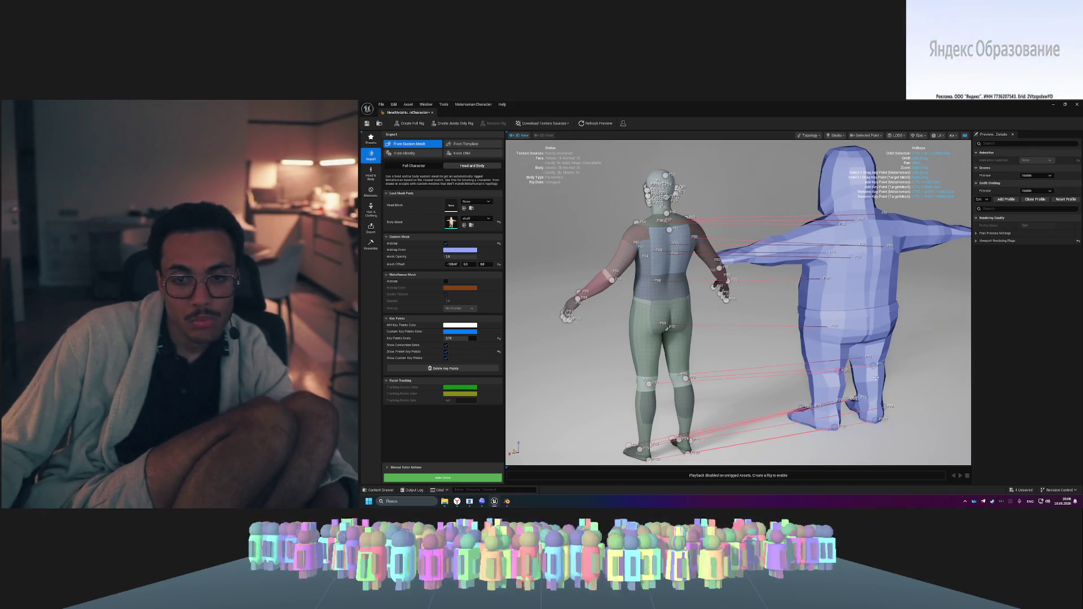
{"action": "mouse_move", "coordinate": [728, 346]}
{"action": "left_mouse_down"}
{"action": "mouse_move", "coordinate": [507, 357]}
{"action": "mouse_move", "coordinate": [627, 279]}
{"action": "left_mouse_up"}
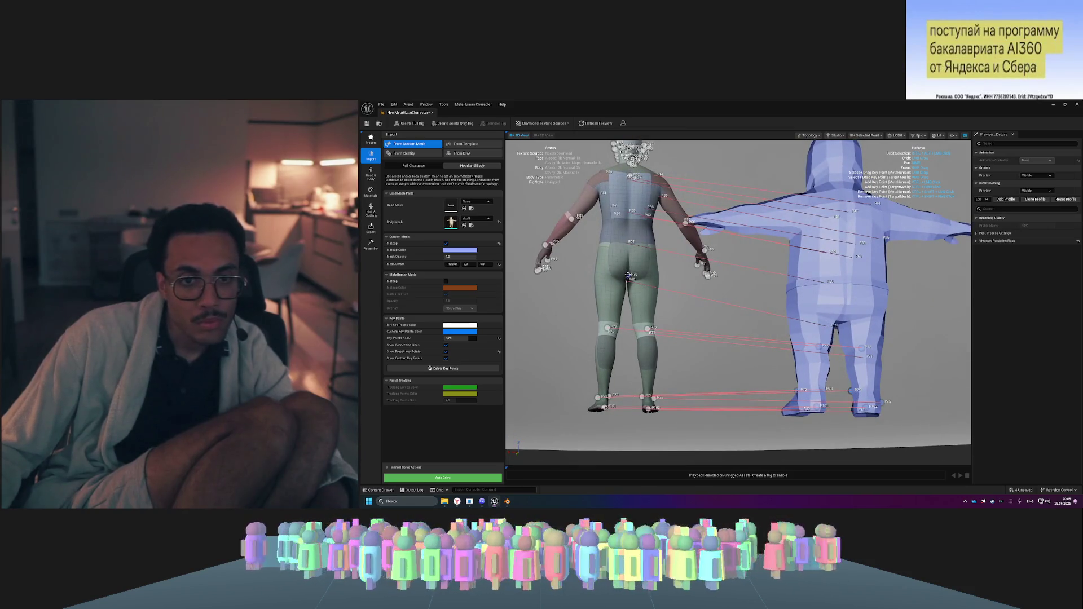
- Pair key point P70 on the MetaHuman's back with a new point on the blue mesh's back, then mark P51
{"action": "left_click", "coordinate": [628, 274]}
{"action": "left_click_drag", "start_coordinate": [911, 301], "coordinate": [644, 290]}
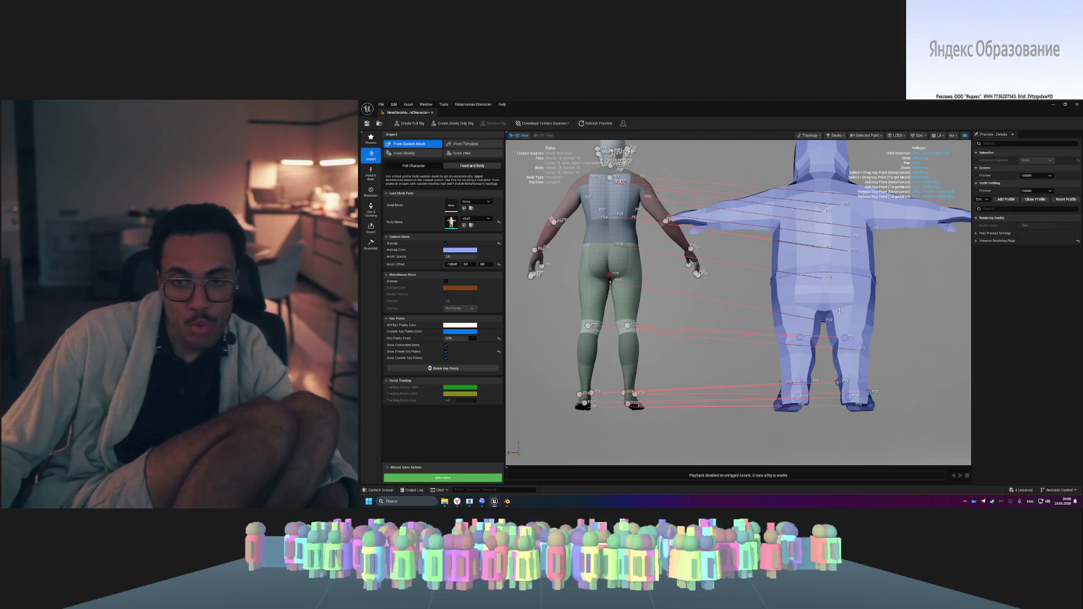
{"action": "left_click", "coordinate": [823, 304]}
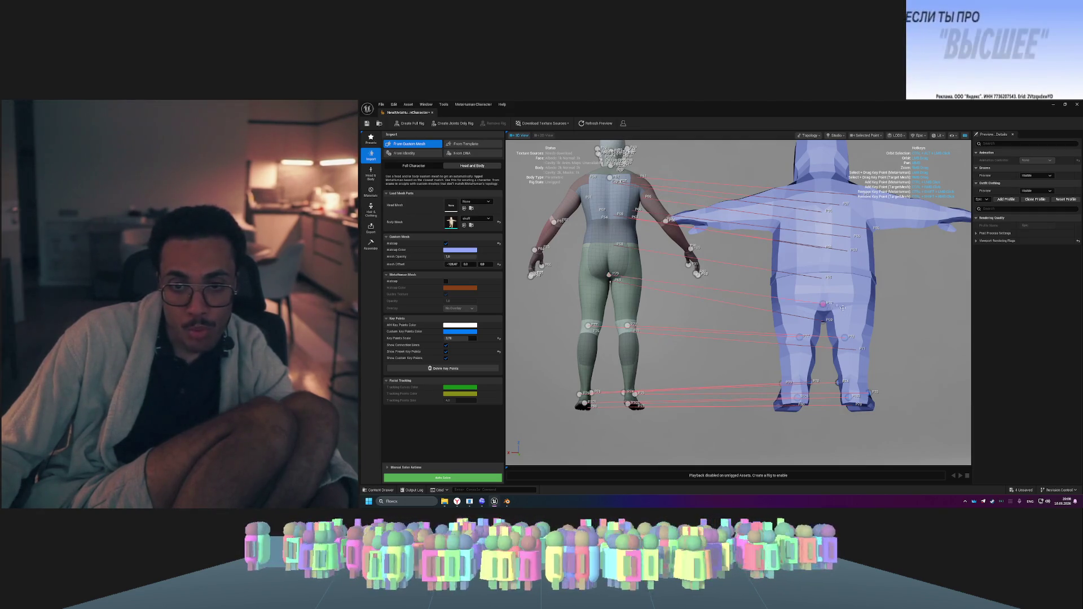
{"action": "mouse_move", "coordinate": [709, 283]}
{"action": "left_mouse_down"}
{"action": "mouse_move", "coordinate": [531, 289]}
{"action": "mouse_move", "coordinate": [545, 253]}
{"action": "left_mouse_up"}
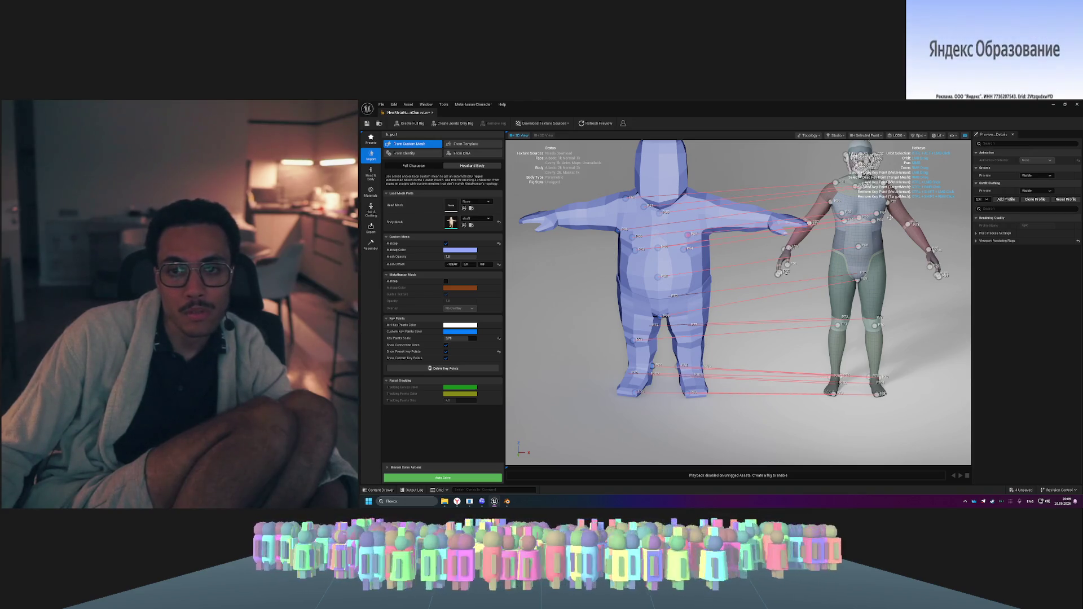
{"action": "right_click", "coordinate": [707, 232], "text": "ctrl"}
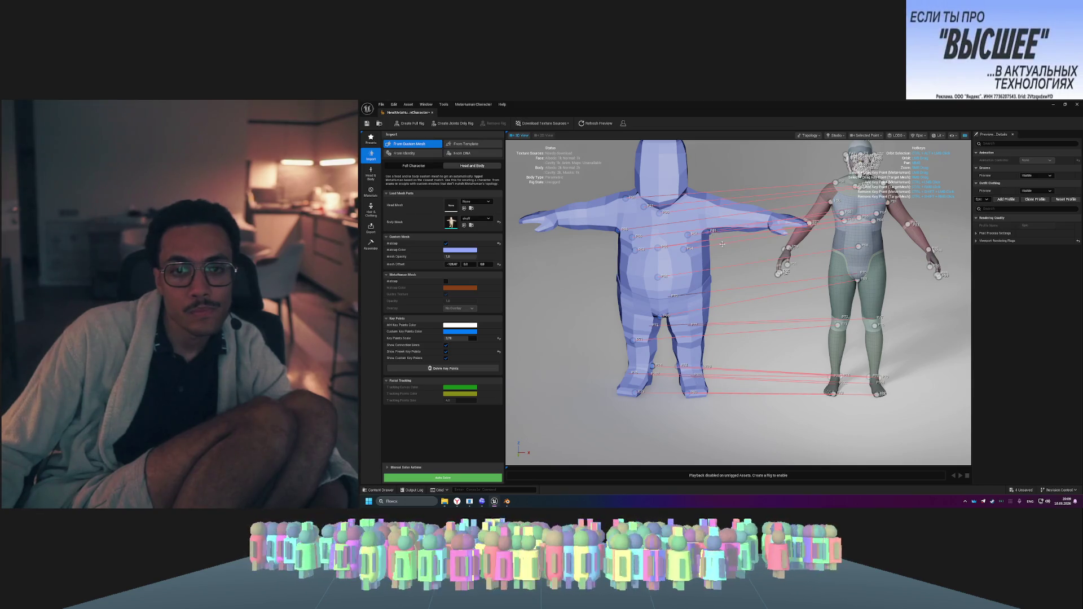
- Undo the shoulder key point mistakenly added at P63 with Ctrl+Z
{"action": "mouse_move", "coordinate": [722, 244]}
{"action": "left_mouse_down"}
{"action": "mouse_move", "coordinate": [621, 248]}
{"action": "mouse_move", "coordinate": [797, 247]}
{"action": "left_mouse_up"}
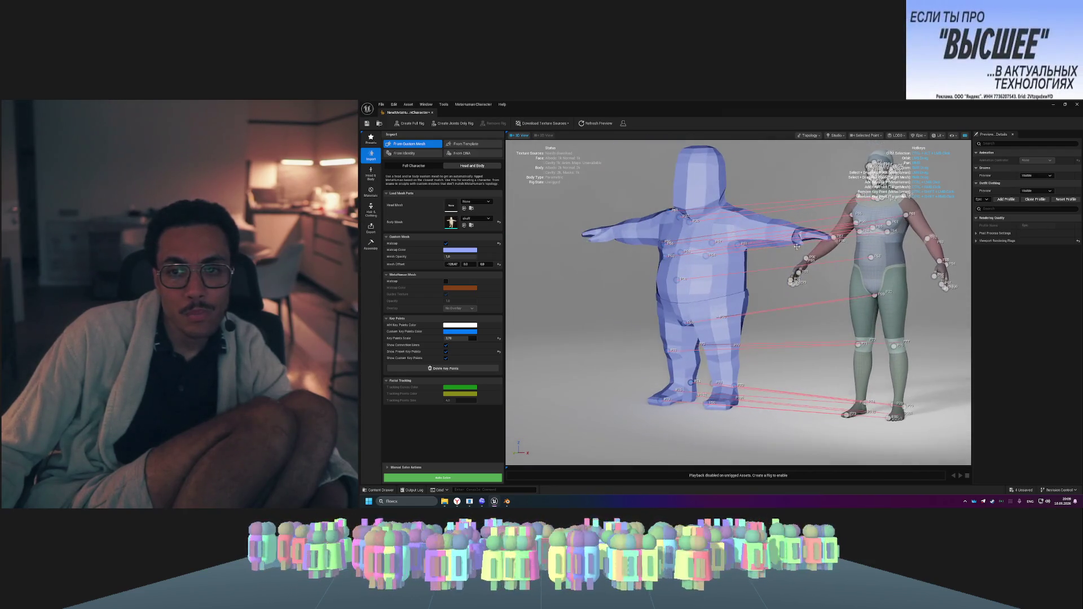
{"action": "left_click", "coordinate": [906, 216]}
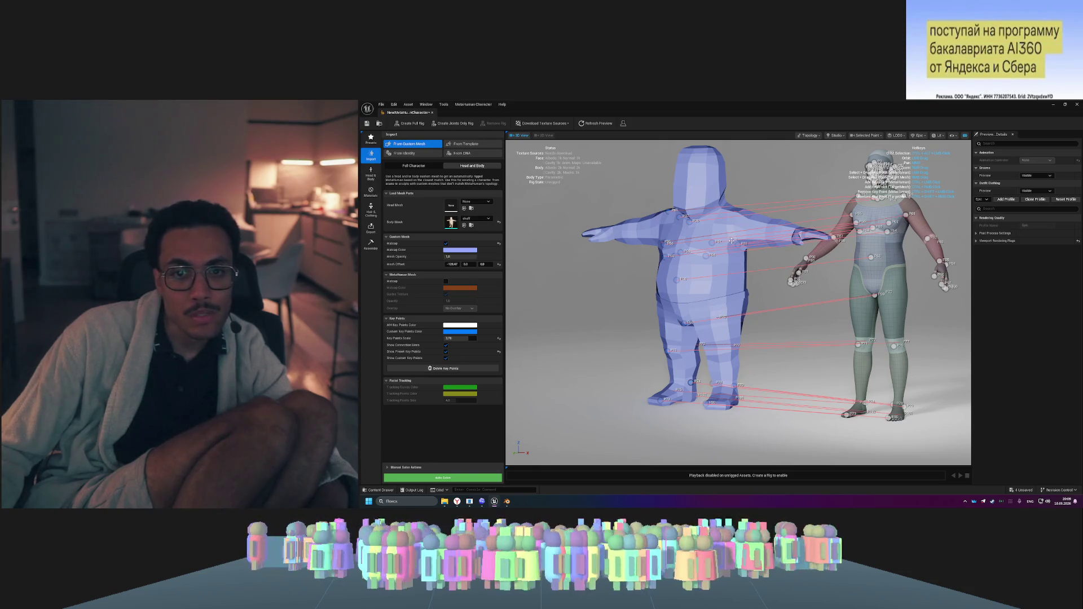
{"action": "left_click_drag", "start_coordinate": [781, 261], "coordinate": [766, 254]}
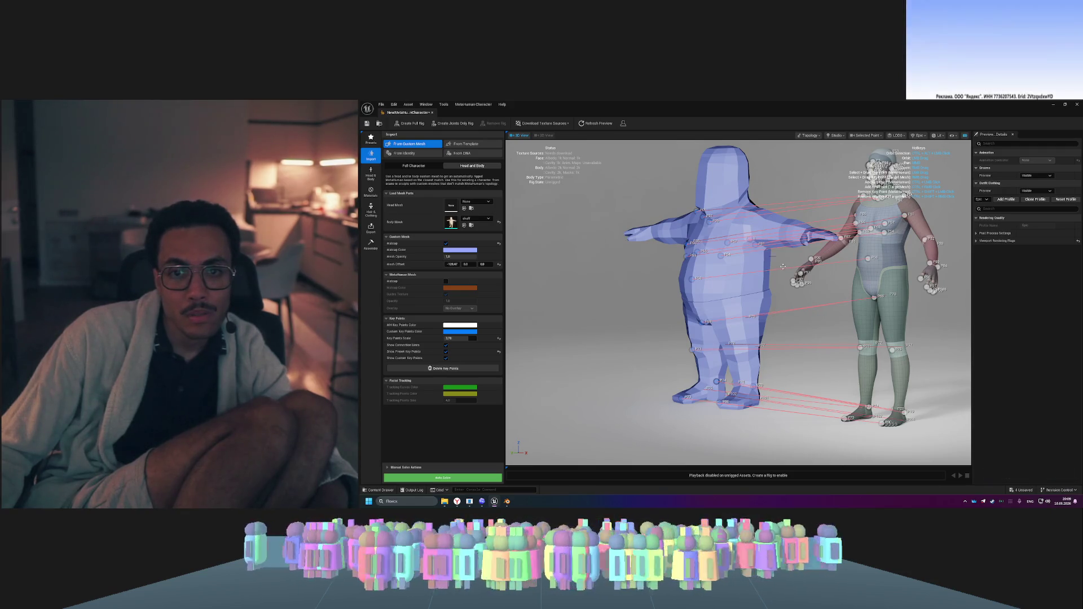
{"action": "key", "text": "ctrl+z"}
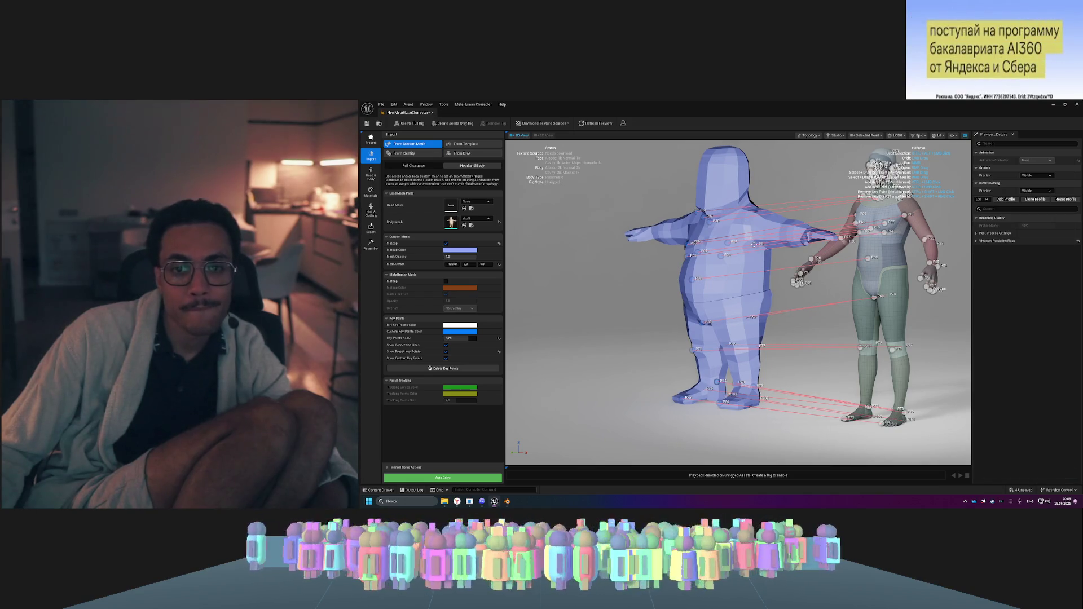
- Orbit and zoom around both bodies to check the remaining key point pairs
{"action": "left_click_drag", "start_coordinate": [786, 259], "coordinate": [713, 267]}
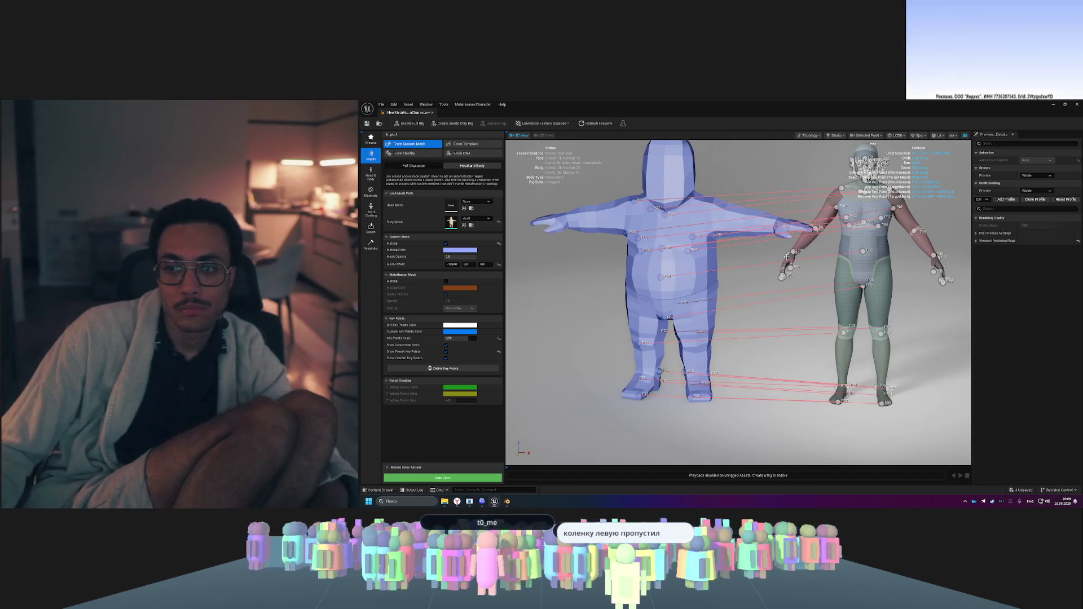
{"action": "left_click_drag", "start_coordinate": [787, 257], "coordinate": [764, 260]}
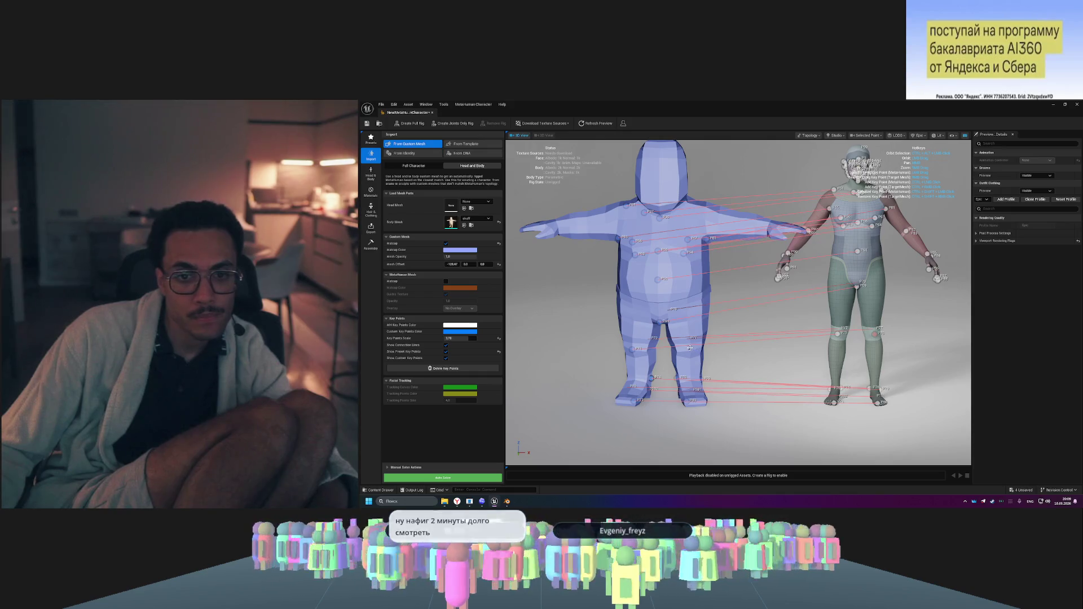
{"action": "left_click_drag", "start_coordinate": [779, 320], "coordinate": [1004, 321]}
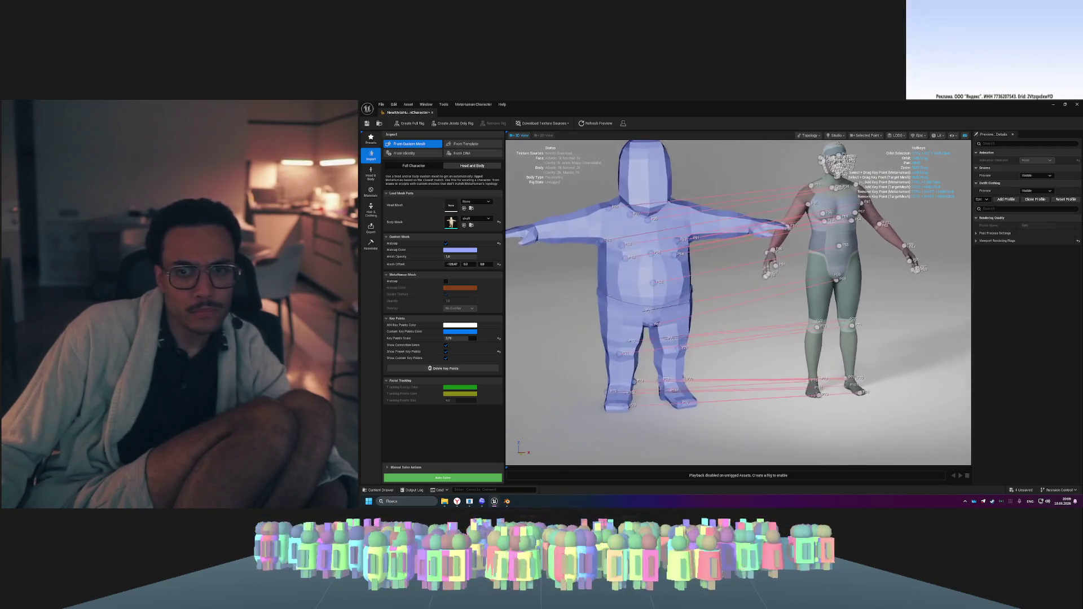
{"action": "left_click_drag", "start_coordinate": [733, 256], "coordinate": [757, 256]}
{"action": "scroll", "coordinate": [773, 204], "scroll_direction": "up", "scroll_amount": 10}
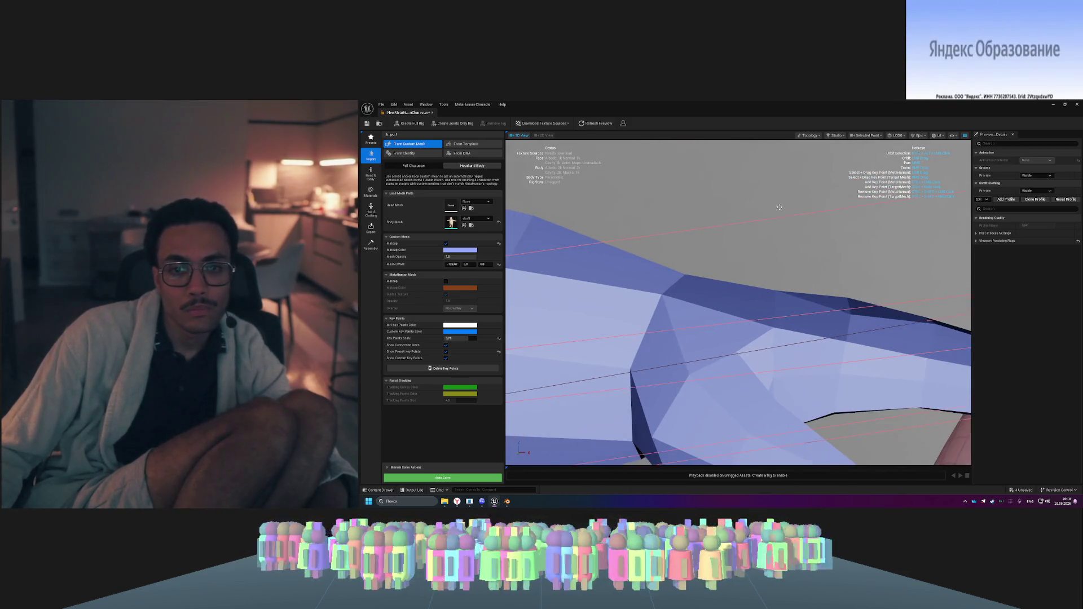
{"action": "scroll", "coordinate": [751, 256], "scroll_direction": "down", "scroll_amount": 10}
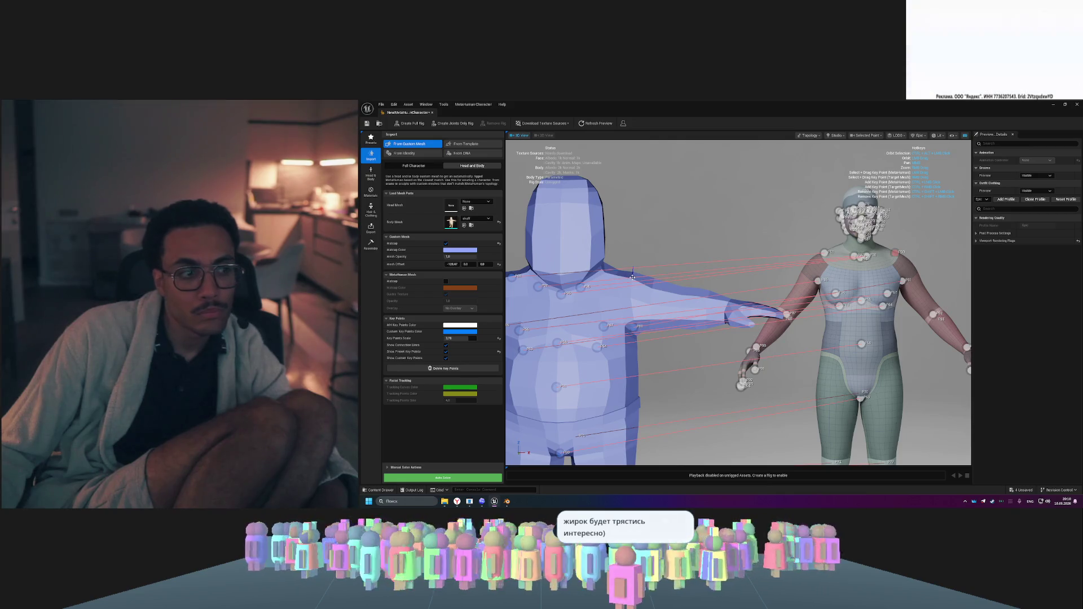
{"action": "left_click", "coordinate": [632, 277]}
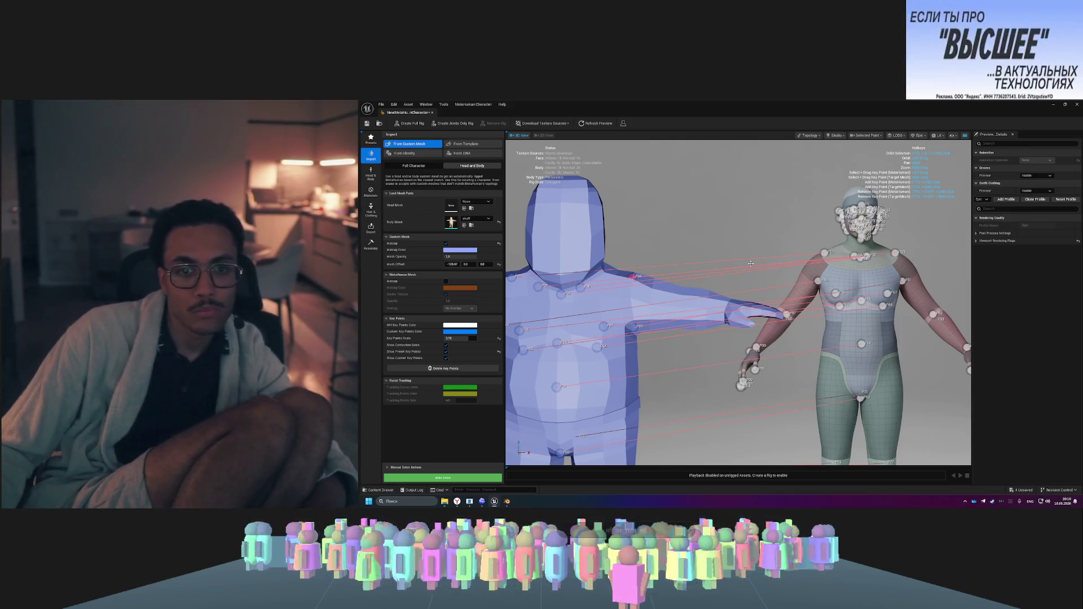
{"action": "scroll", "coordinate": [902, 306], "scroll_direction": "down", "scroll_amount": 3}
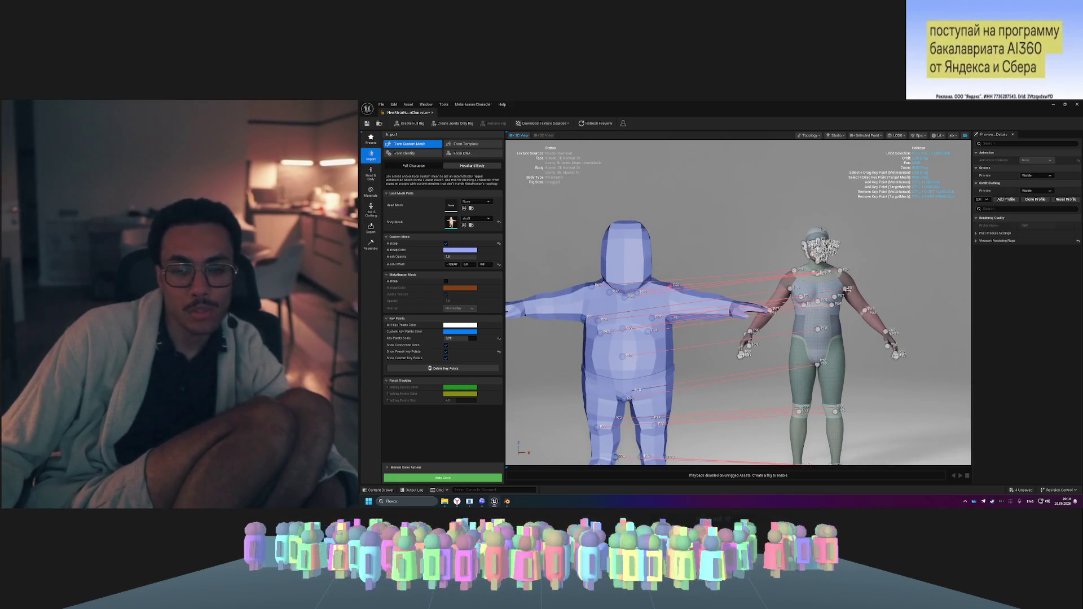
{"action": "scroll", "coordinate": [864, 311], "scroll_direction": "up", "scroll_amount": 3}
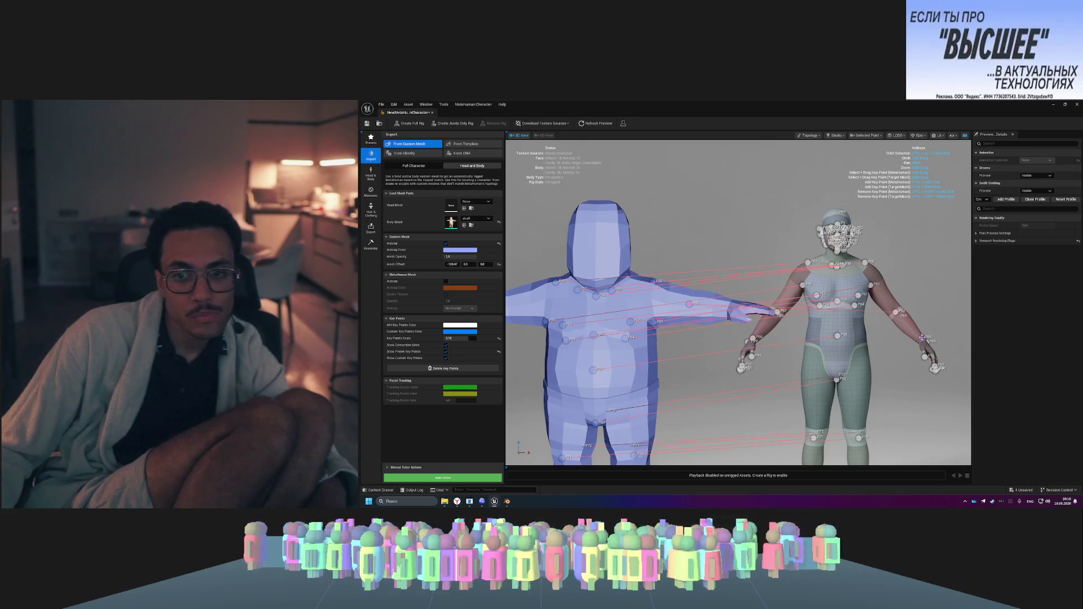
{"action": "mouse_move", "coordinate": [913, 317]}
{"action": "left_mouse_down"}
{"action": "mouse_move", "coordinate": [967, 319]}
{"action": "mouse_move", "coordinate": [889, 318]}
{"action": "mouse_move", "coordinate": [917, 318]}
{"action": "mouse_move", "coordinate": [782, 291]}
{"action": "left_mouse_up"}
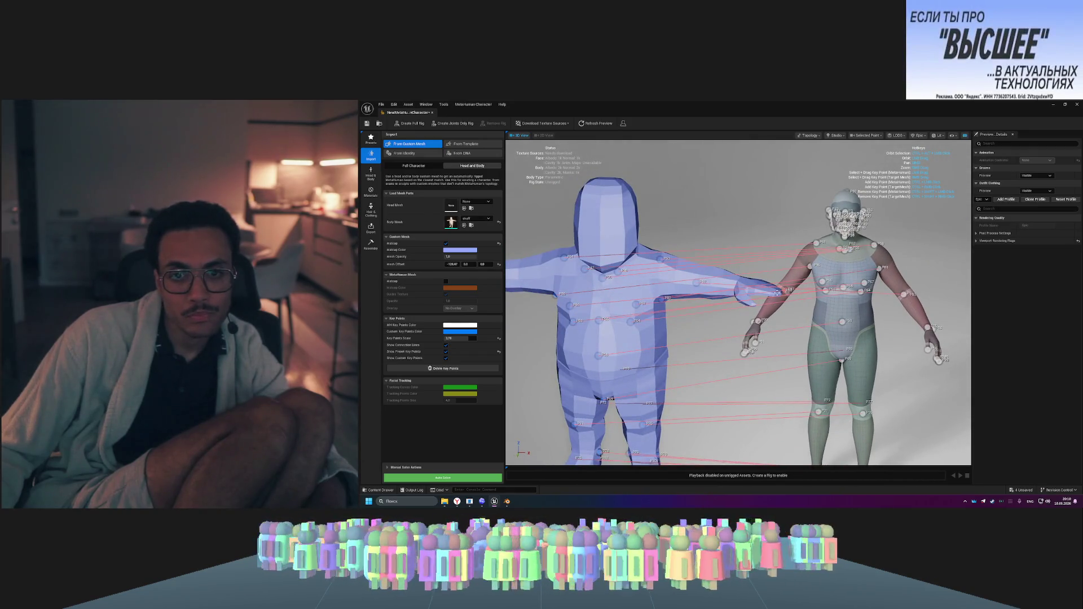
{"action": "scroll", "coordinate": [777, 292], "scroll_direction": "down", "scroll_amount": 5}
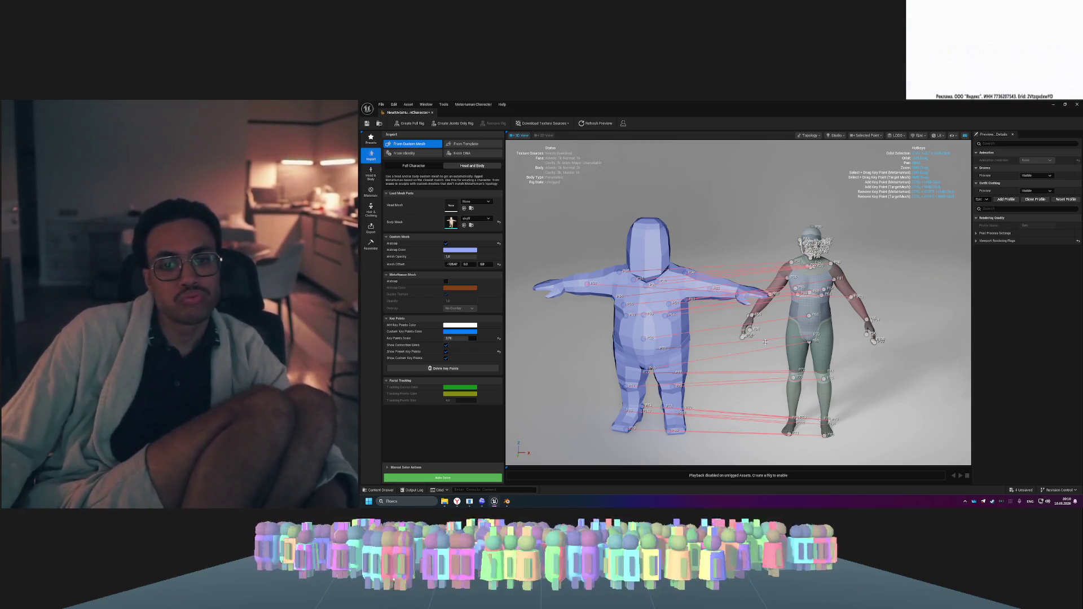
- Orbit to a straight rear view of both characters' backs
{"action": "mouse_move", "coordinate": [764, 342]}
{"action": "left_mouse_down"}
{"action": "mouse_move", "coordinate": [677, 342]}
{"action": "mouse_move", "coordinate": [881, 368]}
{"action": "left_mouse_up"}
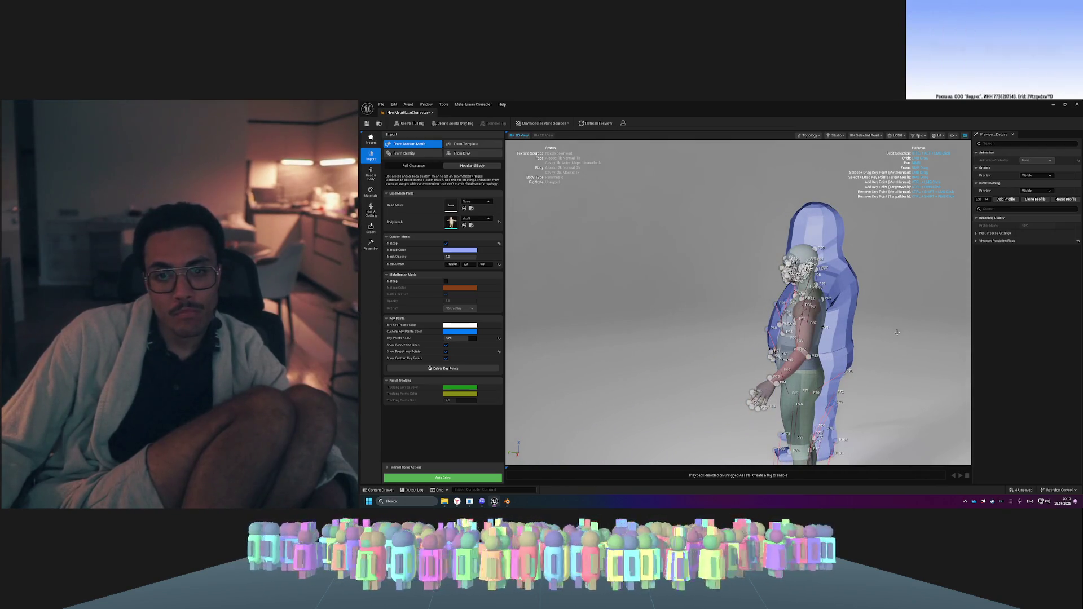
{"action": "mouse_move", "coordinate": [906, 311]}
{"action": "left_mouse_down"}
{"action": "mouse_move", "coordinate": [880, 311]}
{"action": "mouse_move", "coordinate": [906, 311]}
{"action": "left_mouse_up"}
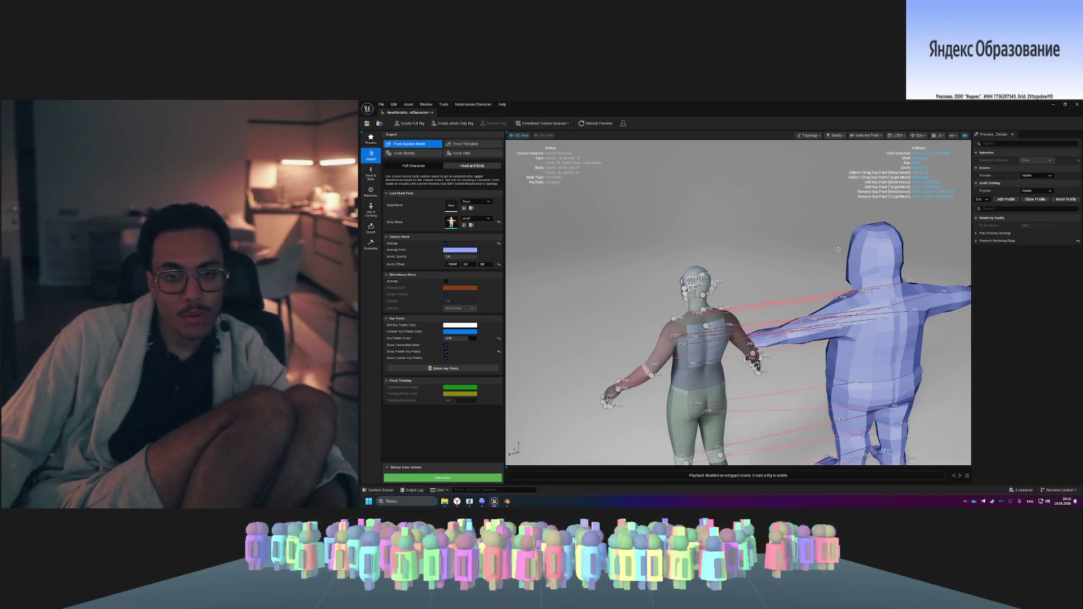
{"action": "left_click_drag", "start_coordinate": [838, 250], "coordinate": [622, 366]}
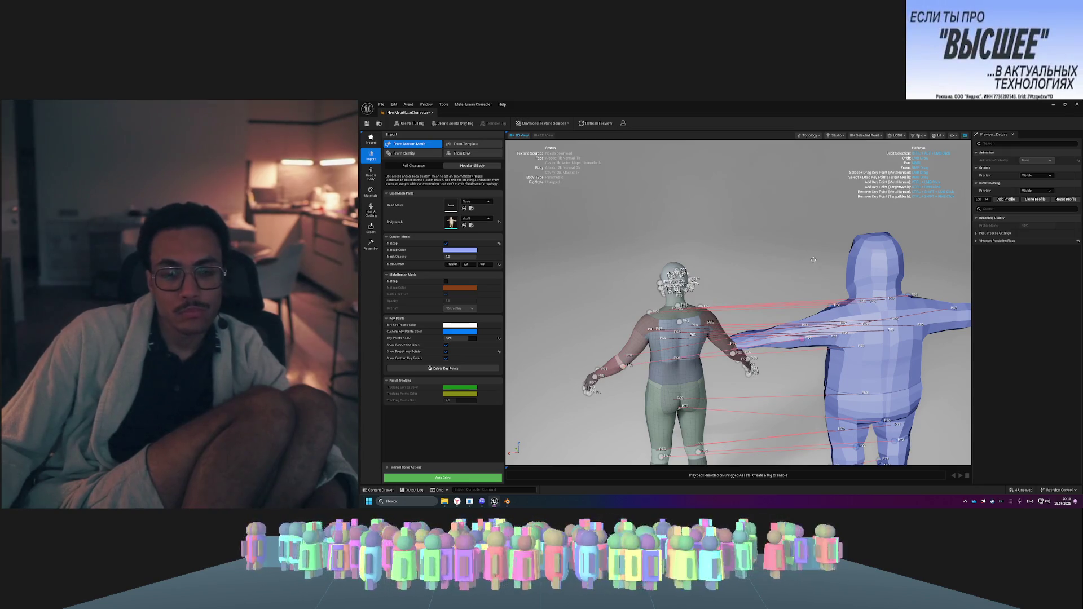
{"action": "left_click_drag", "start_coordinate": [767, 257], "coordinate": [703, 351]}
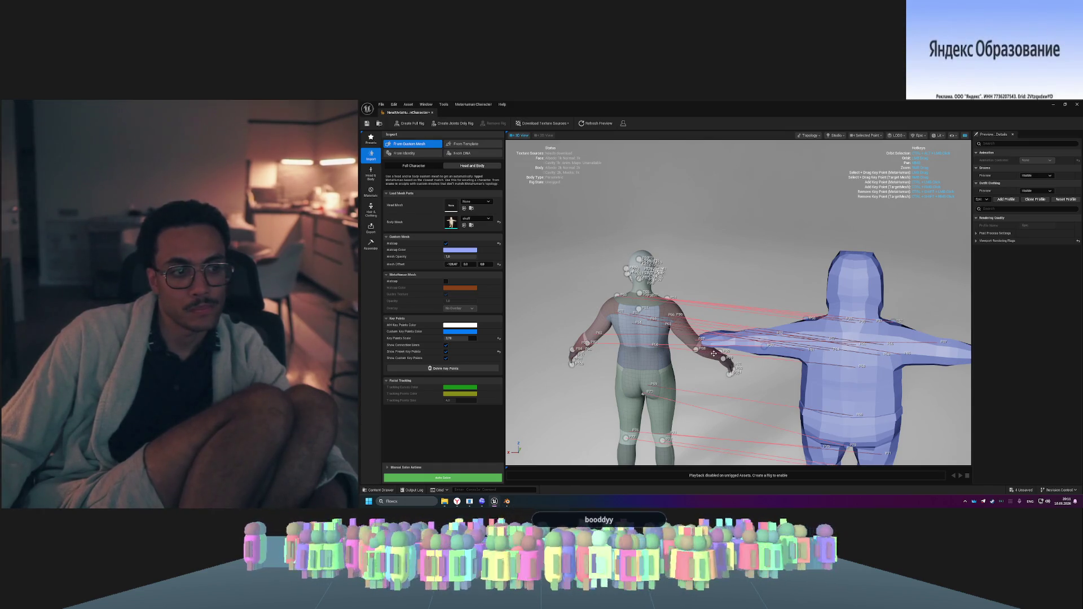
{"action": "left_click_drag", "start_coordinate": [700, 377], "coordinate": [896, 342]}
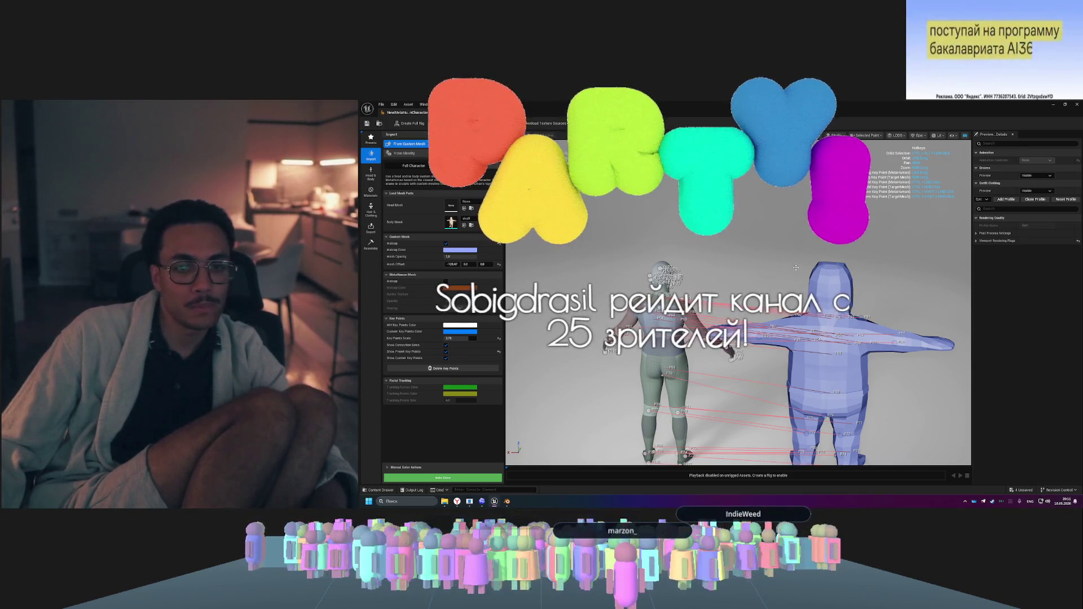
{"action": "left_click_drag", "start_coordinate": [734, 366], "coordinate": [750, 364]}
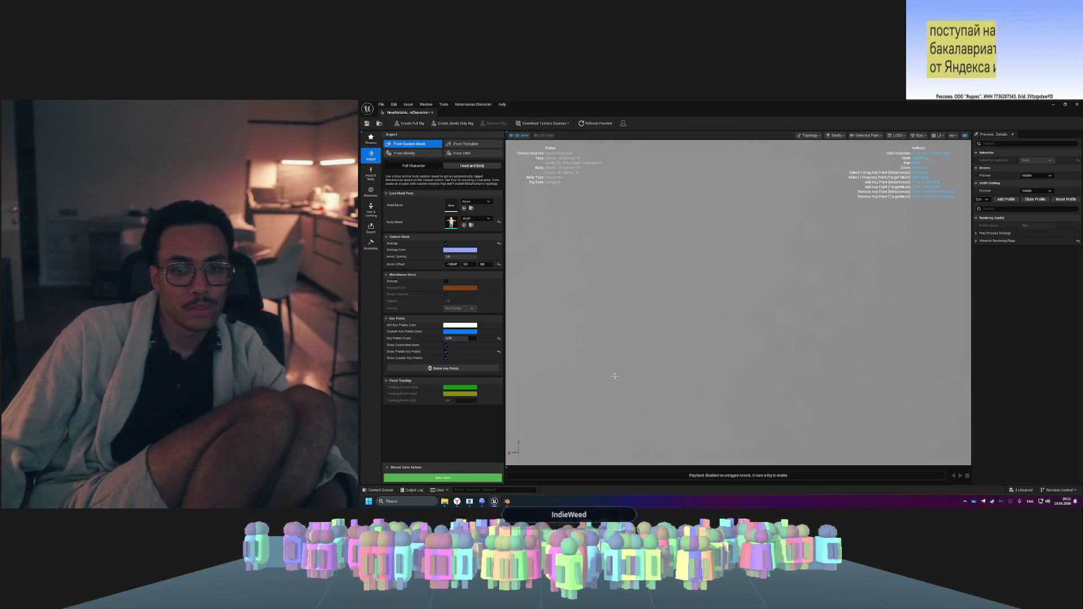
- Frame both models from behind and open the shared character photo in Telegram
{"action": "scroll", "coordinate": [615, 376], "scroll_direction": "down", "scroll_amount": 10}
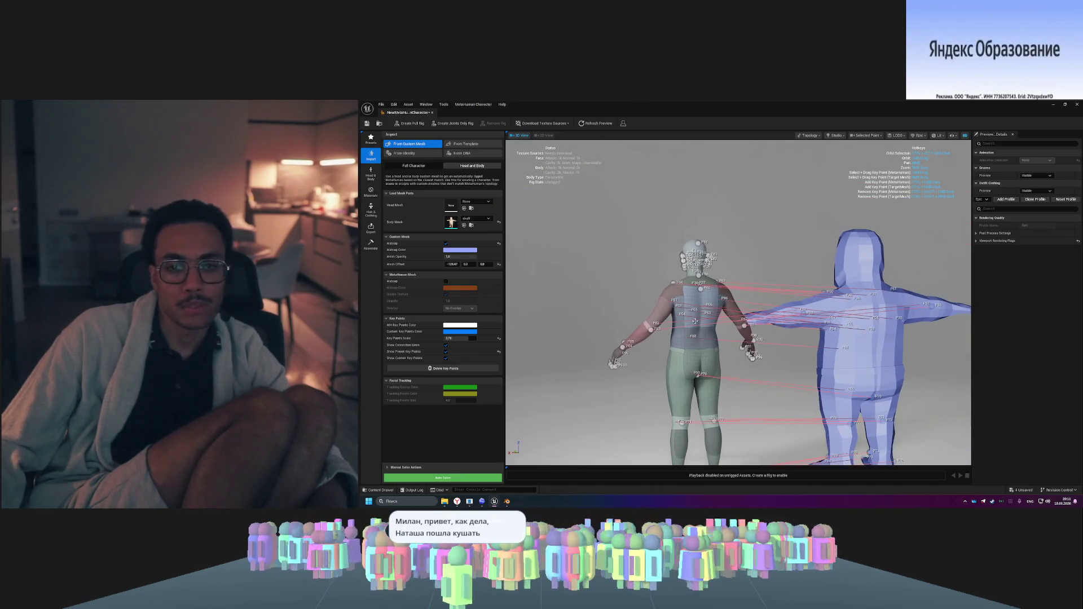
{"action": "left_click_drag", "start_coordinate": [694, 321], "coordinate": [717, 303]}
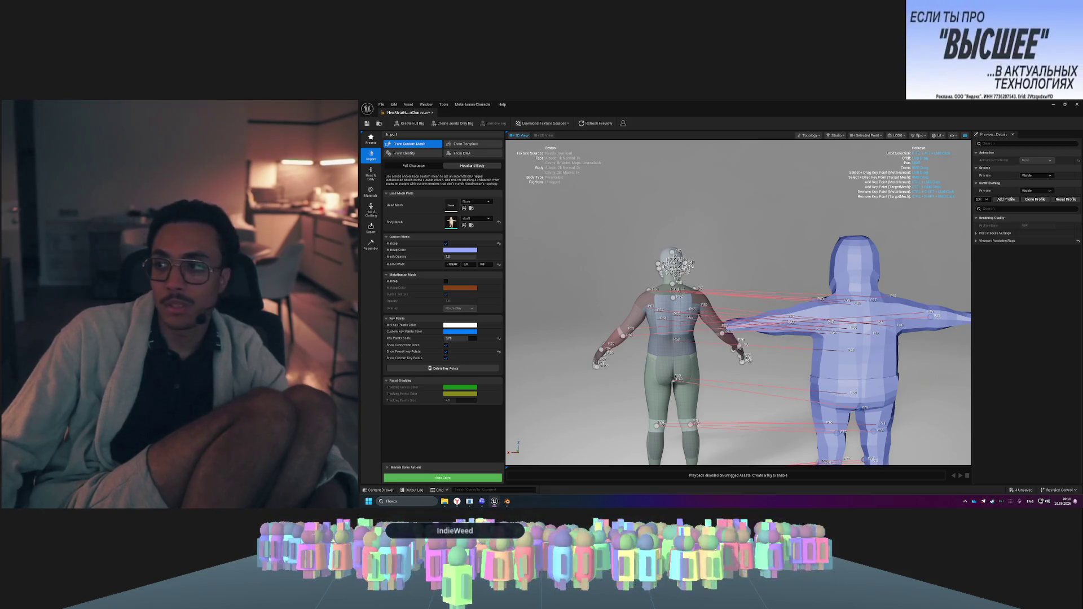
{"action": "left_click", "coordinate": [723, 319]}
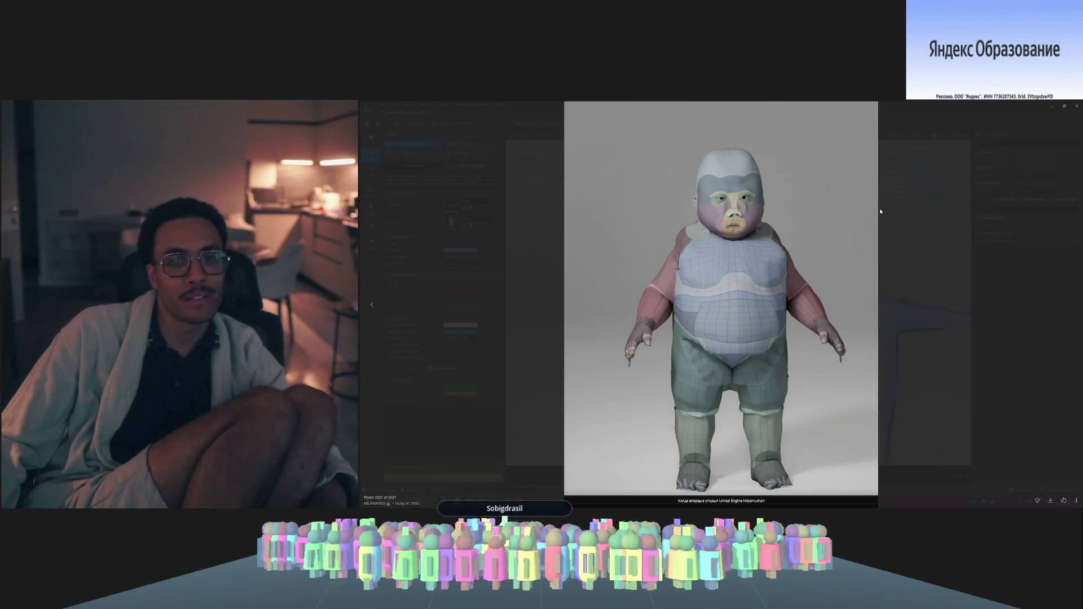
- Close the full-screen photo viewer and dismiss the Telegram chat
{"action": "left_click", "coordinate": [926, 211]}
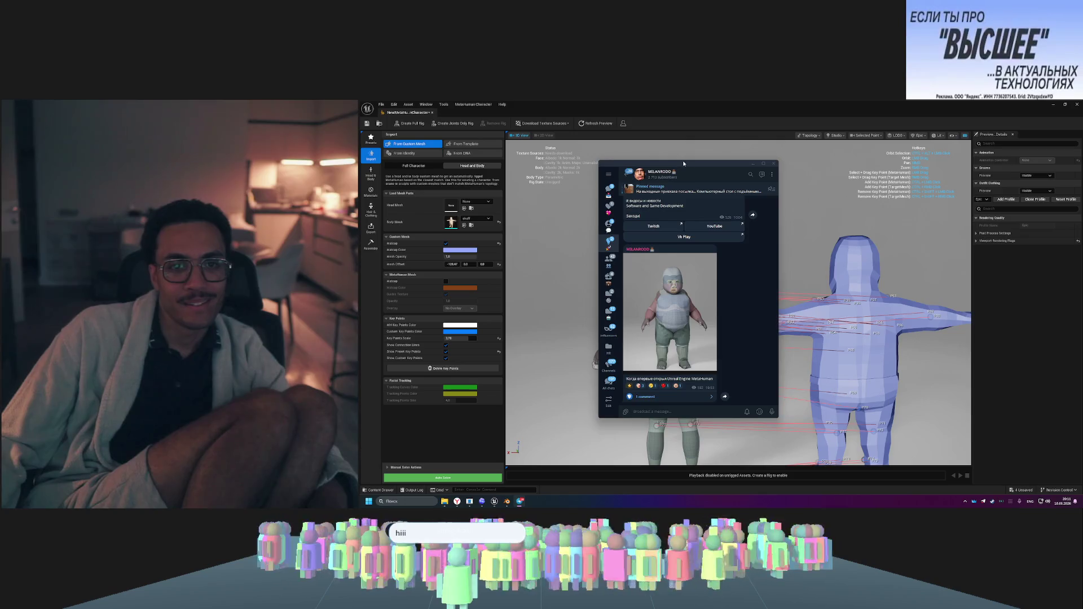
{"action": "left_click", "coordinate": [926, 211]}
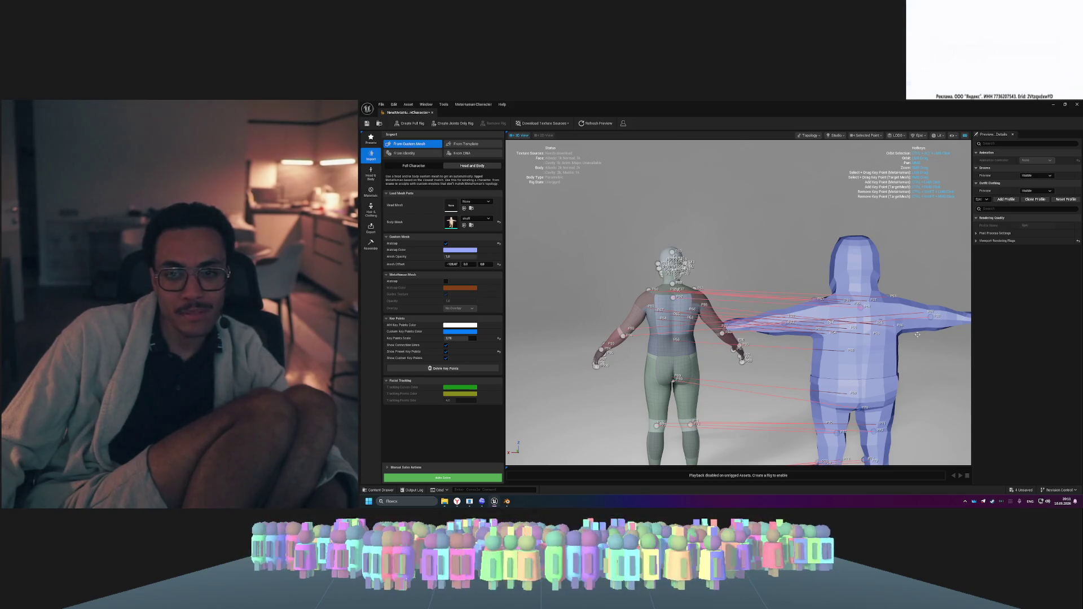
- Add a key point on the blue custom mesh's upper back
{"action": "mouse_move", "coordinate": [935, 224]}
{"action": "left_mouse_down"}
{"action": "mouse_move", "coordinate": [801, 235]}
{"action": "mouse_move", "coordinate": [761, 268]}
{"action": "left_mouse_up"}
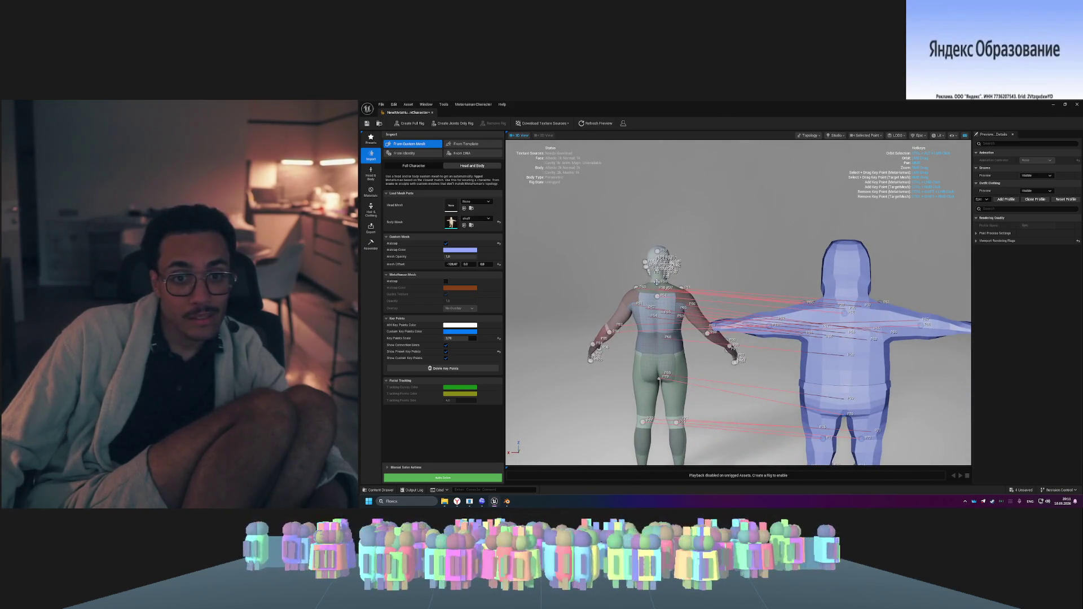
{"action": "left_click", "coordinate": [845, 294], "text": "ctrl"}
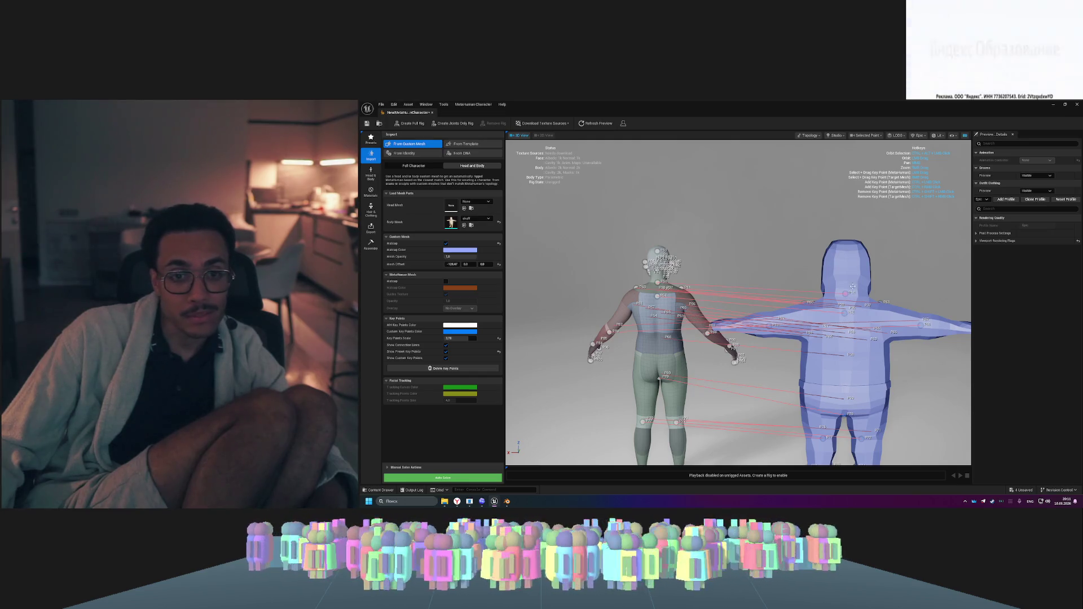
{"action": "left_click_drag", "start_coordinate": [766, 237], "coordinate": [615, 241]}
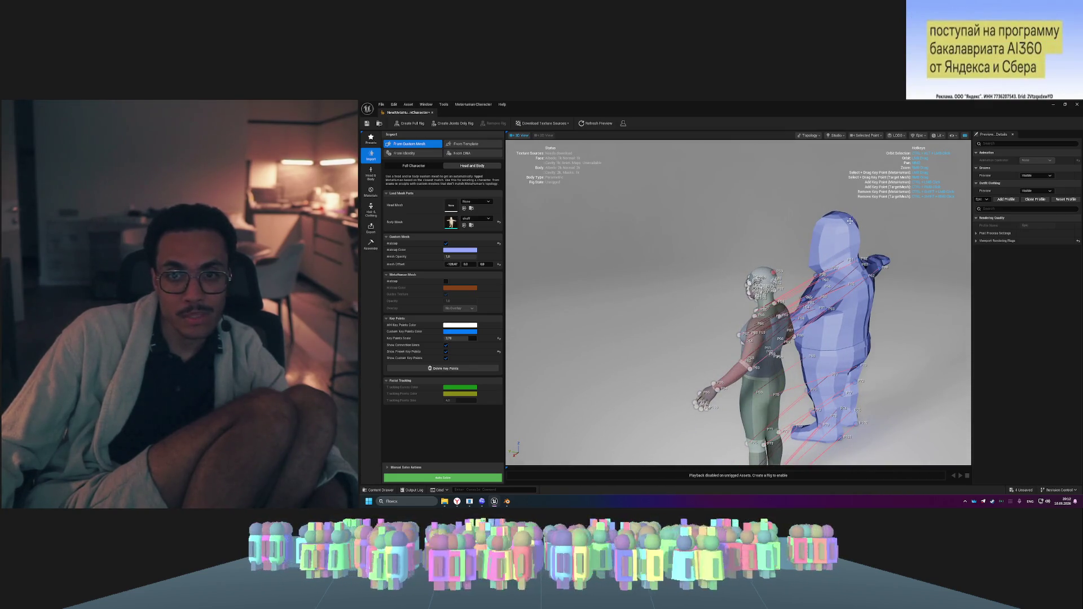
{"action": "left_click_drag", "start_coordinate": [871, 219], "coordinate": [809, 222]}
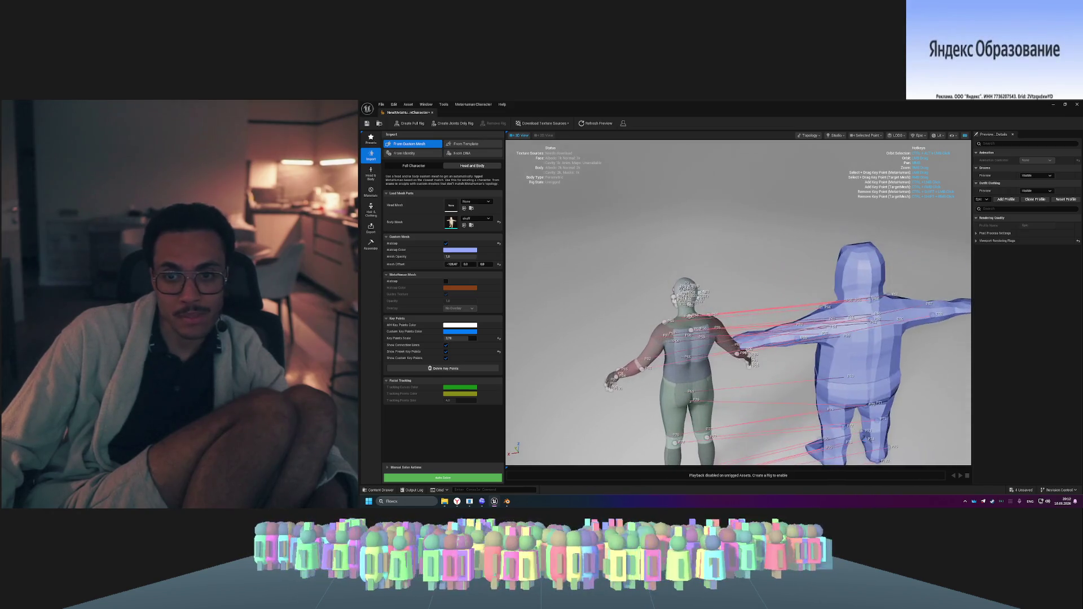
- Undo an accidental key point on the blue figure's head and recheck the rear view
{"action": "left_click", "coordinate": [869, 259]}
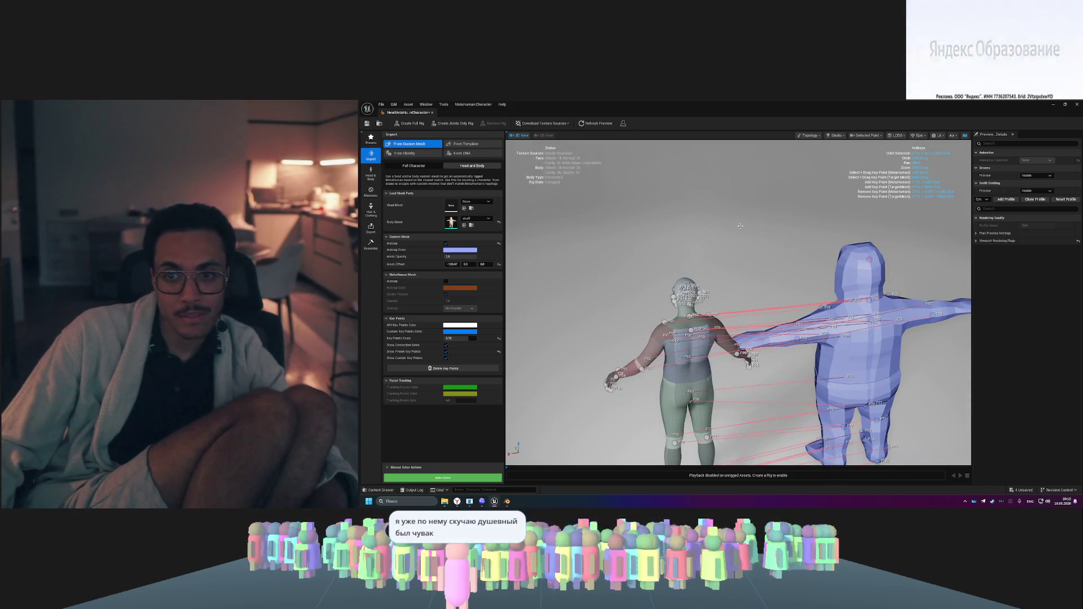
{"action": "key", "text": "ctrl+z"}
{"action": "left_click_drag", "start_coordinate": [869, 260], "coordinate": [824, 262]}
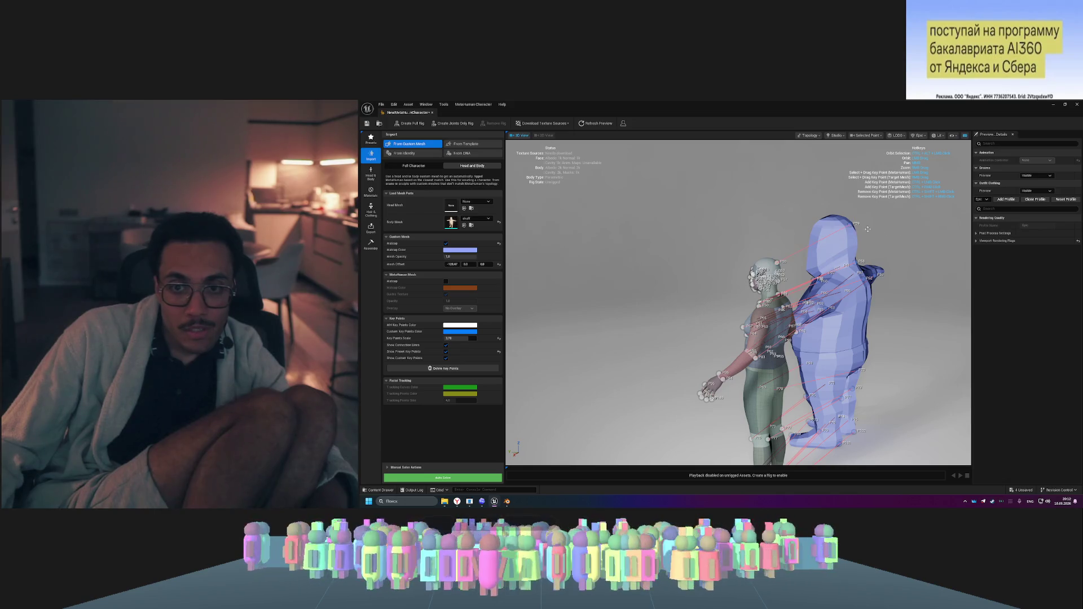
{"action": "left_click_drag", "start_coordinate": [833, 202], "coordinate": [878, 204]}
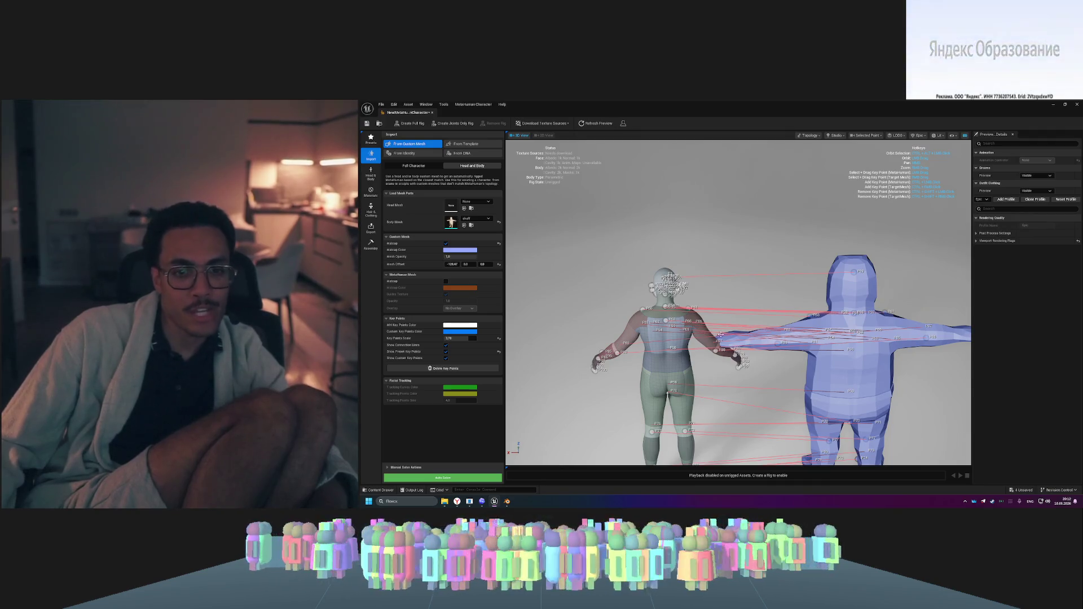
{"action": "mouse_move", "coordinate": [762, 380]}
{"action": "left_mouse_down"}
{"action": "mouse_move", "coordinate": [723, 374]}
{"action": "mouse_move", "coordinate": [760, 376]}
{"action": "mouse_move", "coordinate": [742, 400]}
{"action": "mouse_move", "coordinate": [674, 377]}
{"action": "mouse_move", "coordinate": [571, 378]}
{"action": "mouse_move", "coordinate": [679, 359]}
{"action": "mouse_move", "coordinate": [872, 383]}
{"action": "left_mouse_up"}
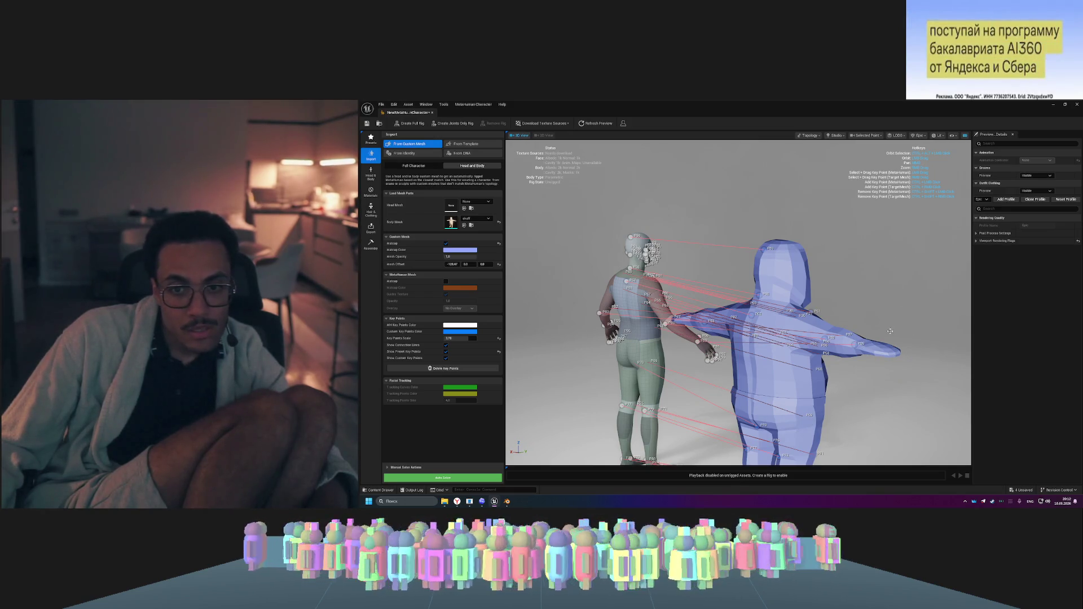
- Add a right-hip key point on the MetaHuman and compare matches from front, side and rear
{"action": "mouse_move", "coordinate": [890, 331]}
{"action": "left_mouse_down"}
{"action": "mouse_move", "coordinate": [632, 340]}
{"action": "mouse_move", "coordinate": [769, 339]}
{"action": "left_mouse_up"}
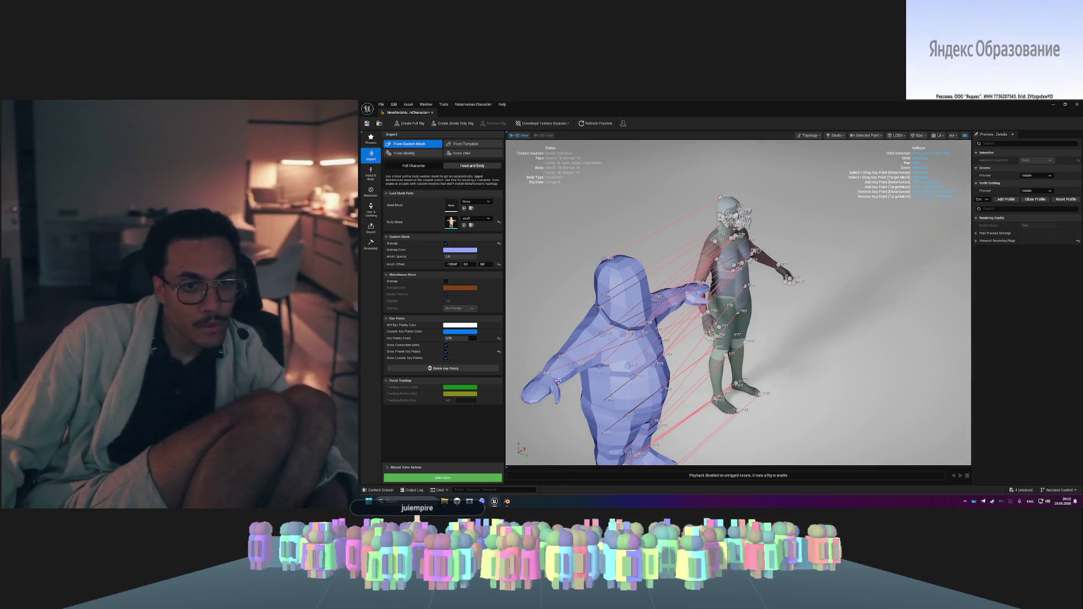
{"action": "left_click", "coordinate": [708, 310]}
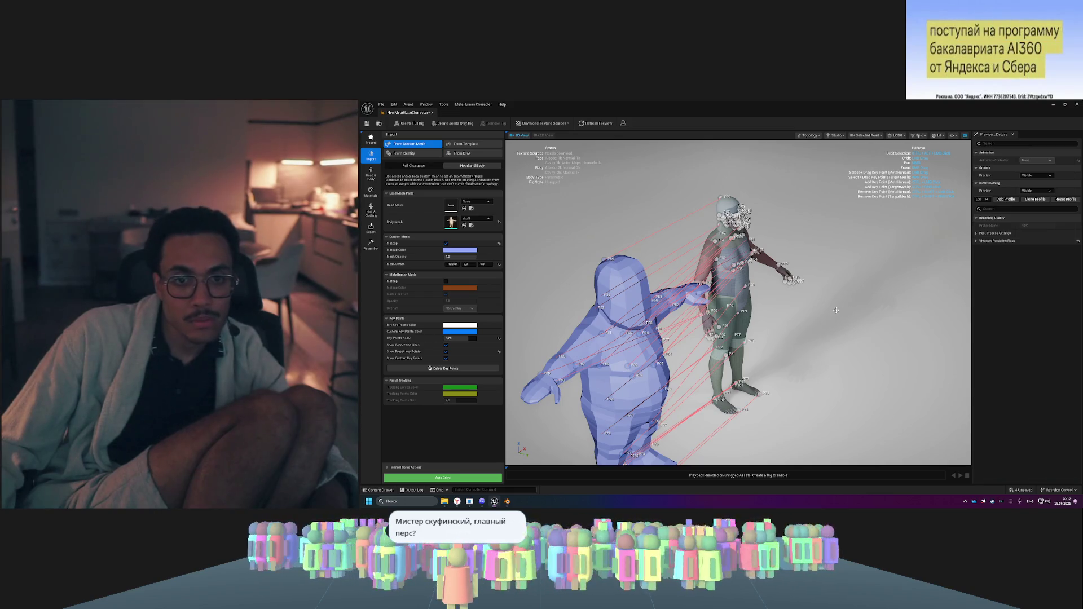
{"action": "left_click_drag", "start_coordinate": [705, 305], "coordinate": [884, 337]}
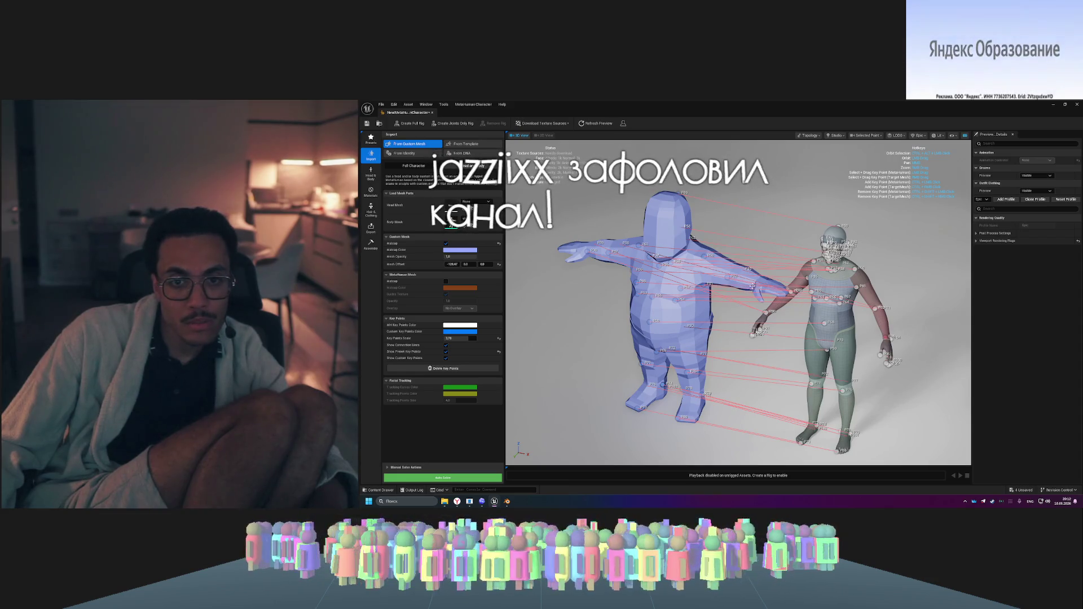
{"action": "left_click_drag", "start_coordinate": [753, 286], "coordinate": [880, 290]}
{"action": "left_click_drag", "start_coordinate": [677, 409], "coordinate": [752, 408]}
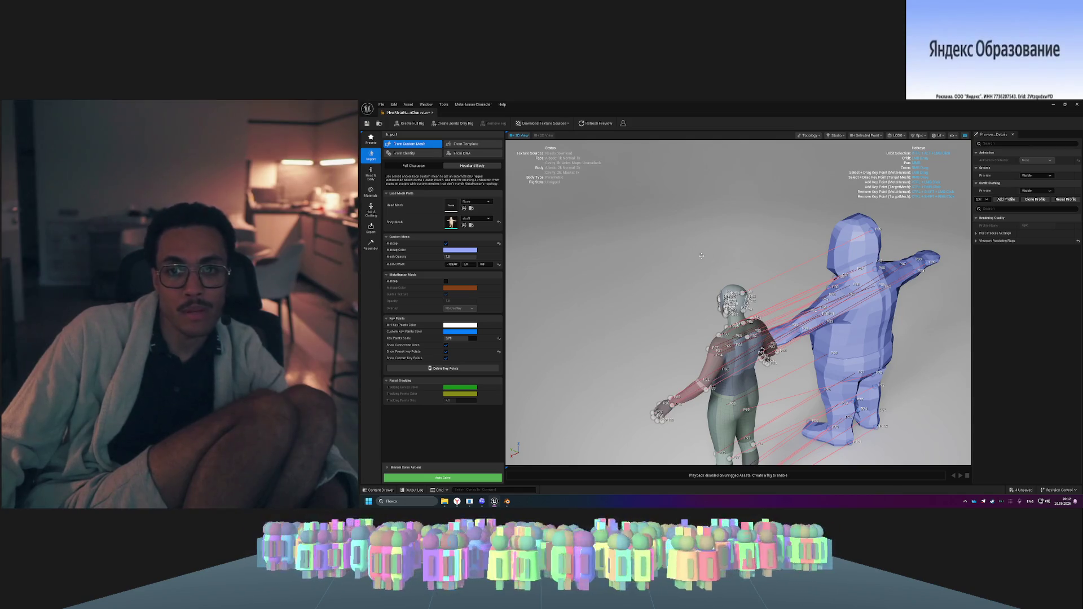
{"action": "left_click_drag", "start_coordinate": [701, 256], "coordinate": [857, 257]}
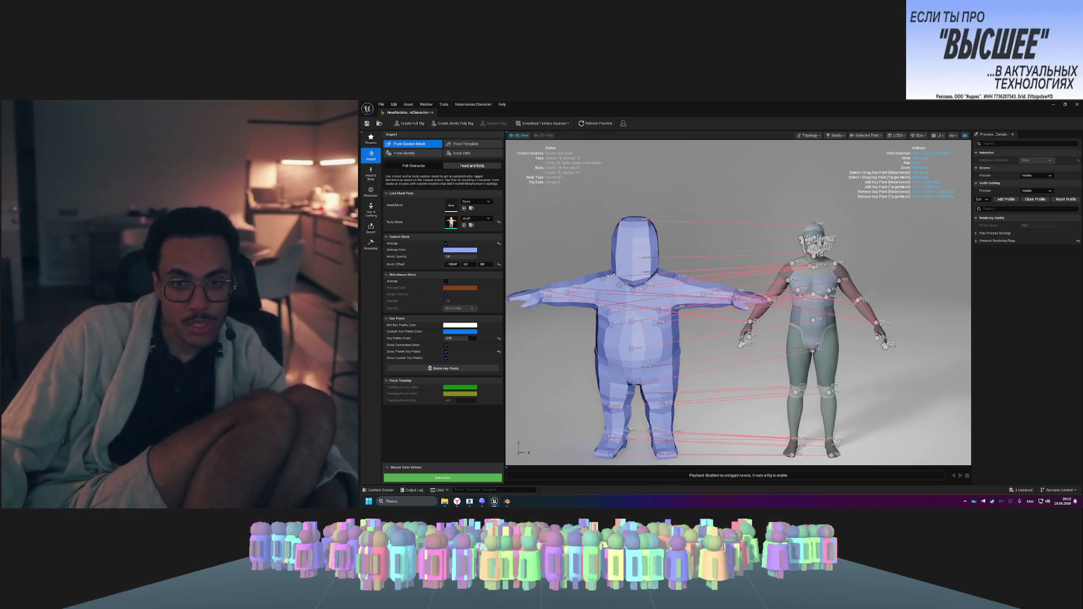
{"action": "left_click_drag", "start_coordinate": [715, 337], "coordinate": [691, 345]}
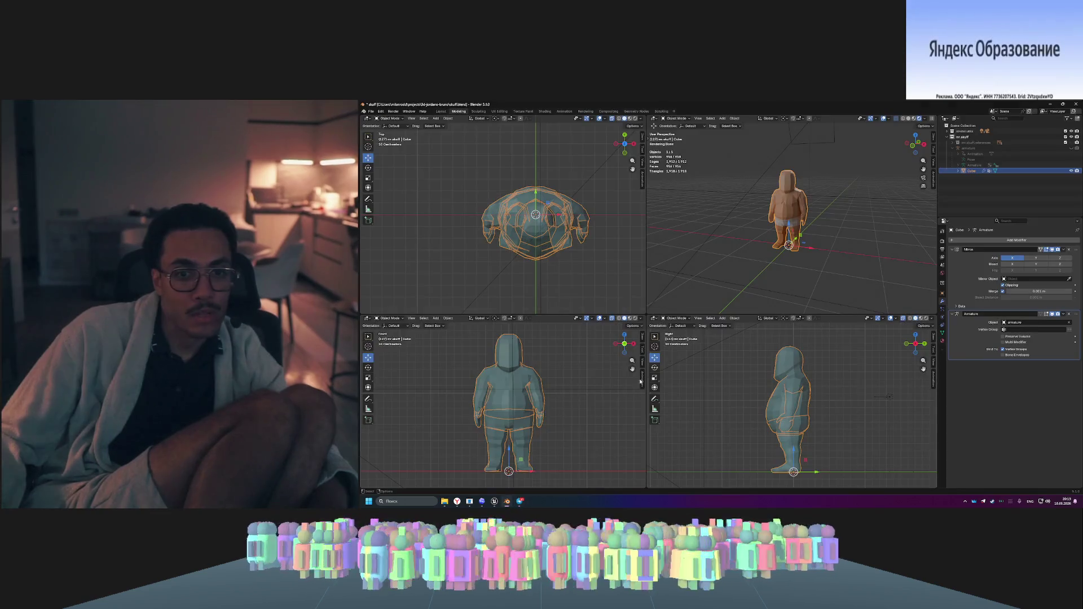
- Maximize Blender's perspective view, view the character from behind, then minimize Blender
{"action": "key", "text": "ctrl+alt+space"}
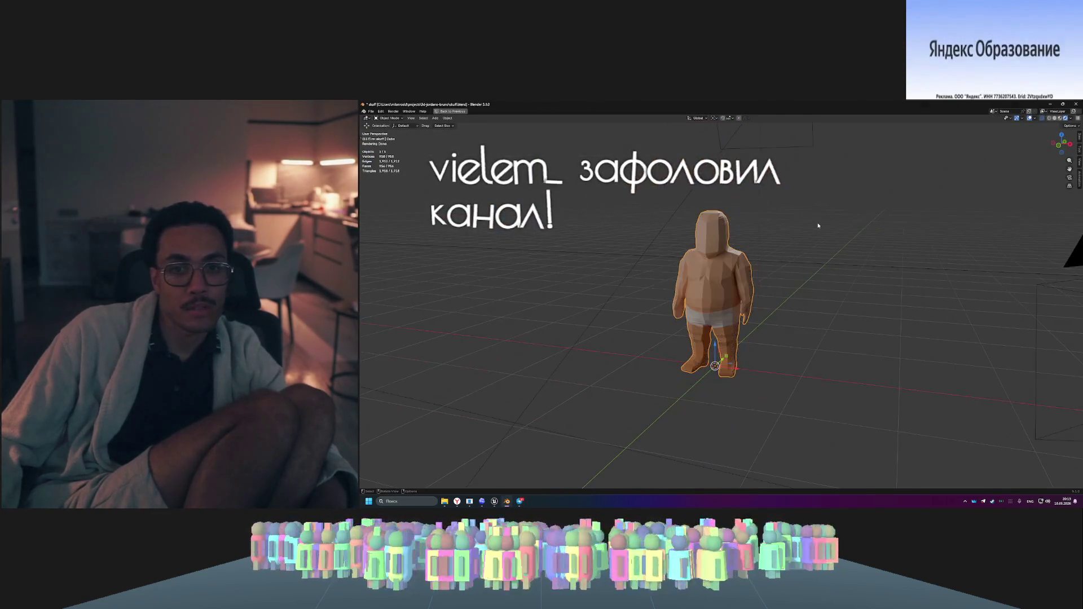
{"action": "mouse_move", "coordinate": [875, 229]}
{"action": "left_mouse_down"}
{"action": "mouse_move", "coordinate": [917, 235]}
{"action": "mouse_move", "coordinate": [912, 241]}
{"action": "mouse_move", "coordinate": [916, 220]}
{"action": "mouse_move", "coordinate": [810, 258]}
{"action": "left_mouse_up"}
{"action": "left_click", "coordinate": [1049, 104]}
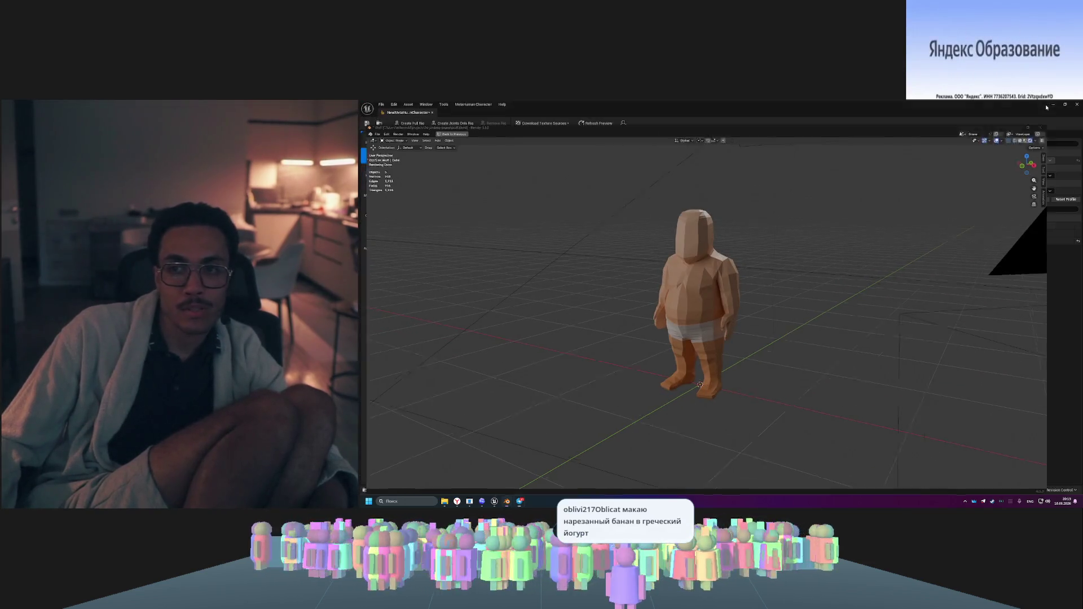
- Close Telegram over the MetaHuman editor, frame both characters with F, and expand Manual Solve Actions
{"action": "left_click", "coordinate": [1047, 107]}
{"action": "left_click", "coordinate": [753, 160]}
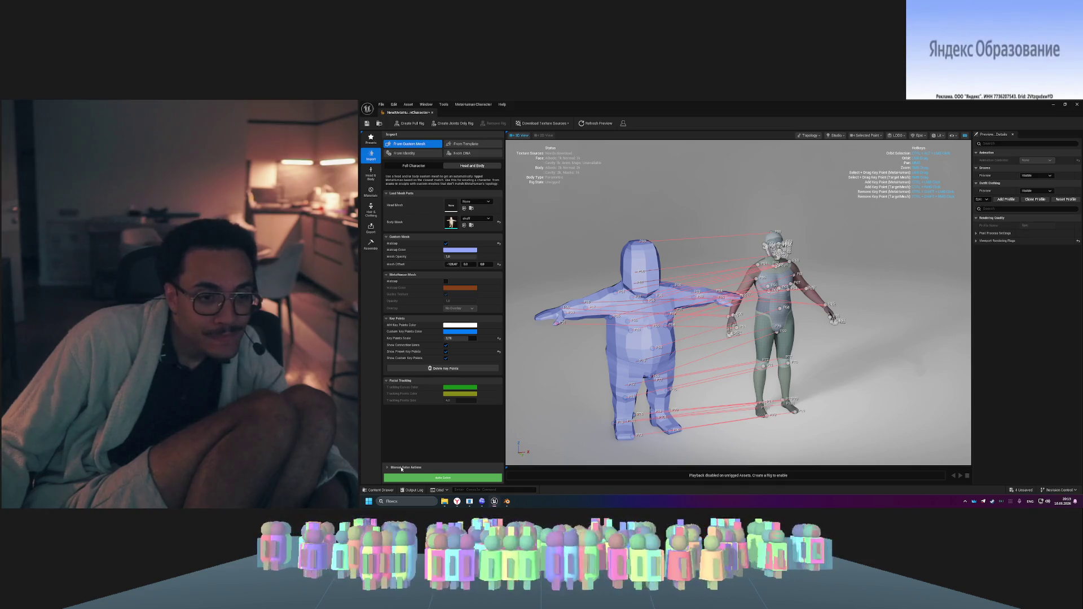
{"action": "key", "text": "f"}
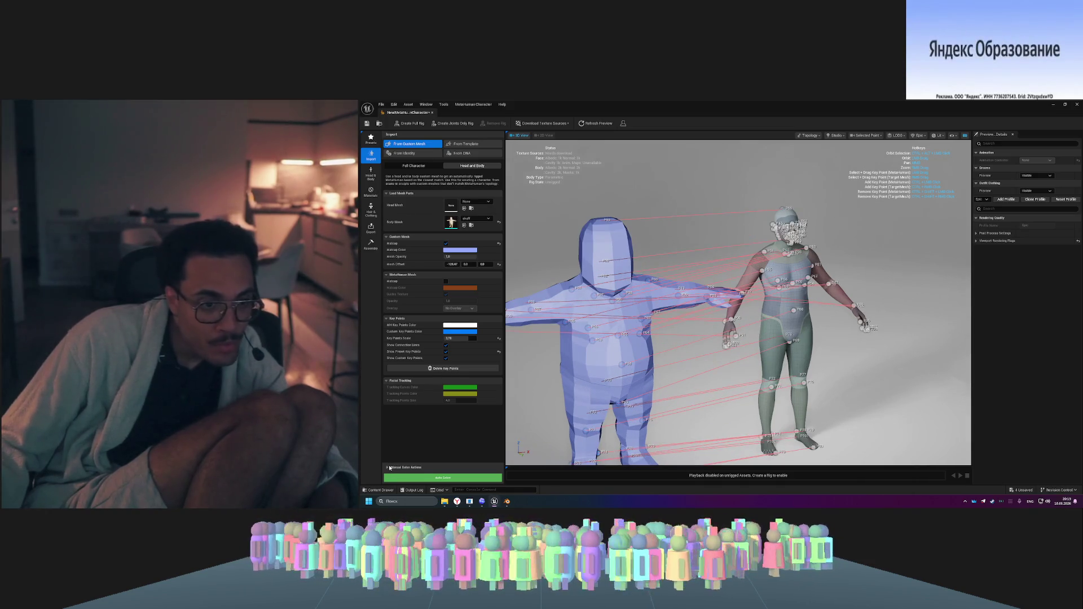
{"action": "left_click", "coordinate": [389, 467]}
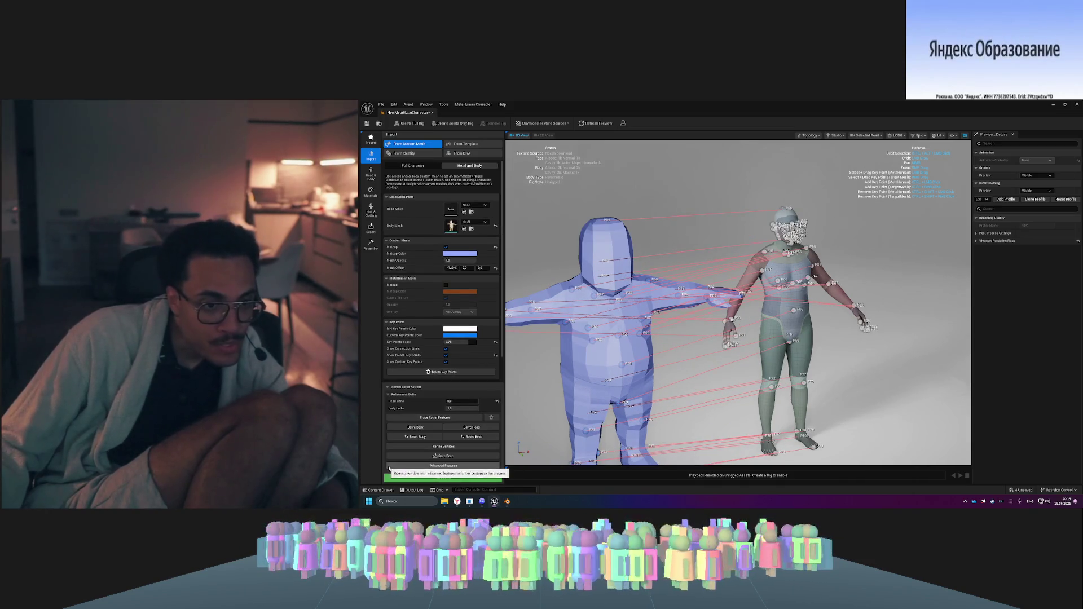
- Run Solve Body to fit the low-poly mesh, then view the shared Telegram photo full-size
{"action": "left_click", "coordinate": [432, 430]}
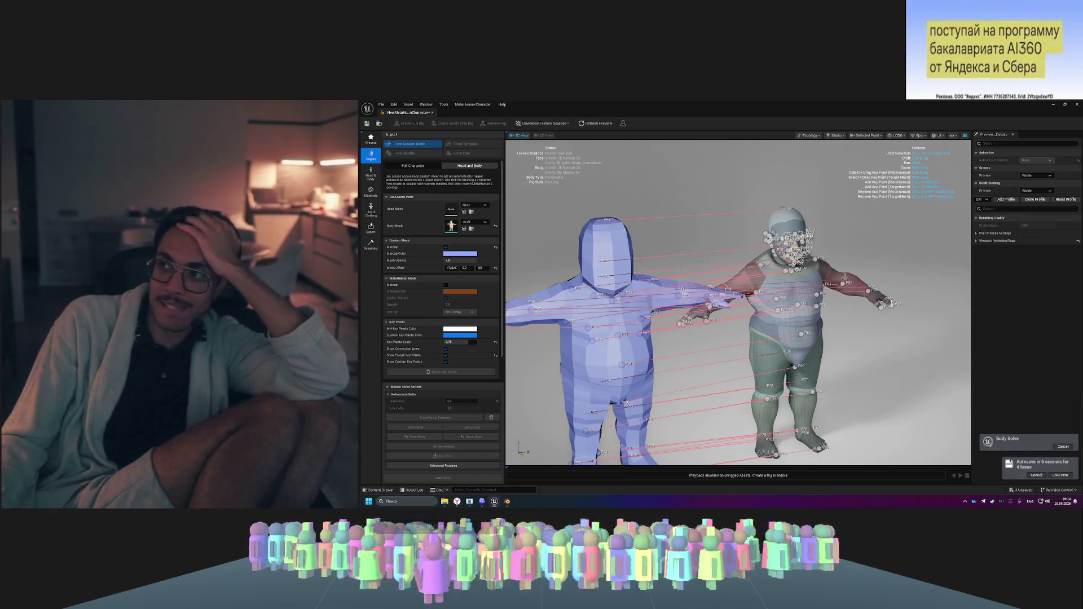
{"action": "left_click", "coordinate": [638, 305]}
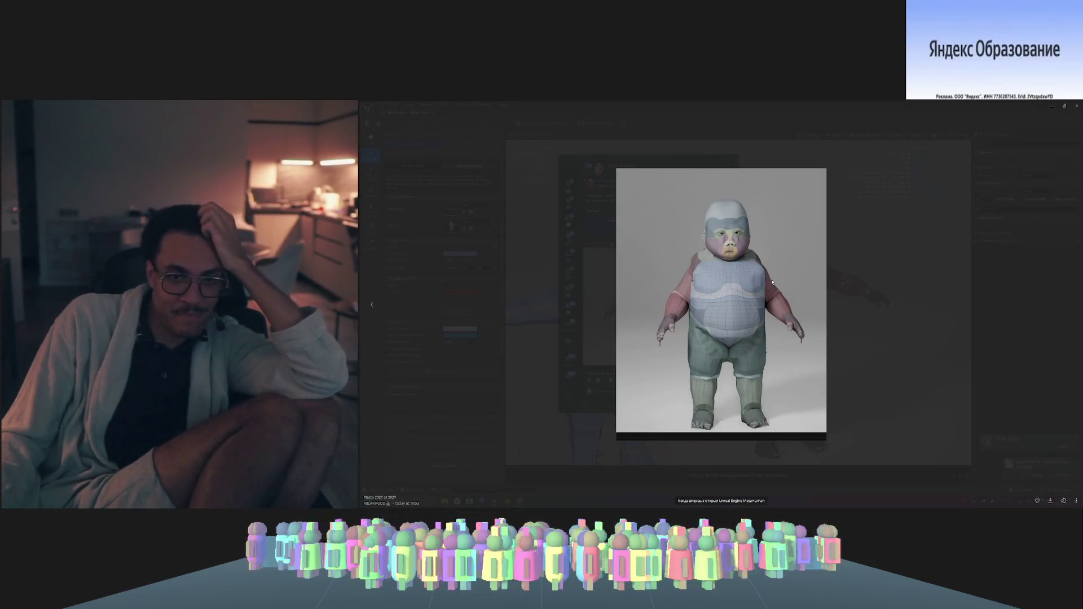
- Dismiss Telegram's full-size photo and close its chat window to reveal the MetaHuman editor
{"action": "left_click", "coordinate": [594, 276]}
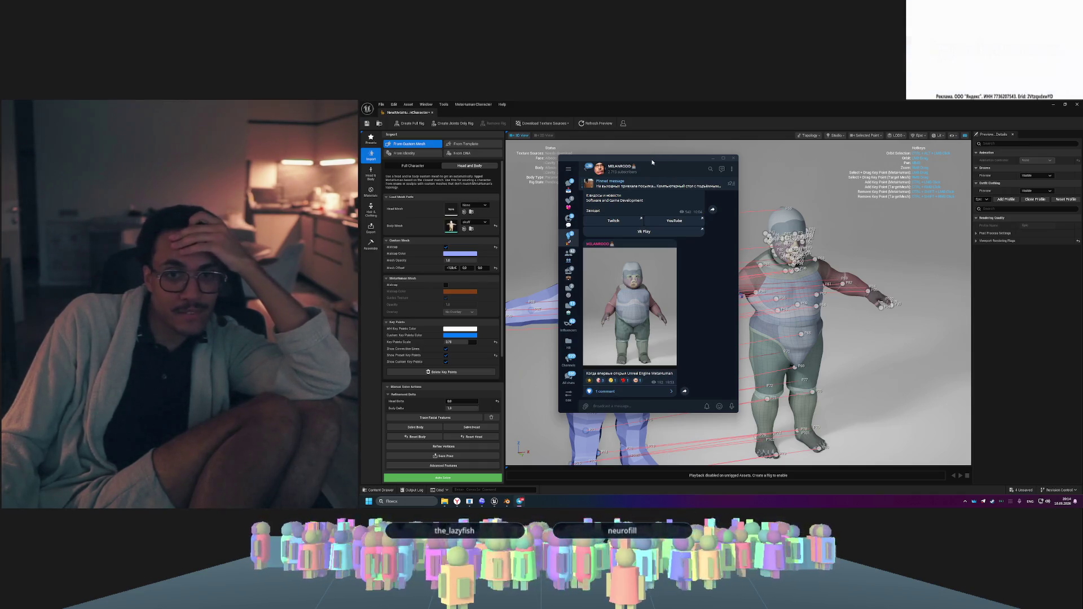
{"action": "left_click", "coordinate": [733, 158]}
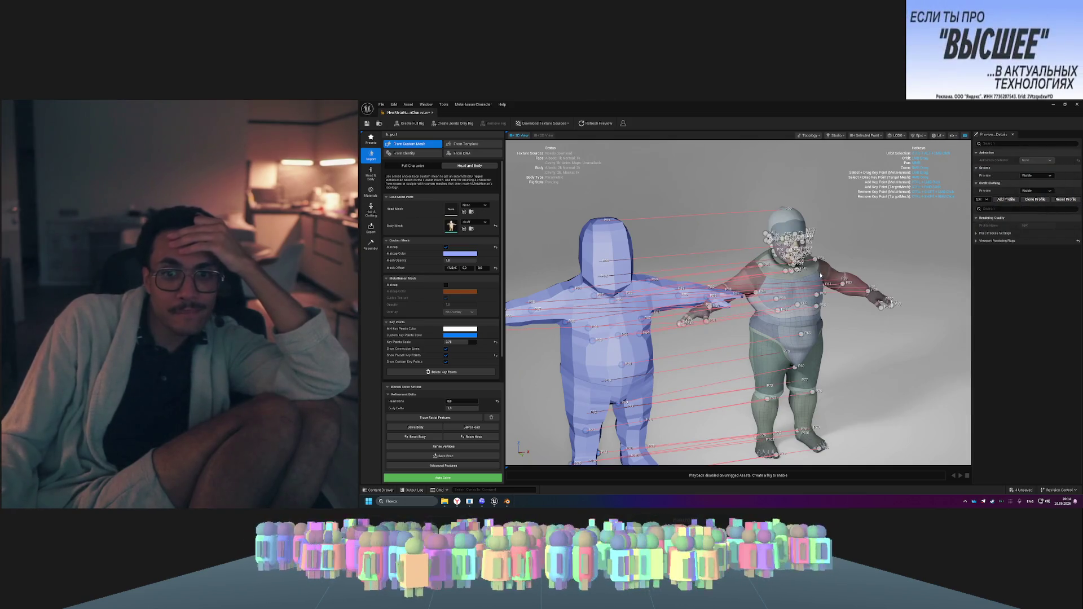
- Set the Body Delta refinement value to 0
{"action": "scroll", "coordinate": [903, 299], "scroll_direction": "down", "scroll_amount": 3}
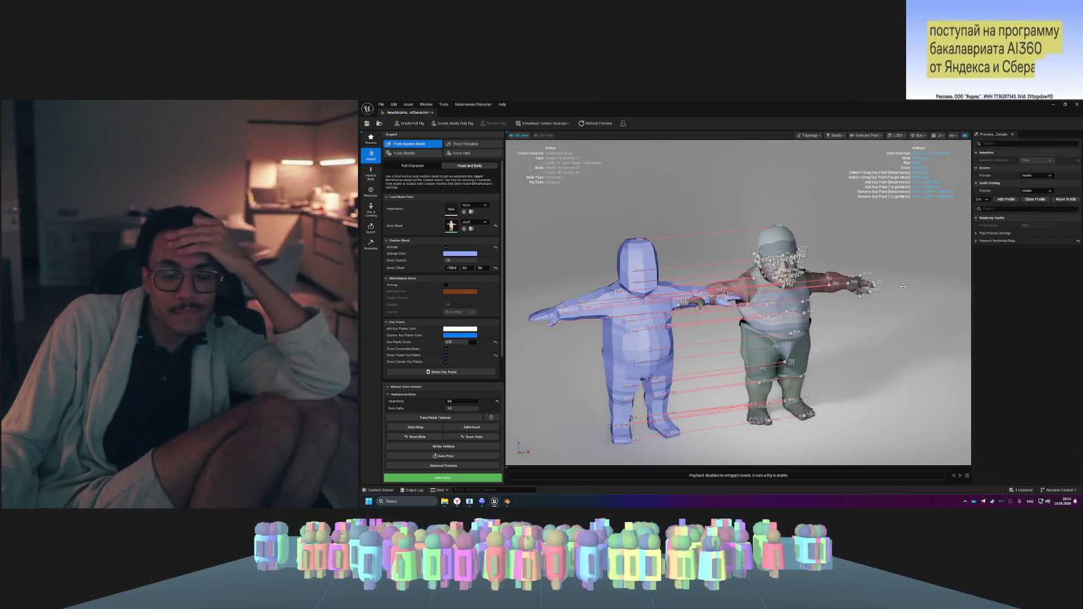
{"action": "mouse_move", "coordinate": [909, 287]}
{"action": "left_mouse_down"}
{"action": "mouse_move", "coordinate": [807, 288]}
{"action": "mouse_move", "coordinate": [910, 287]}
{"action": "mouse_move", "coordinate": [602, 338]}
{"action": "left_mouse_up"}
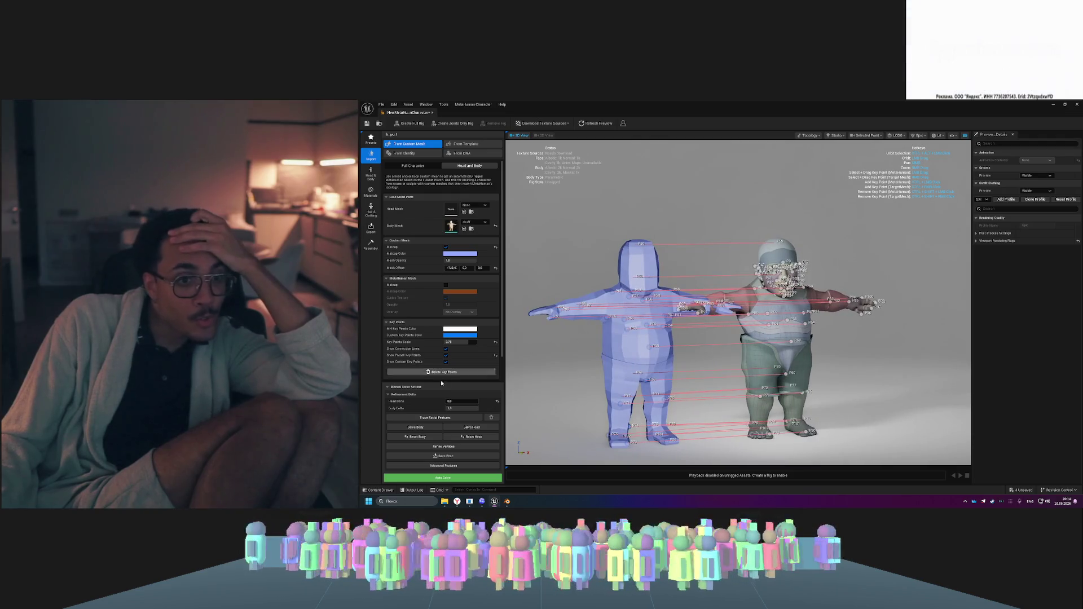
{"action": "left_click_drag", "start_coordinate": [463, 408], "coordinate": [454, 408]}
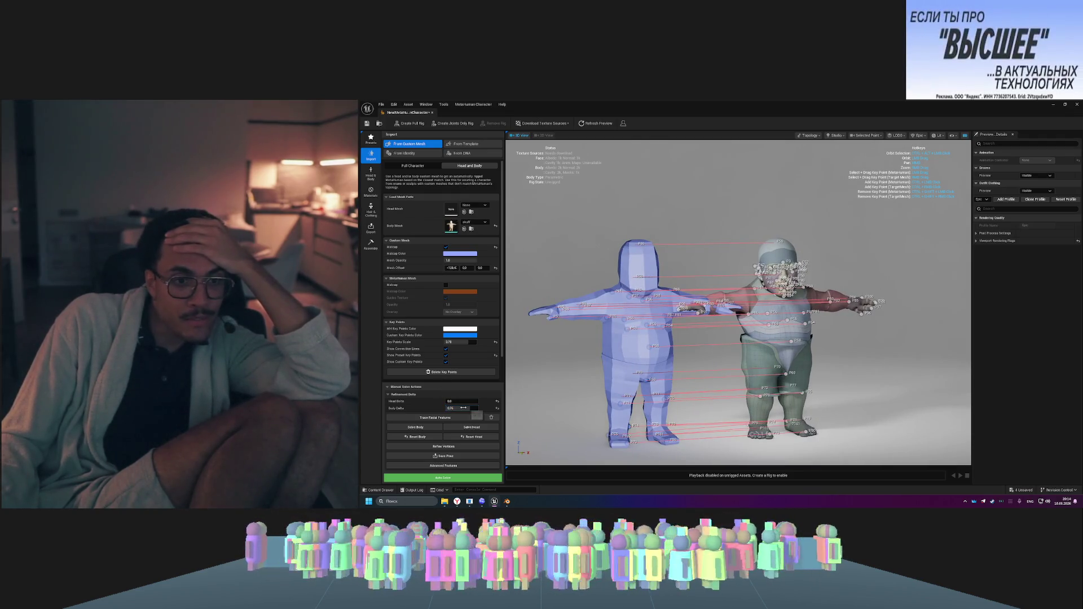
{"action": "type", "text": "0"}
{"action": "key", "text": "Return"}
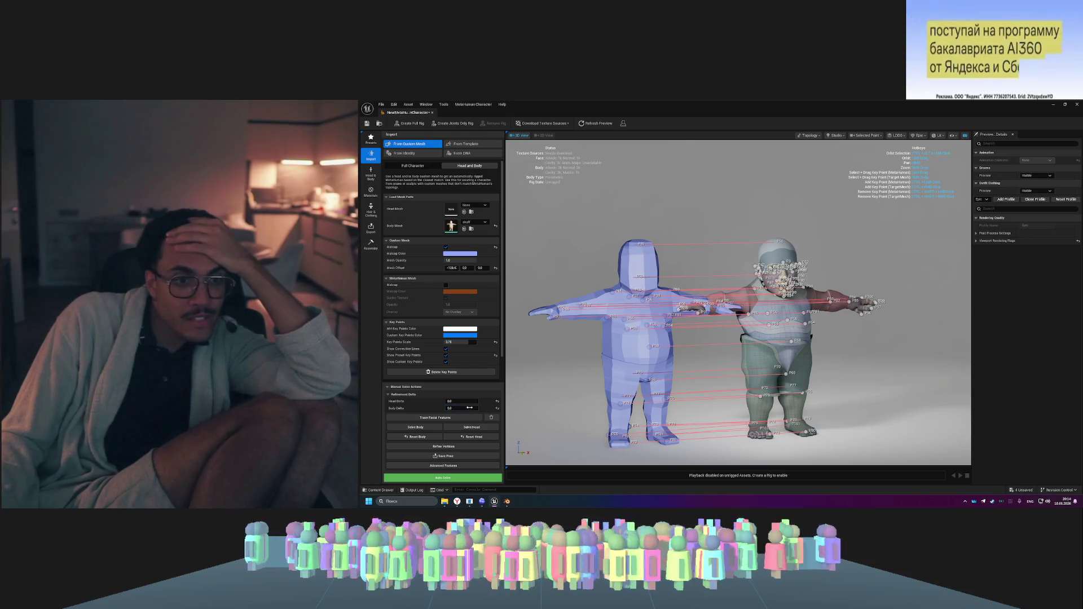
{"action": "left_click", "coordinate": [538, 390]}
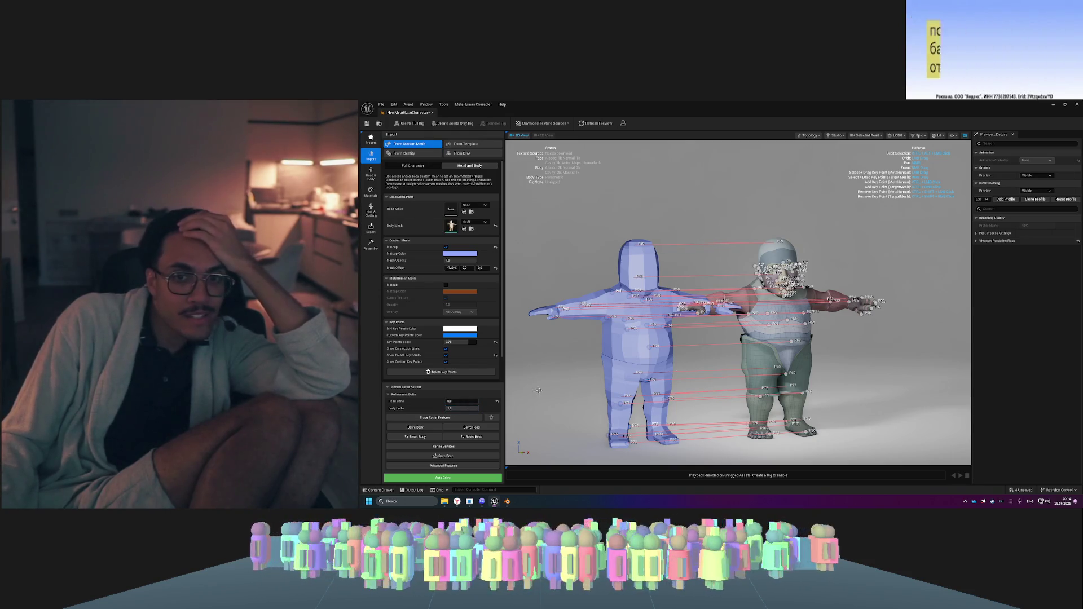
- Toggle matcap shading on the custom mesh off and back on
{"action": "mouse_move", "coordinate": [896, 341]}
{"action": "left_mouse_down"}
{"action": "mouse_move", "coordinate": [764, 343]}
{"action": "mouse_move", "coordinate": [897, 343]}
{"action": "mouse_move", "coordinate": [846, 343]}
{"action": "mouse_move", "coordinate": [880, 342]}
{"action": "mouse_move", "coordinate": [550, 251]}
{"action": "left_mouse_up"}
{"action": "left_click", "coordinate": [446, 247]}
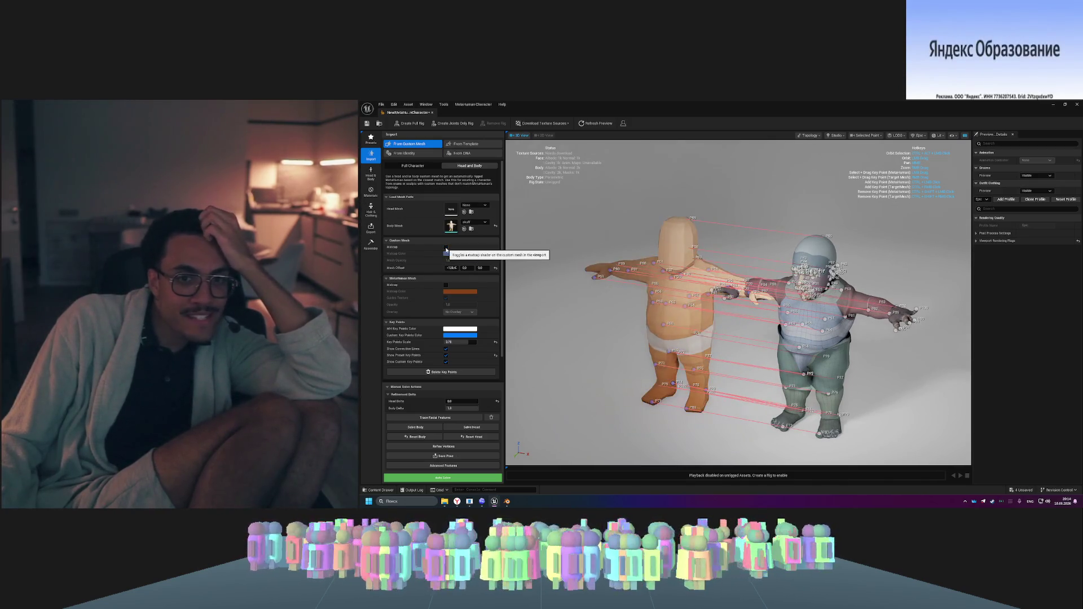
{"action": "left_click", "coordinate": [445, 247]}
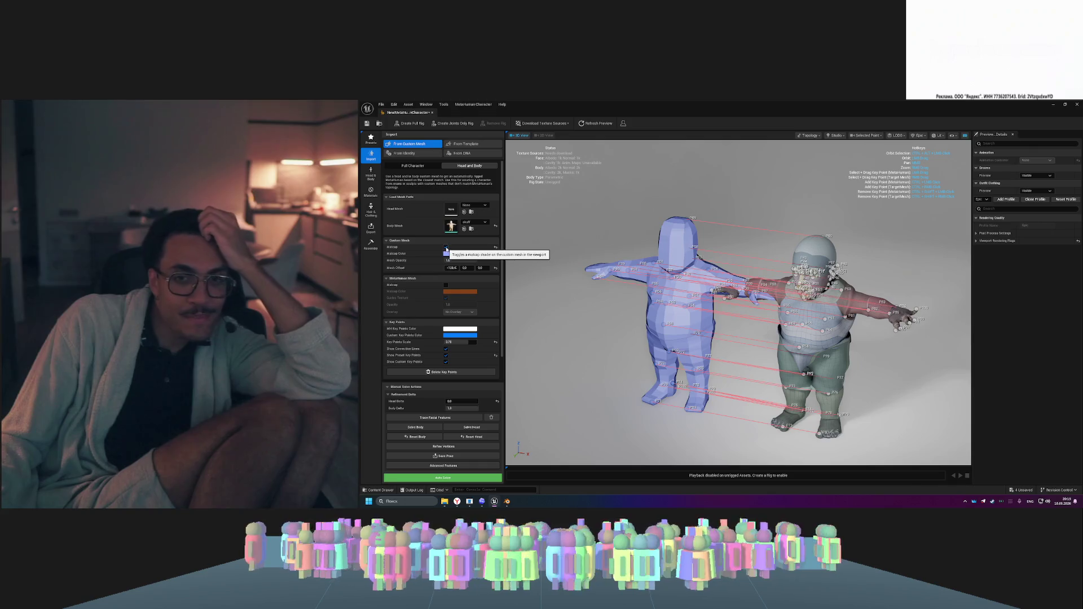
- Edit the Head Delta value and run a head-only Solve Head
{"action": "left_click", "coordinate": [461, 401]}
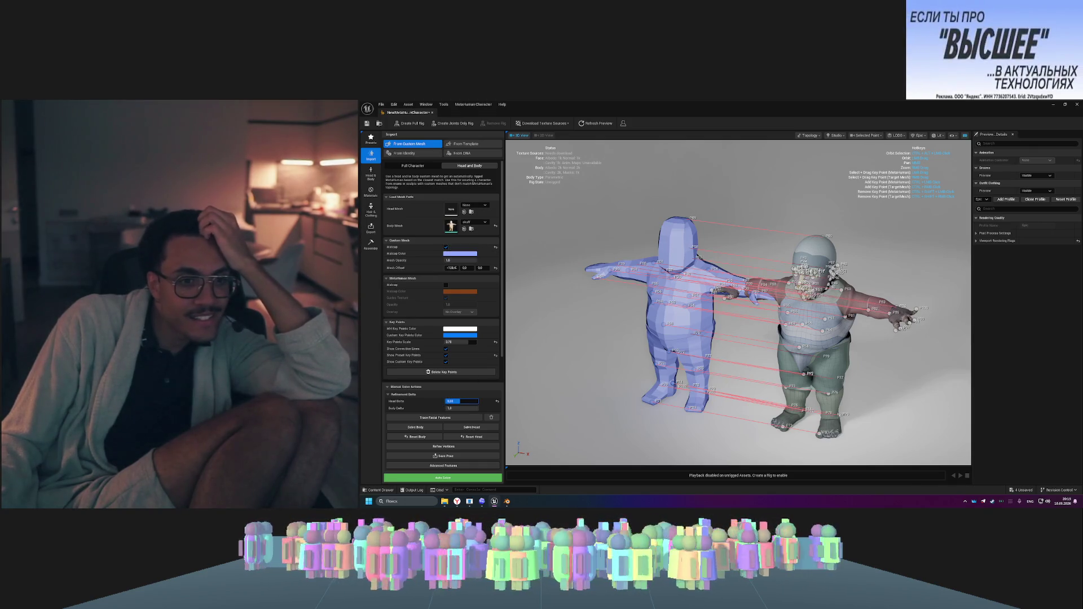
{"action": "left_click", "coordinate": [449, 401]}
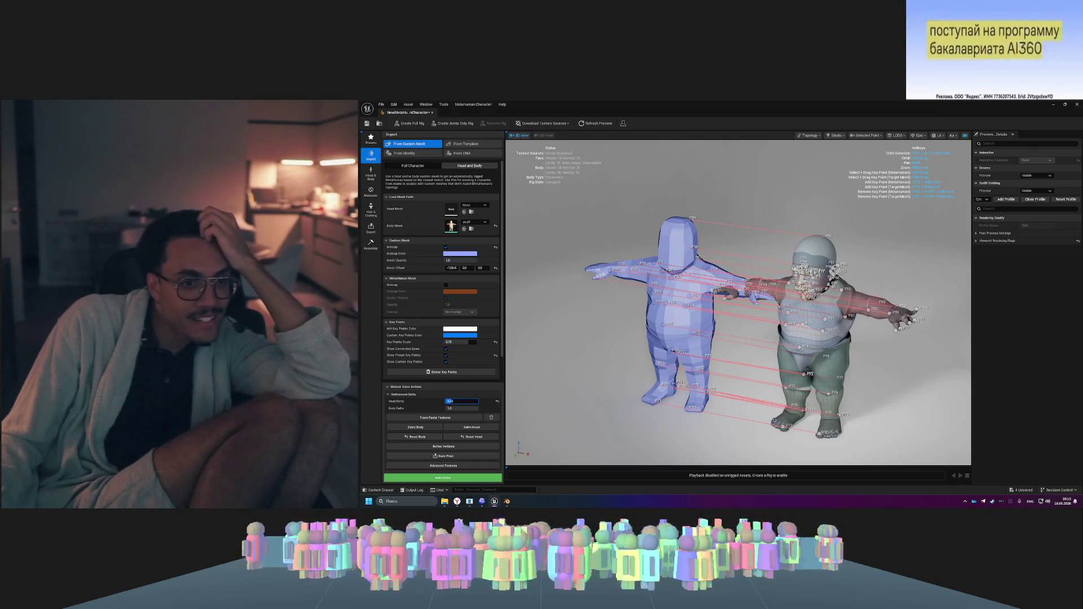
{"action": "left_click", "coordinate": [483, 427]}
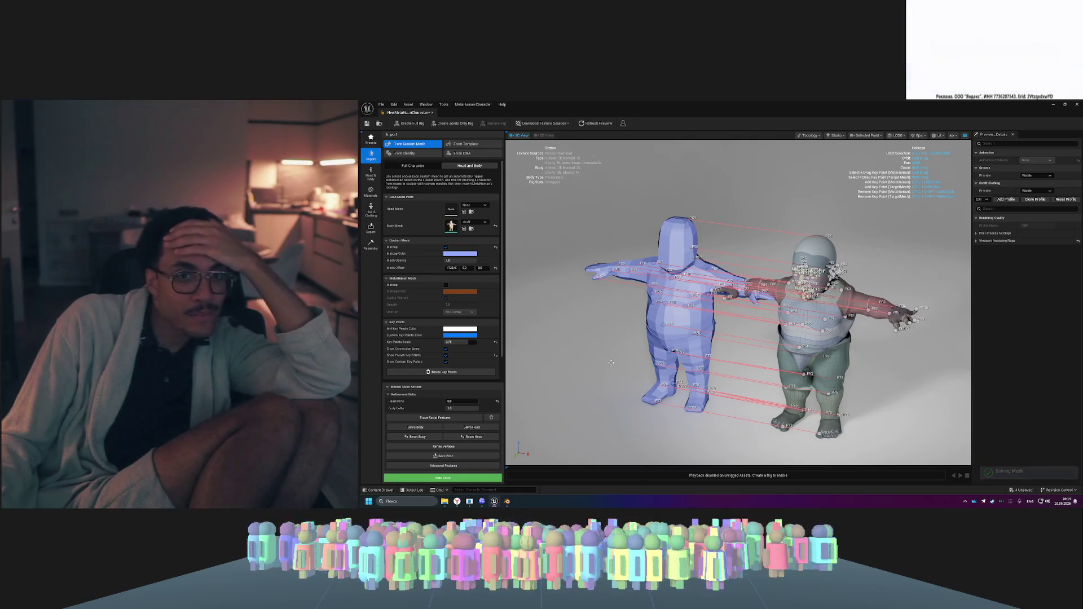
- Run Auto Solve and view both meshes from the front as the body solve finishes
{"action": "left_click", "coordinate": [454, 479]}
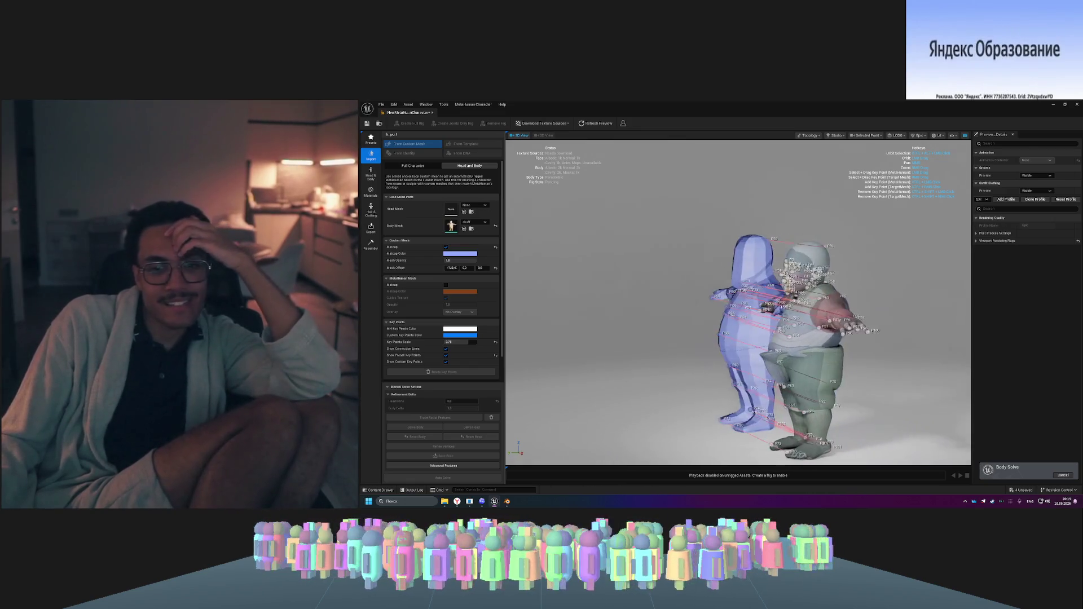
{"action": "left_click_drag", "start_coordinate": [775, 353], "coordinate": [775, 353]}
{"action": "left_click_drag", "start_coordinate": [630, 324], "coordinate": [621, 357]}
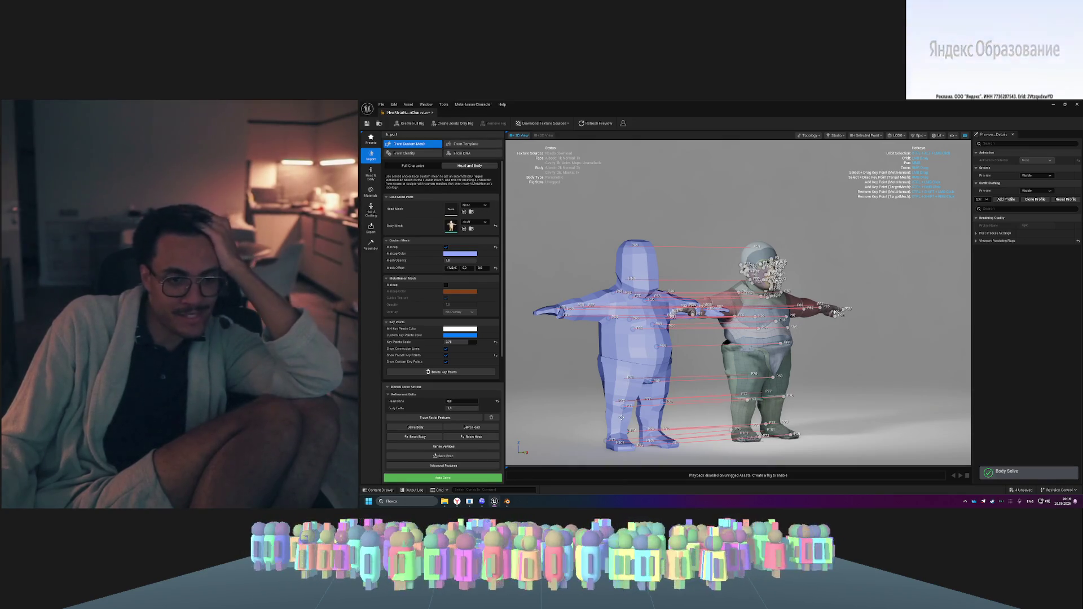
- Check the solved body's fit from other angles, then confirm the Head Delta value
{"action": "left_click_drag", "start_coordinate": [884, 368], "coordinate": [552, 230]}
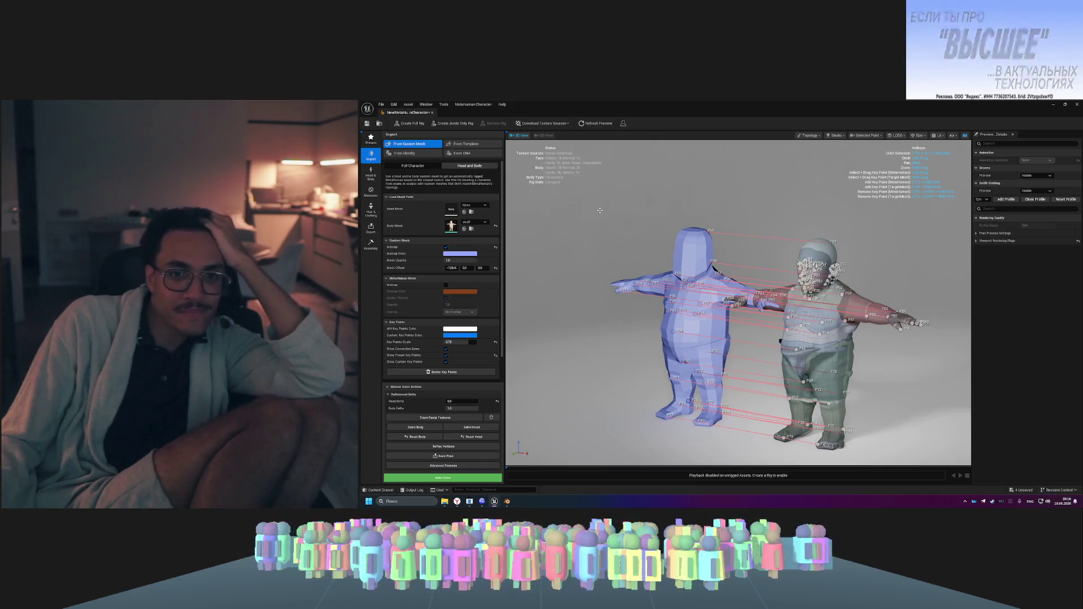
{"action": "mouse_move", "coordinate": [598, 225]}
{"action": "left_mouse_down"}
{"action": "mouse_move", "coordinate": [677, 226]}
{"action": "mouse_move", "coordinate": [584, 219]}
{"action": "left_mouse_up"}
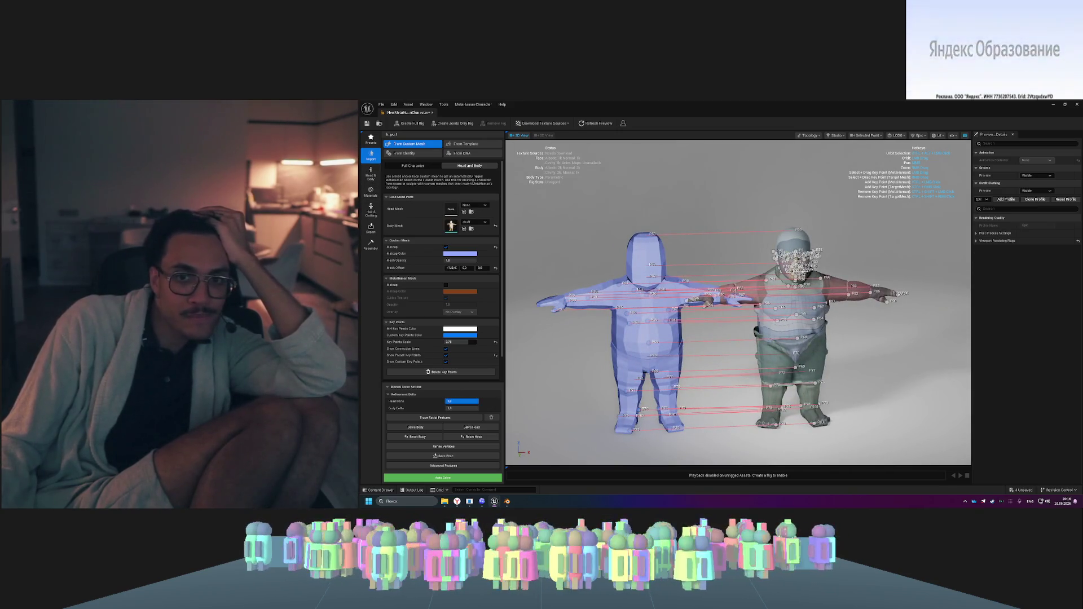
{"action": "key", "text": "Return"}
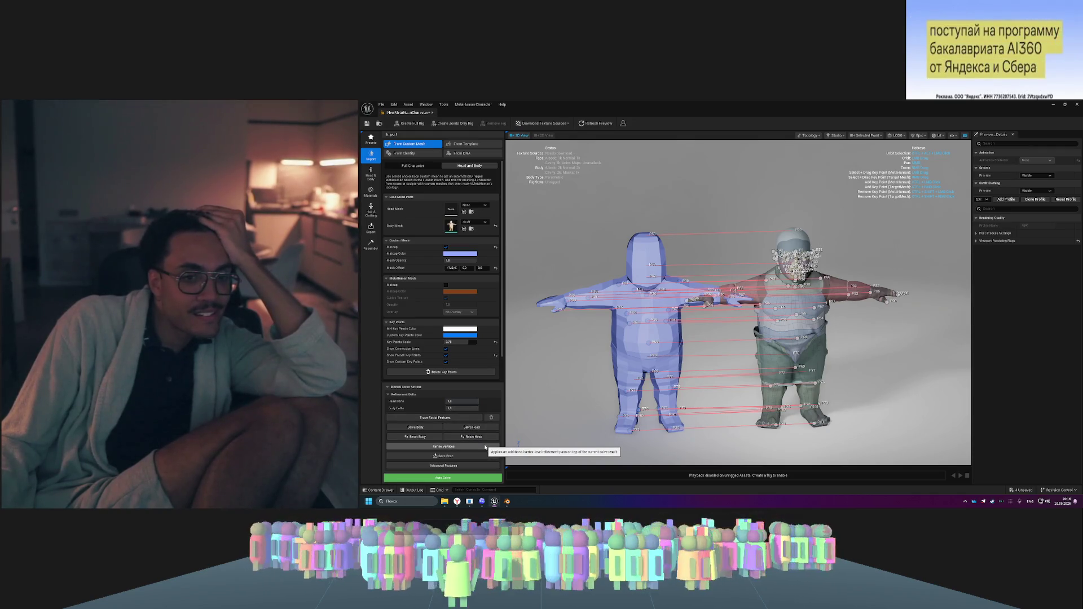
- Refine the solved body's vertices and inspect both characters from several angles
{"action": "left_click", "coordinate": [485, 447]}
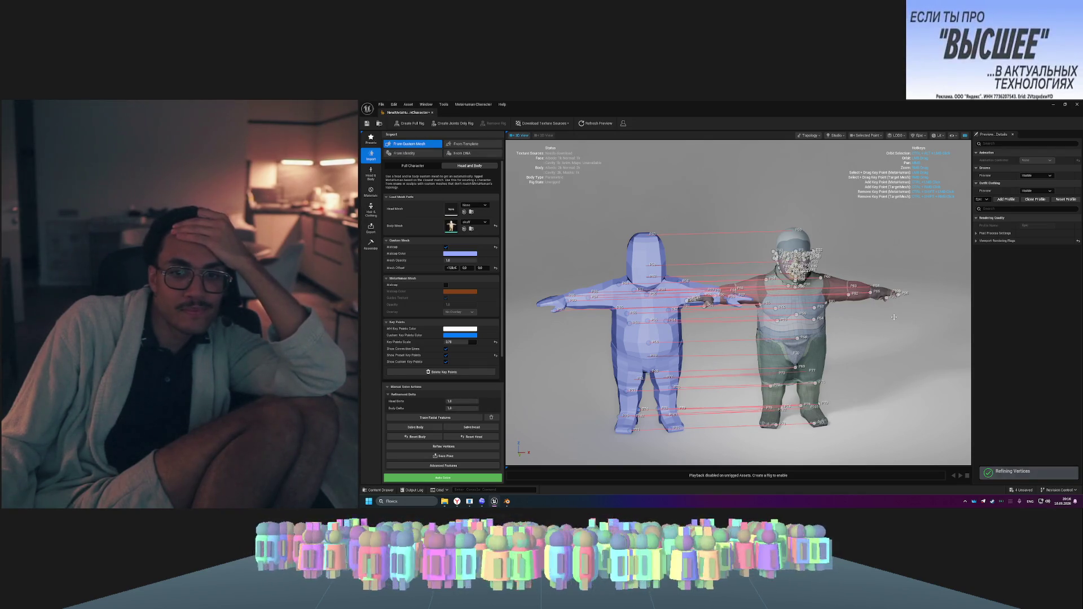
{"action": "left_click_drag", "start_coordinate": [850, 362], "coordinate": [784, 361]}
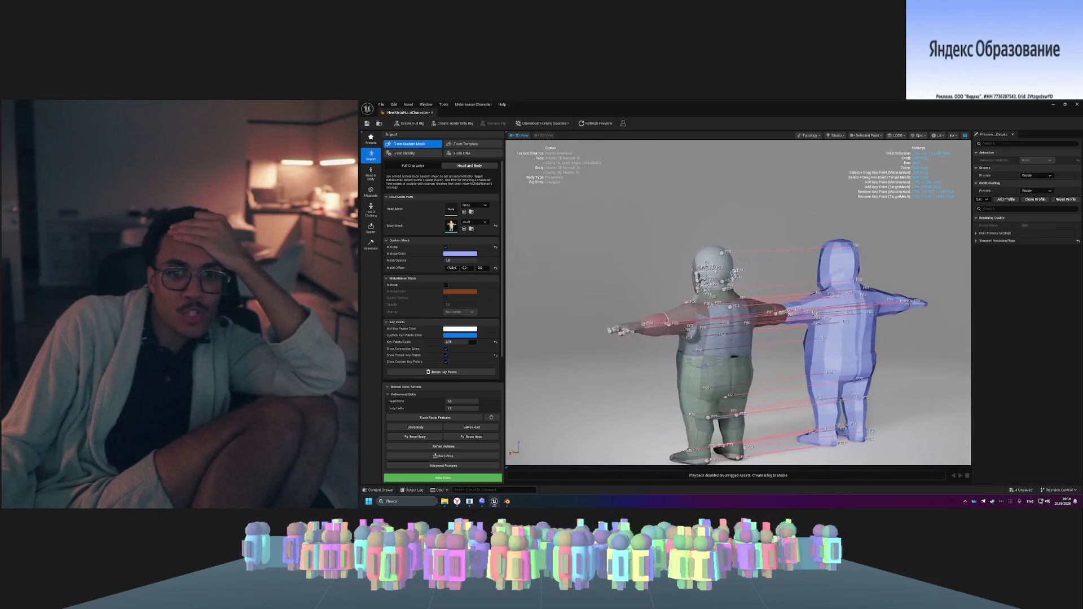
{"action": "left_click_drag", "start_coordinate": [784, 362], "coordinate": [660, 362]}
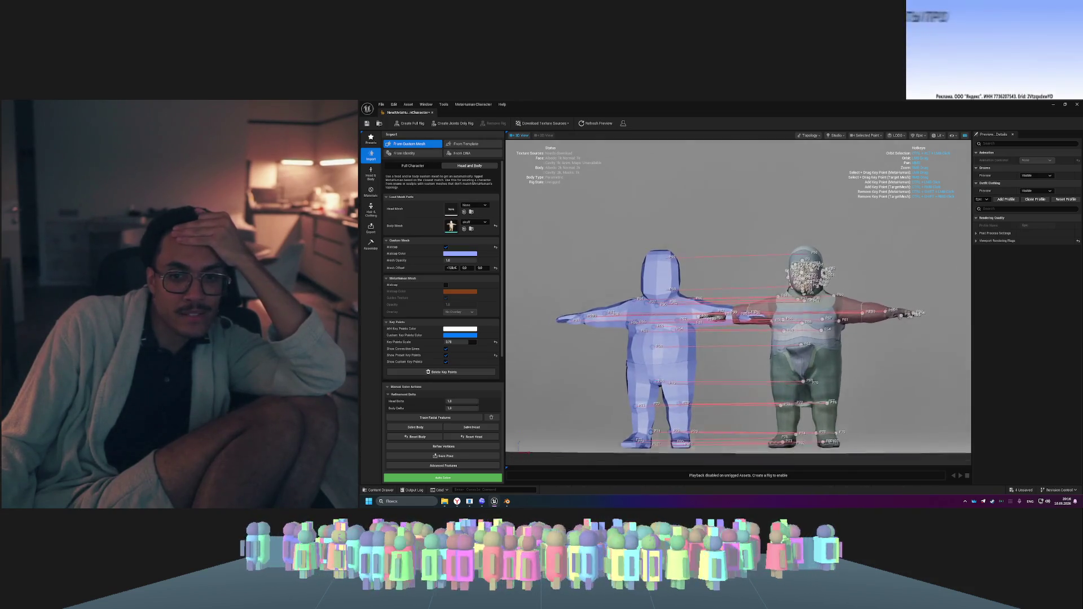
{"action": "mouse_move", "coordinate": [868, 379]}
{"action": "left_mouse_down"}
{"action": "mouse_move", "coordinate": [857, 372]}
{"action": "mouse_move", "coordinate": [866, 378]}
{"action": "left_mouse_up"}
{"action": "mouse_move", "coordinate": [801, 401]}
{"action": "left_mouse_down"}
{"action": "mouse_move", "coordinate": [801, 372]}
{"action": "mouse_move", "coordinate": [801, 400]}
{"action": "mouse_move", "coordinate": [801, 378]}
{"action": "mouse_move", "coordinate": [770, 375]}
{"action": "mouse_move", "coordinate": [774, 362]}
{"action": "left_mouse_up"}
- Lower Head Delta from 0.51 to 0.46 and view the models from above
{"action": "left_click", "coordinate": [461, 403]}
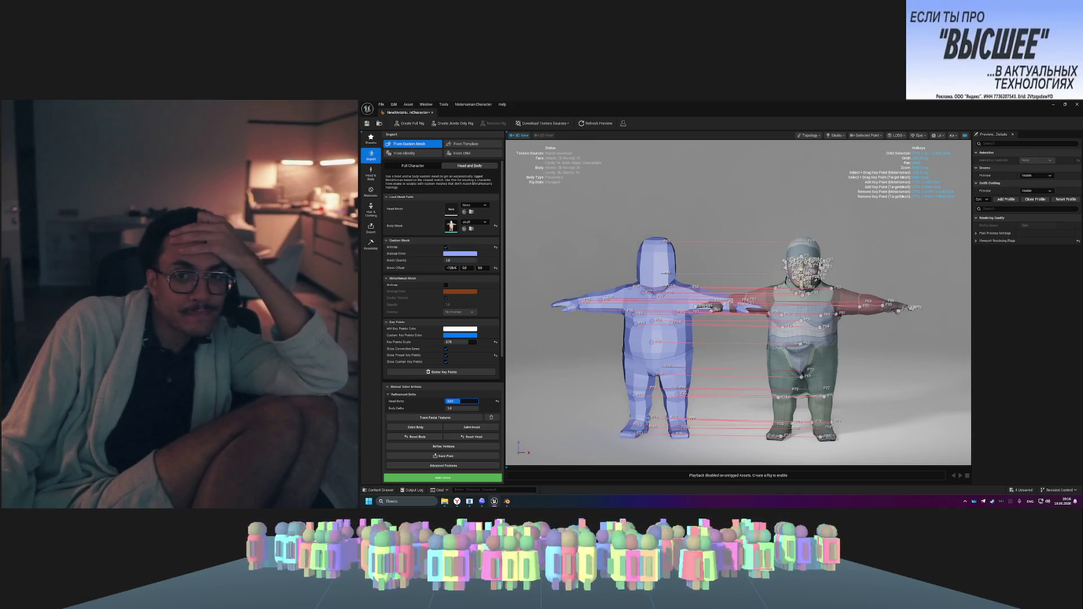
{"action": "left_click_drag", "start_coordinate": [462, 404], "coordinate": [455, 404]}
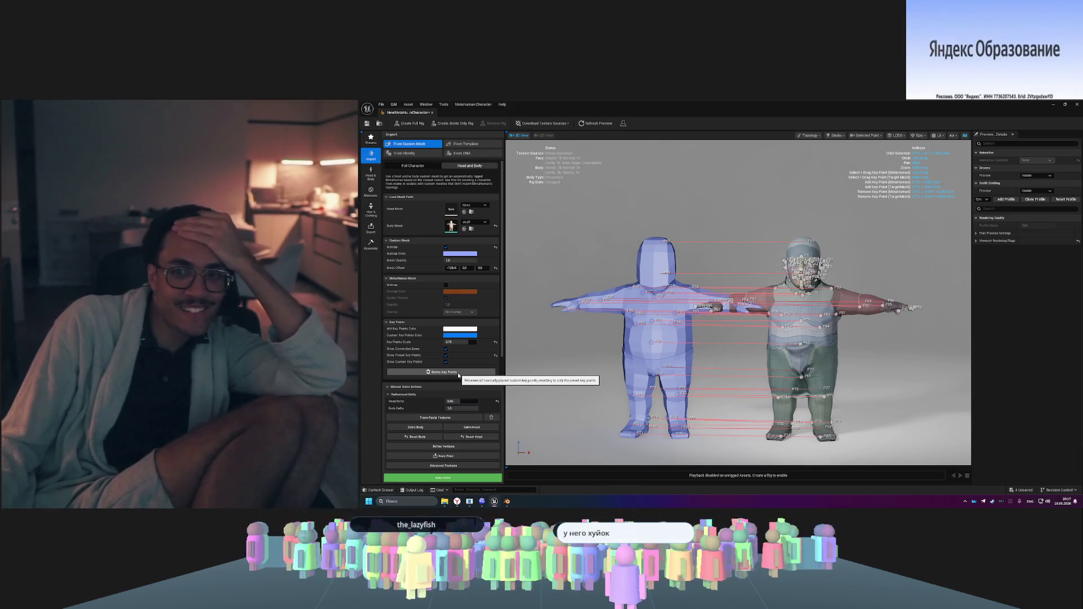
{"action": "mouse_move", "coordinate": [734, 339]}
{"action": "left_mouse_down"}
{"action": "mouse_move", "coordinate": [691, 355]}
{"action": "mouse_move", "coordinate": [669, 336]}
{"action": "left_mouse_up"}
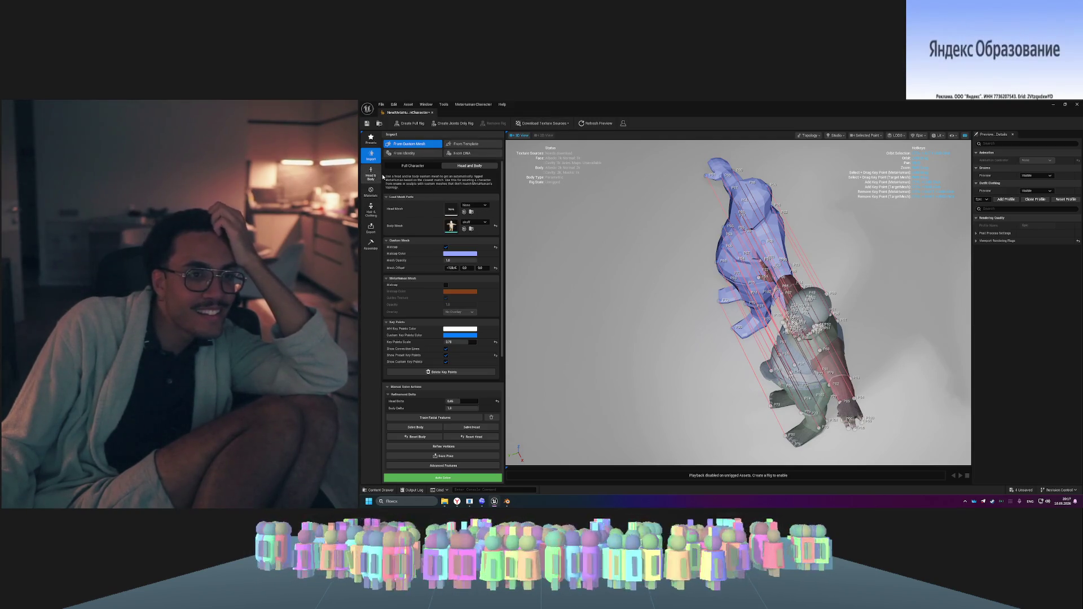
{"action": "left_click", "coordinate": [381, 176]}
{"action": "left_click_drag", "start_coordinate": [574, 241], "coordinate": [590, 215]}
{"action": "mouse_move", "coordinate": [717, 330]}
{"action": "left_mouse_down"}
{"action": "mouse_move", "coordinate": [683, 330]}
{"action": "mouse_move", "coordinate": [717, 330]}
{"action": "left_mouse_up"}
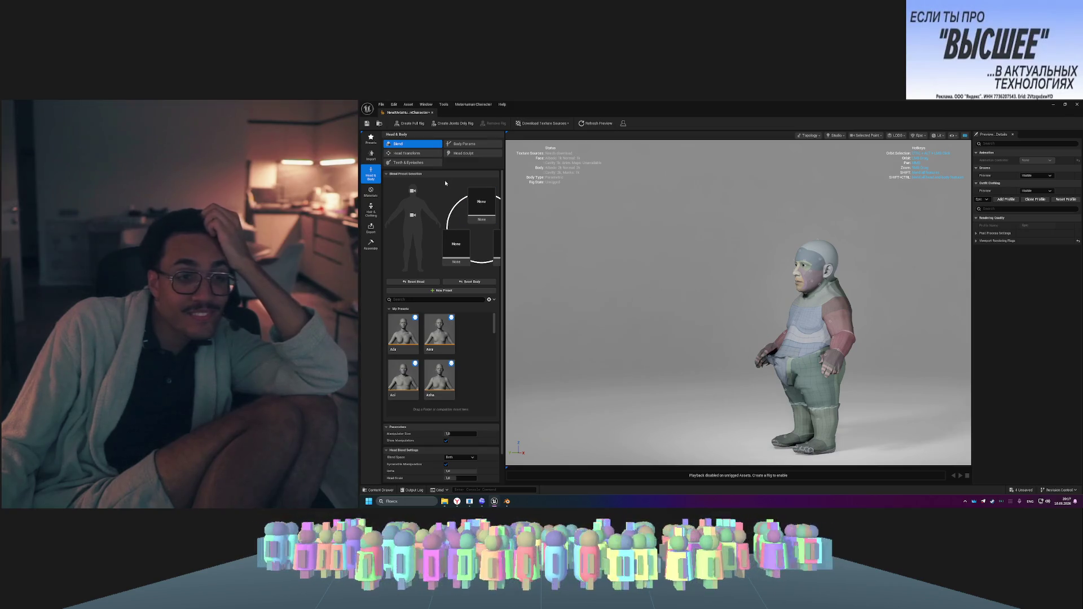
{"action": "left_click", "coordinate": [477, 144]}
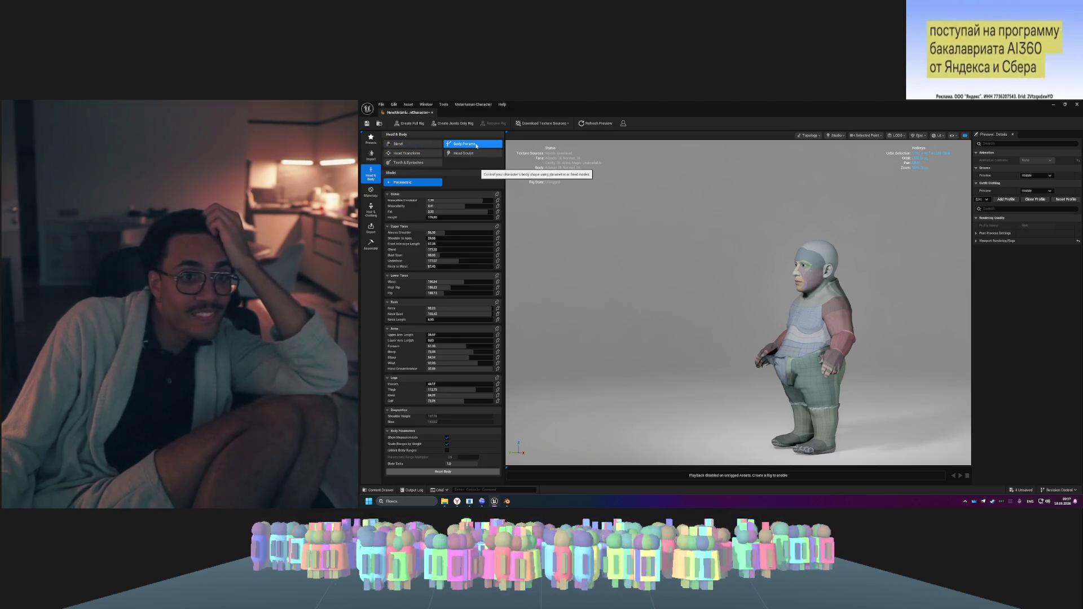
{"action": "left_click", "coordinate": [420, 156]}
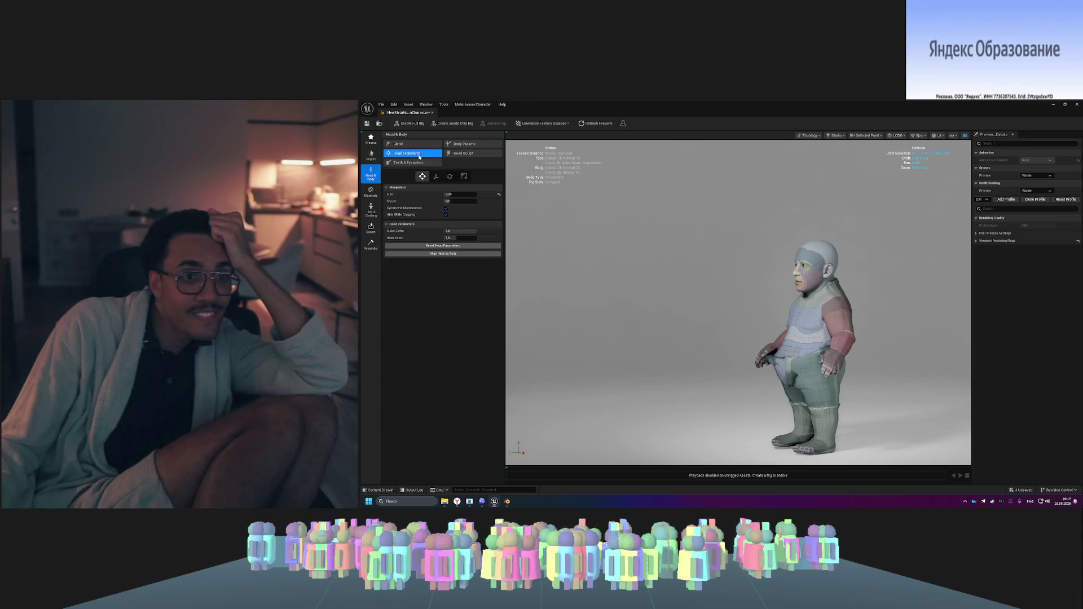
{"action": "left_click", "coordinate": [416, 145]}
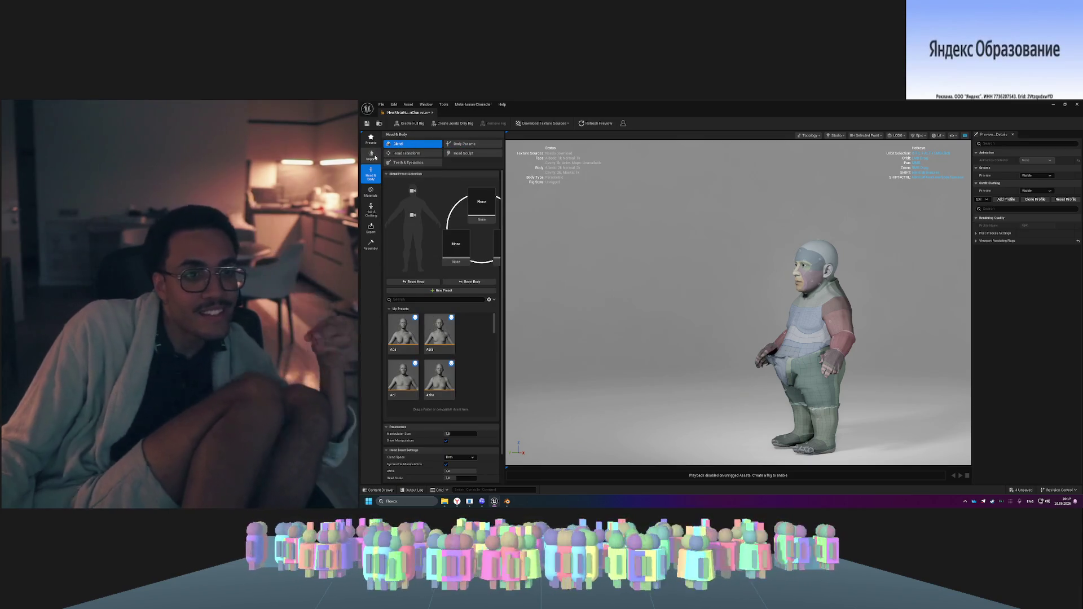
{"action": "left_click", "coordinate": [372, 155]}
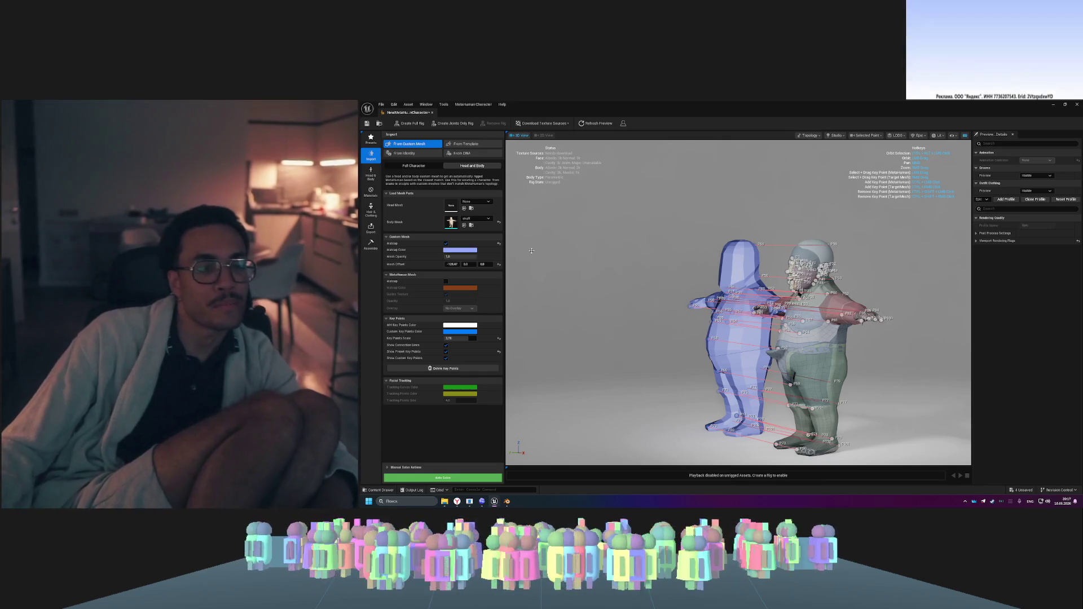
- Delete the custom key points and run Auto Solve to fit the MetaHuman to the mesh
{"action": "left_click", "coordinate": [457, 369]}
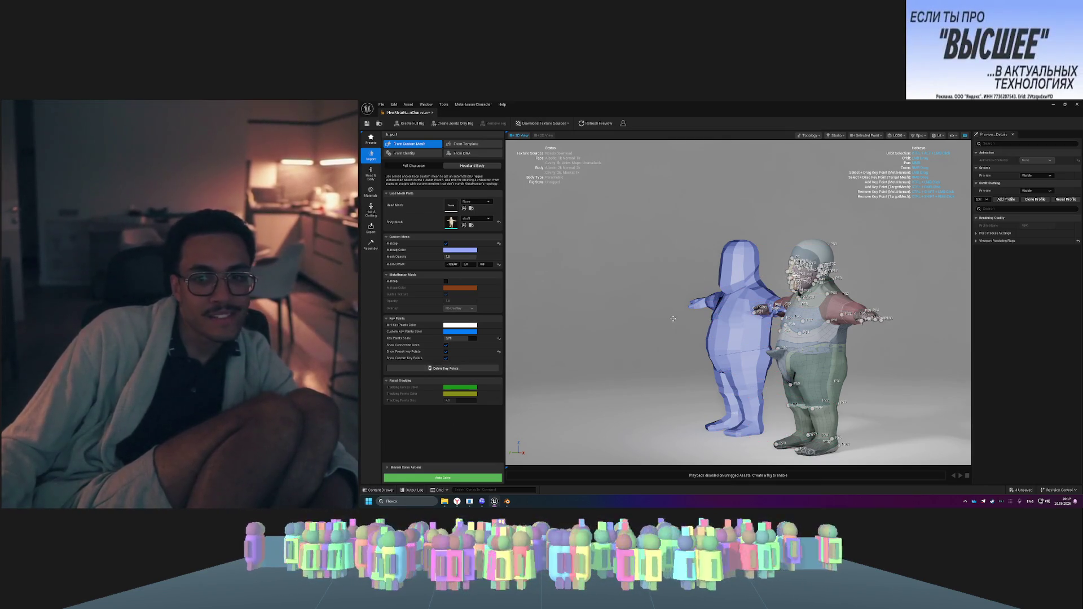
{"action": "left_click_drag", "start_coordinate": [673, 318], "coordinate": [686, 323]}
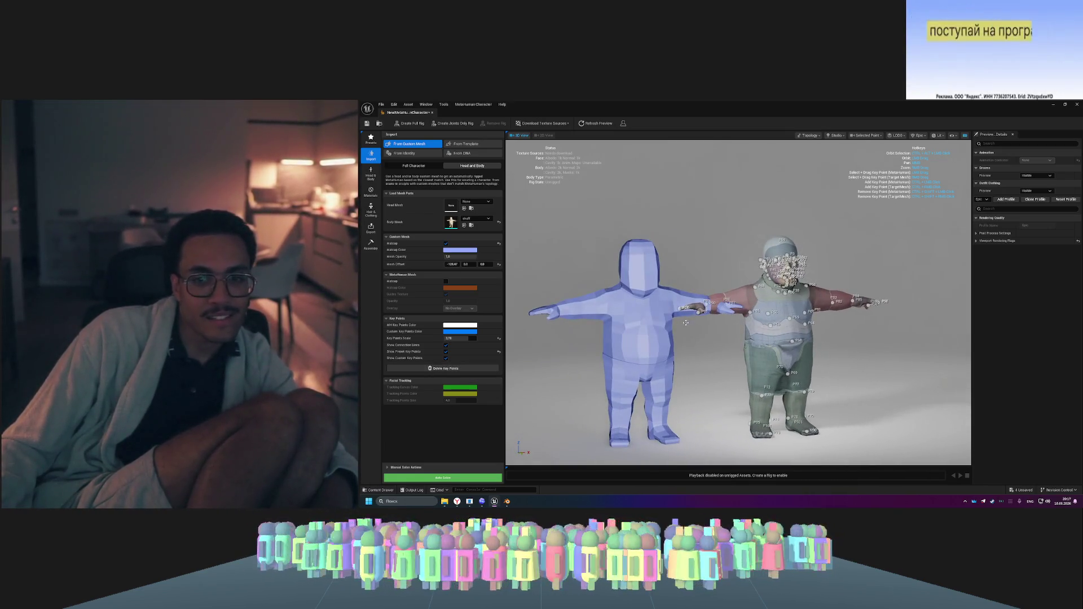
{"action": "left_click", "coordinate": [436, 478]}
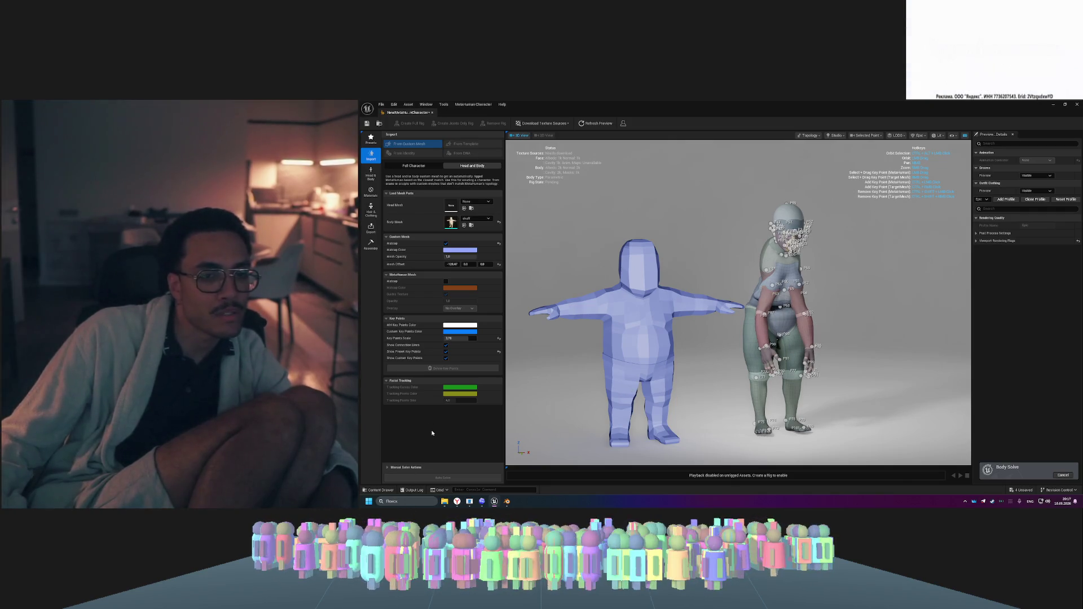
{"action": "key", "text": "alt+Tab"}
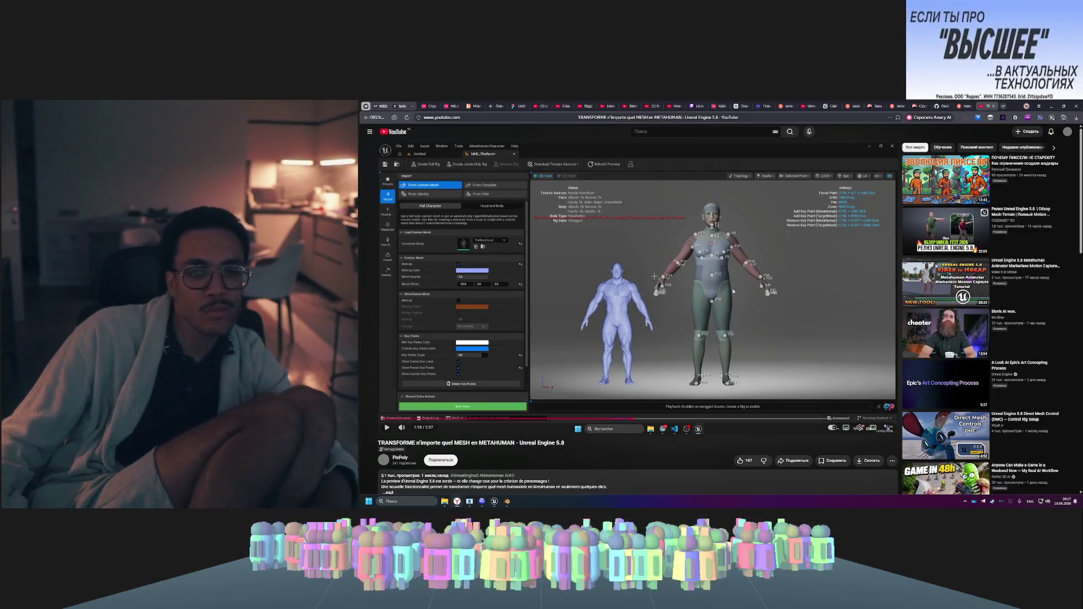
- Play the YouTube tutorial from 1:50, then return to Unreal's front view of both characters
{"action": "left_click", "coordinate": [770, 276]}
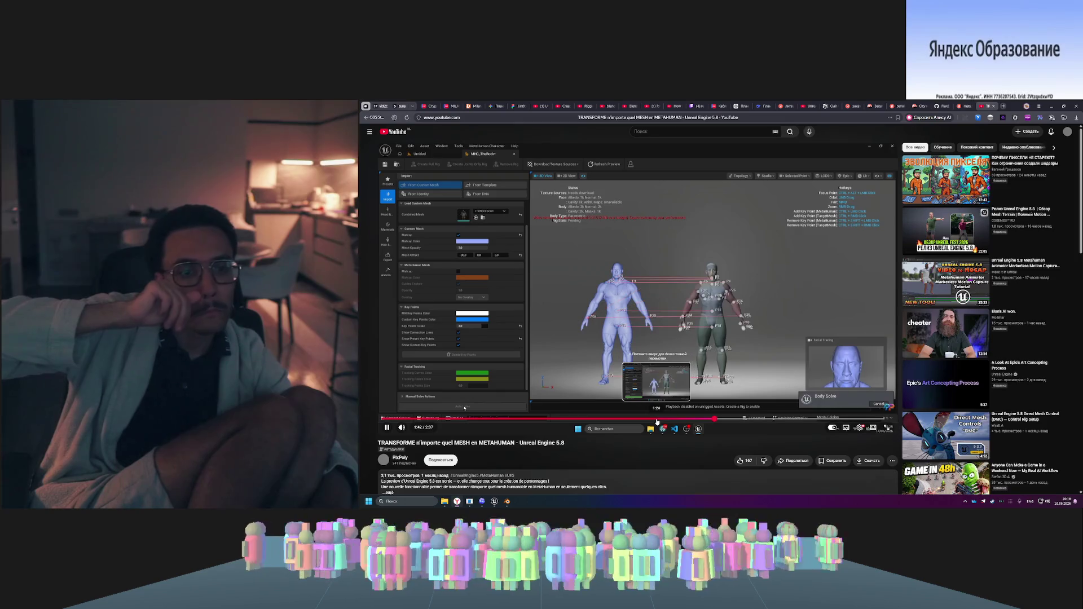
{"action": "left_click", "coordinate": [740, 419]}
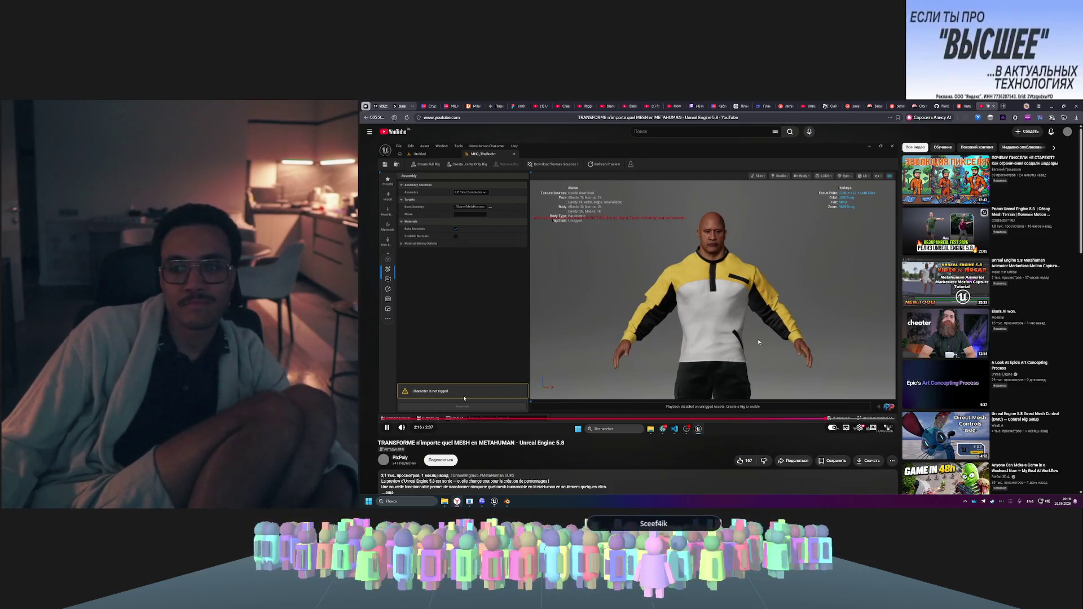
{"action": "left_click", "coordinate": [506, 501]}
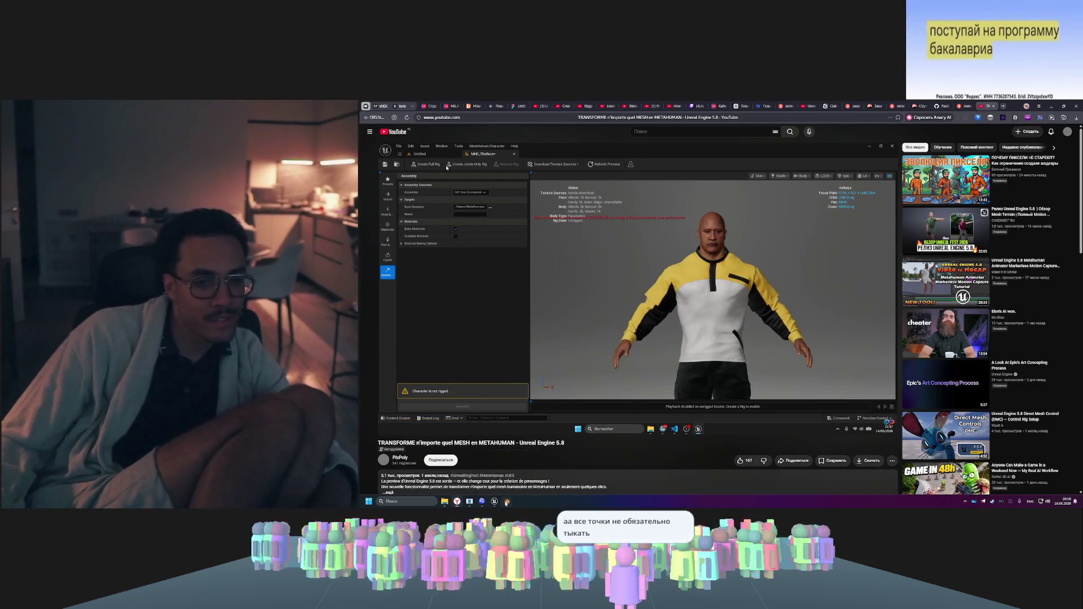
{"action": "left_click", "coordinate": [495, 501]}
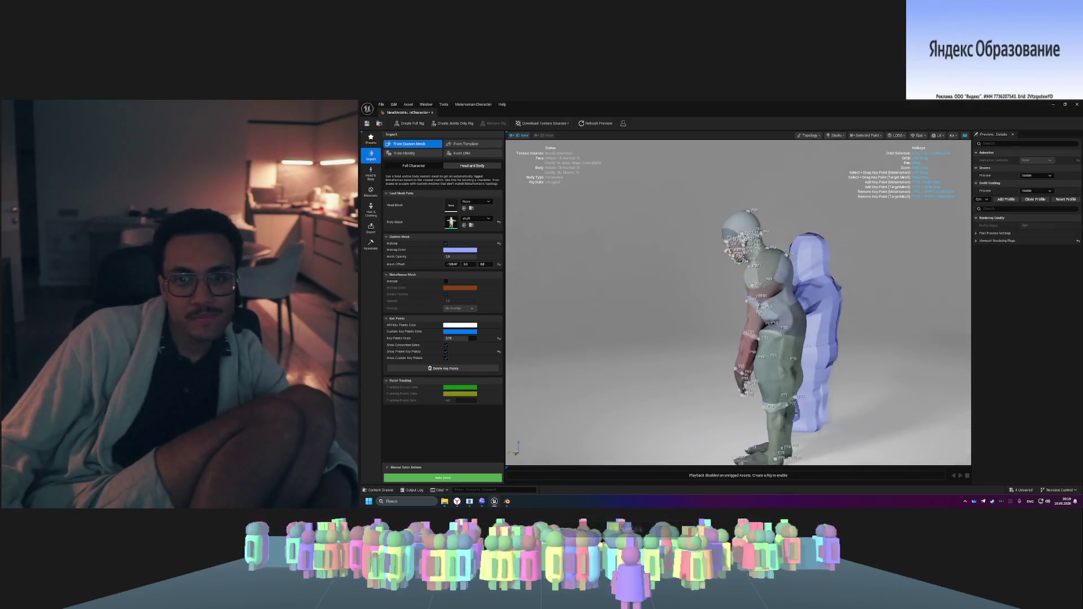
{"action": "left_click_drag", "start_coordinate": [705, 309], "coordinate": [785, 309]}
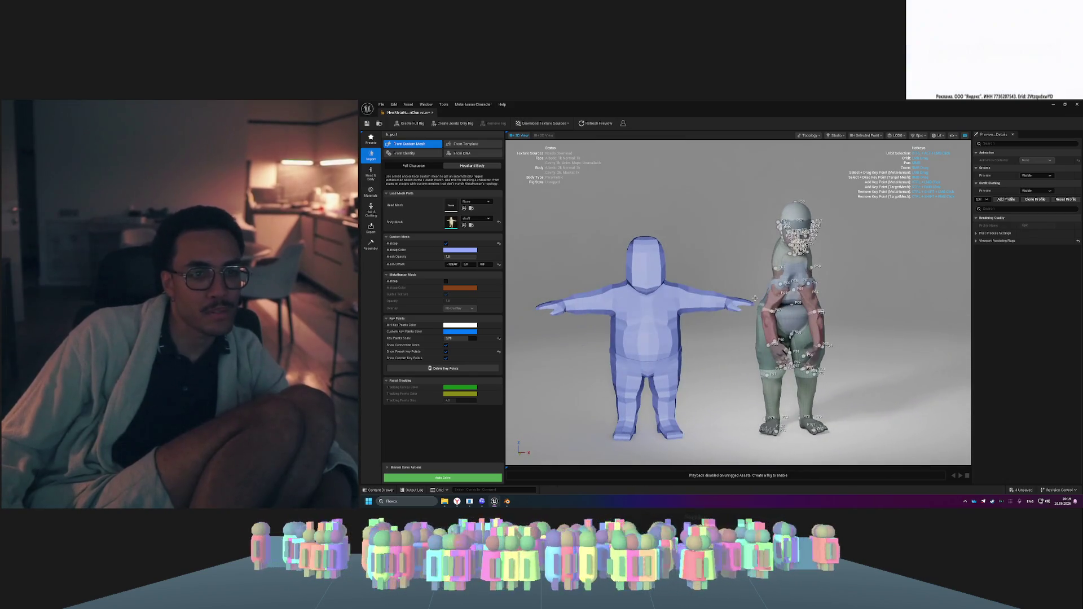
- Switch to Full Character, rerun Auto Solve, then clear and close the Message Log
{"action": "left_click", "coordinate": [430, 167]}
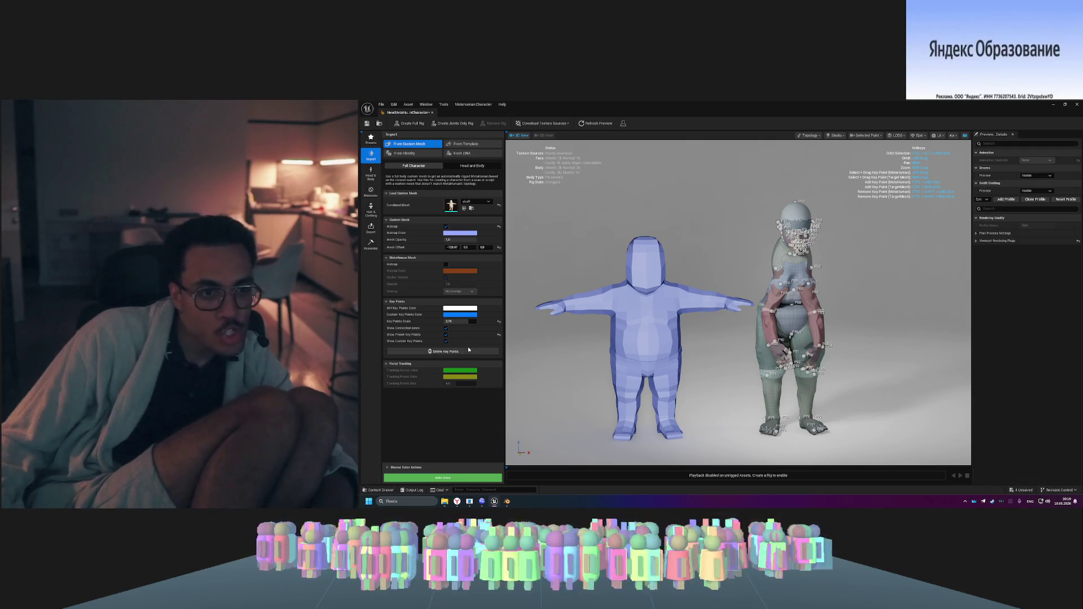
{"action": "left_click", "coordinate": [462, 477]}
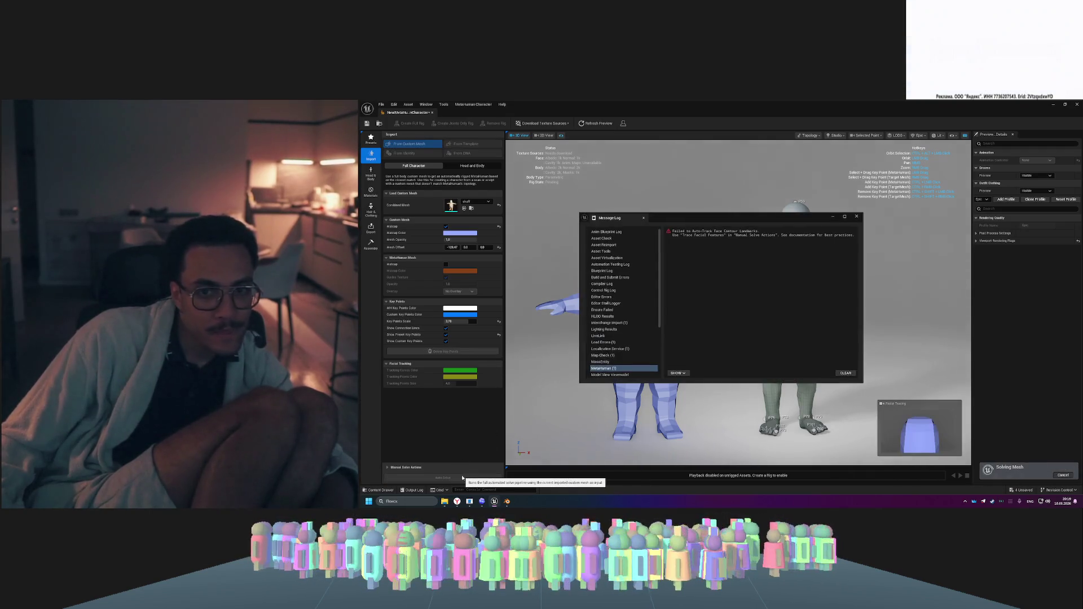
{"action": "left_click", "coordinate": [845, 373]}
{"action": "left_click", "coordinate": [855, 216]}
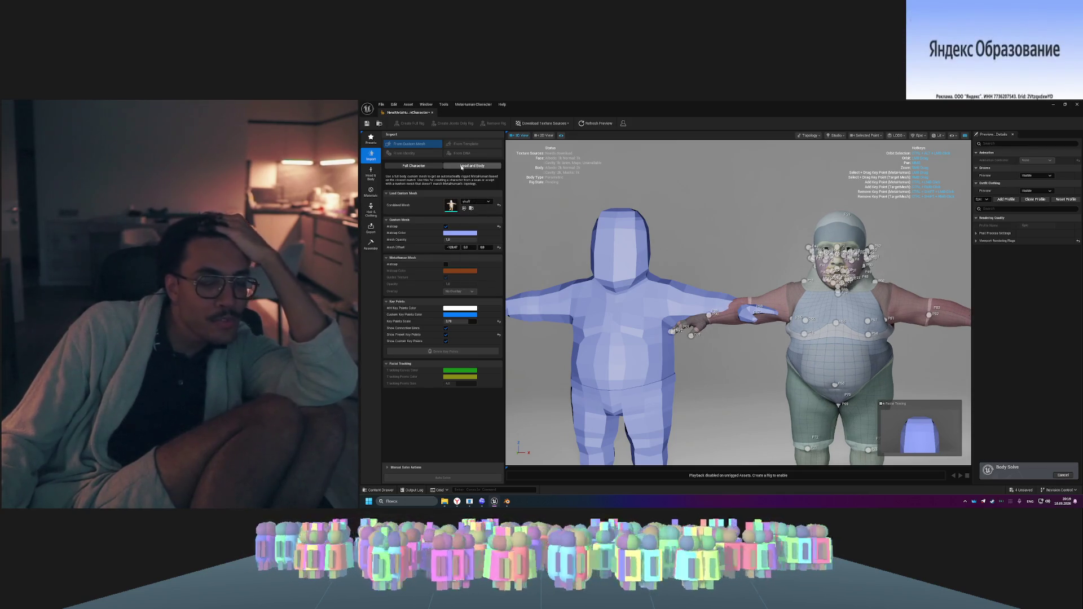
- Orbit around the overlapping meshes from the side while the body solve runs
{"action": "left_click_drag", "start_coordinate": [750, 256], "coordinate": [665, 258]}
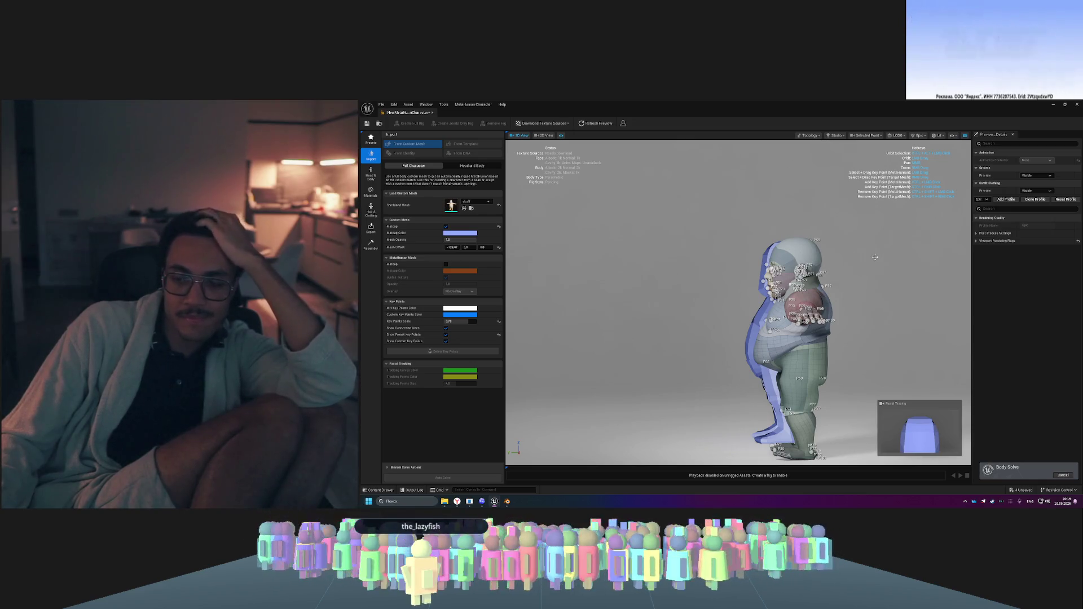
{"action": "left_click_drag", "start_coordinate": [875, 258], "coordinate": [931, 258]}
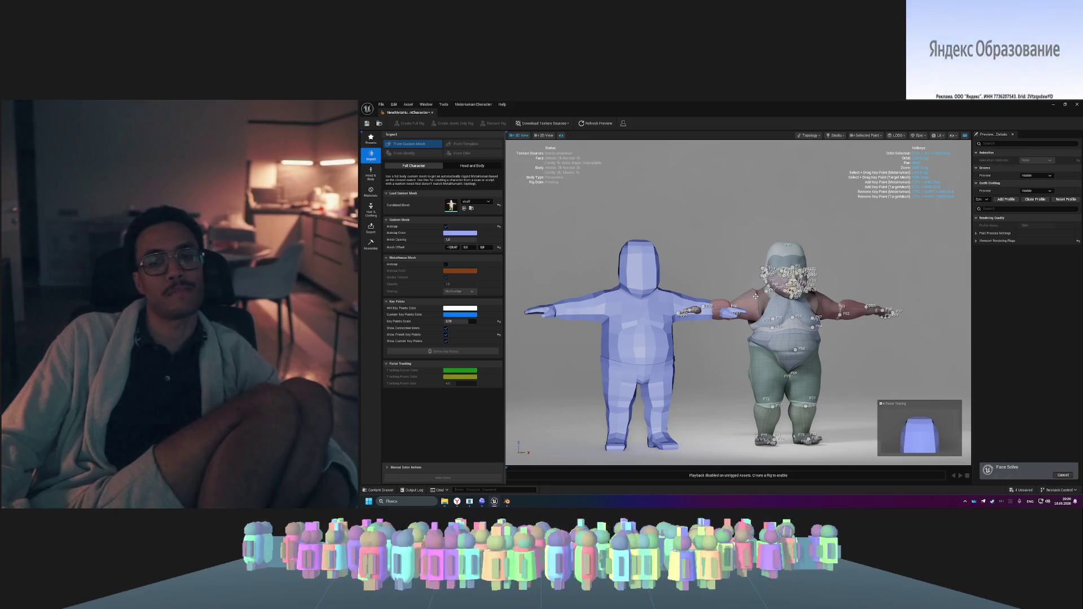
- Expand Manual Solve Actions to reveal the refinement delta options
{"action": "left_click_drag", "start_coordinate": [734, 257], "coordinate": [637, 260]}
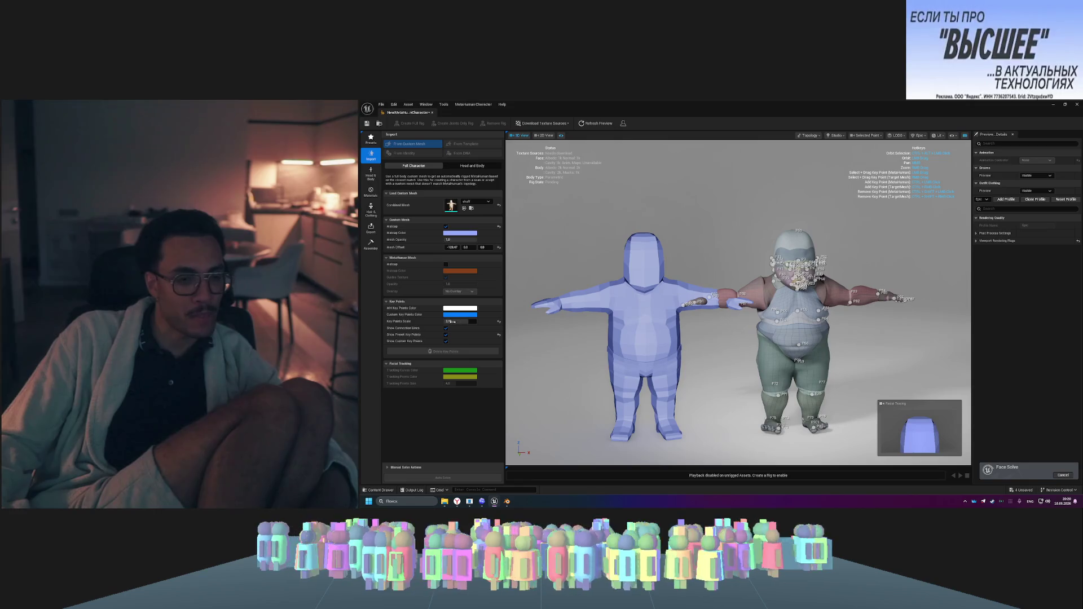
{"action": "left_click", "coordinate": [388, 468]}
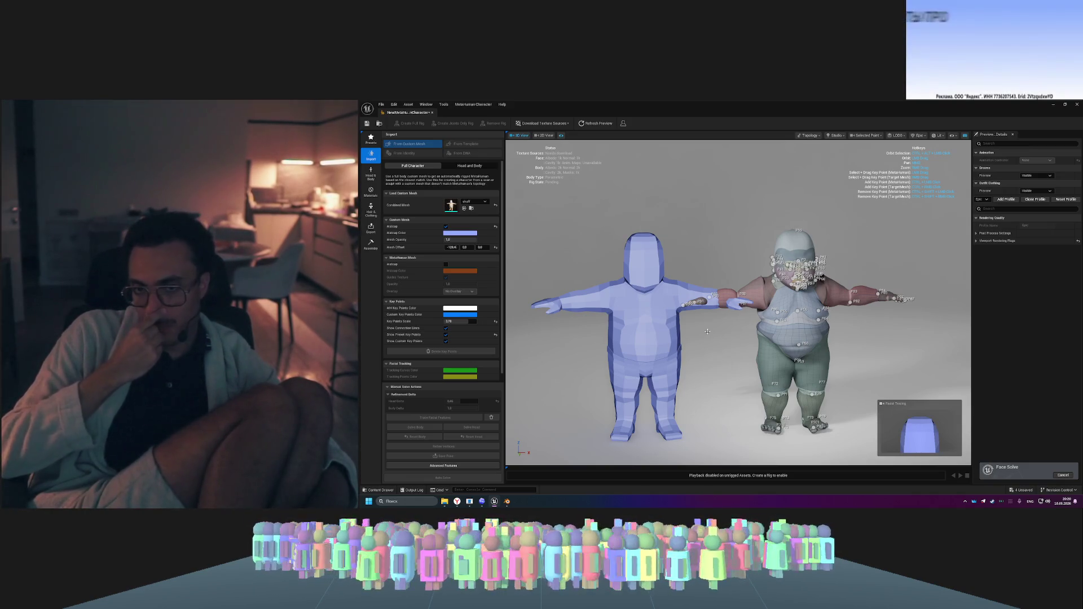
{"action": "mouse_move", "coordinate": [847, 336]}
{"action": "left_mouse_down"}
{"action": "mouse_move", "coordinate": [485, 341]}
{"action": "mouse_move", "coordinate": [672, 406]}
{"action": "left_mouse_up"}
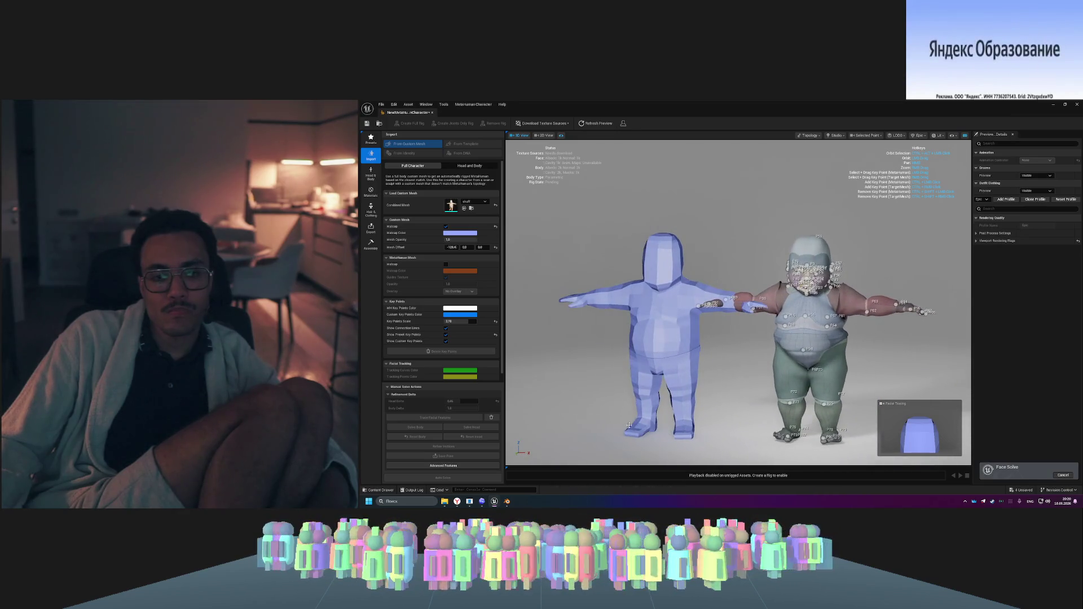
- Check the YouTube tutorial briefly and return to the MetaHuman editor
{"action": "left_click", "coordinate": [457, 501]}
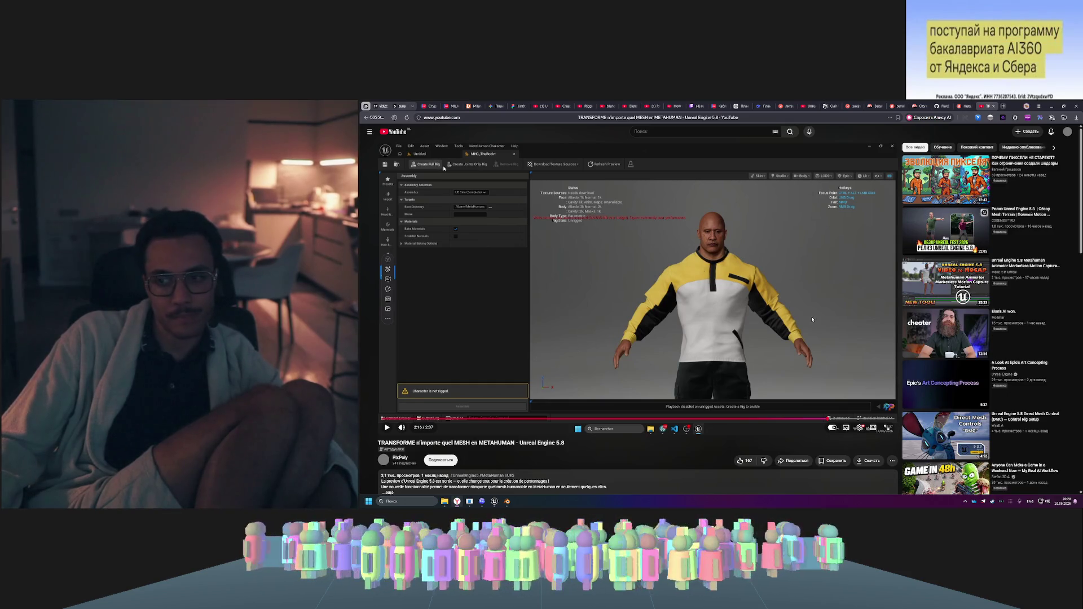
{"action": "mouse_move", "coordinate": [457, 504]}
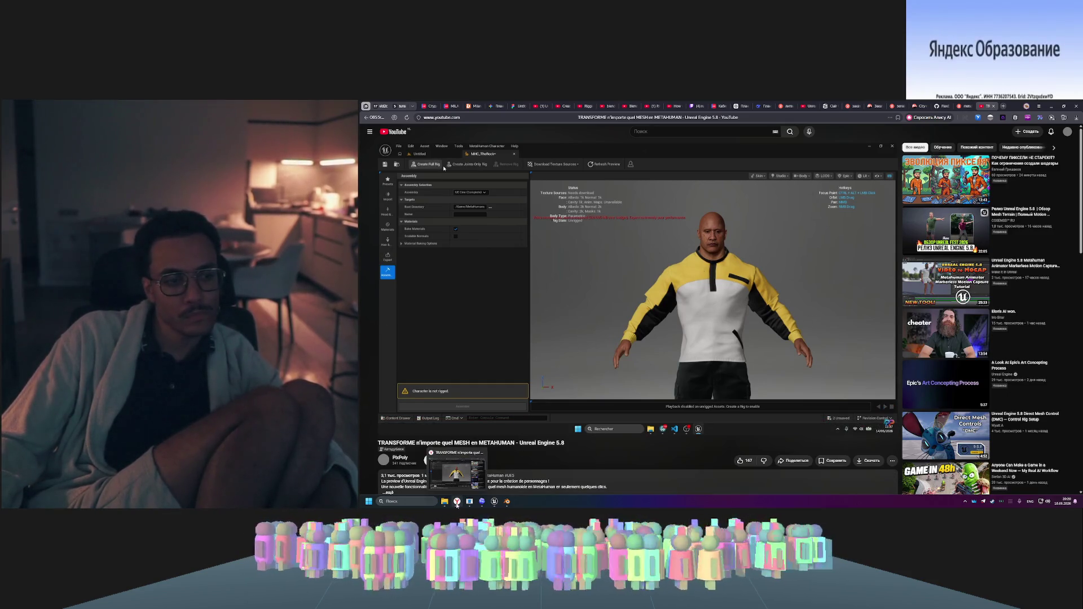
{"action": "left_click", "coordinate": [494, 501]}
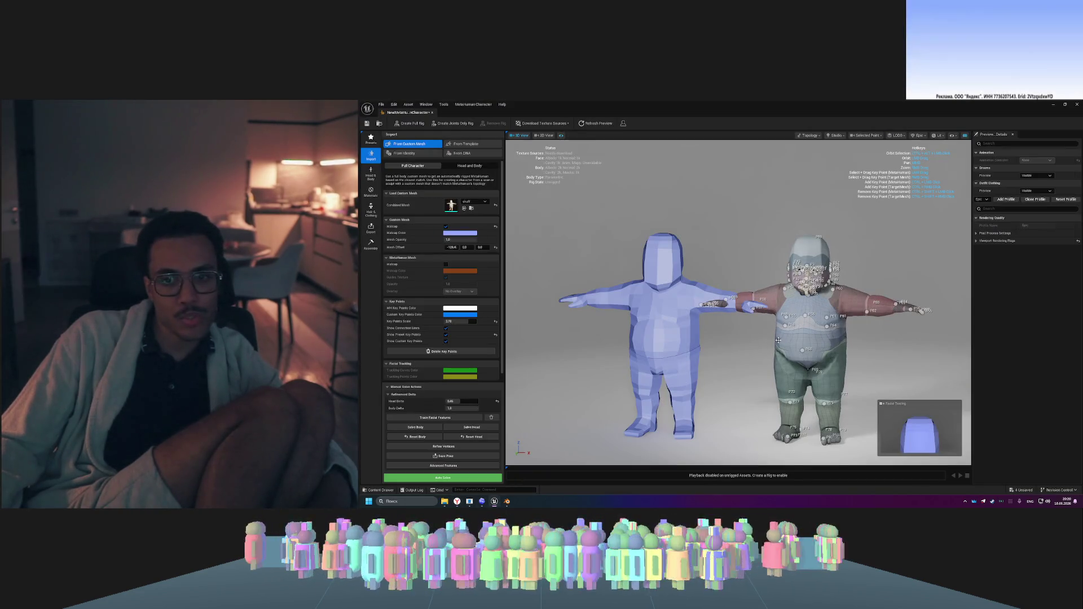
{"action": "mouse_move", "coordinate": [778, 340]}
{"action": "left_mouse_down"}
{"action": "mouse_move", "coordinate": [671, 342]}
{"action": "mouse_move", "coordinate": [887, 355]}
{"action": "left_mouse_up"}
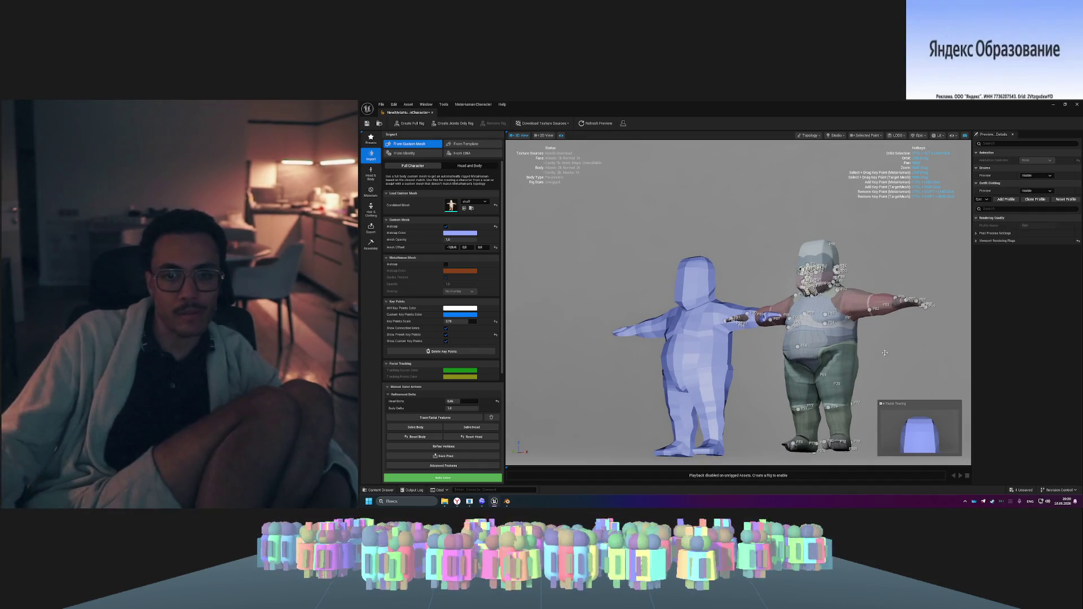
{"action": "scroll", "coordinate": [887, 355], "scroll_direction": "up", "scroll_amount": 5}
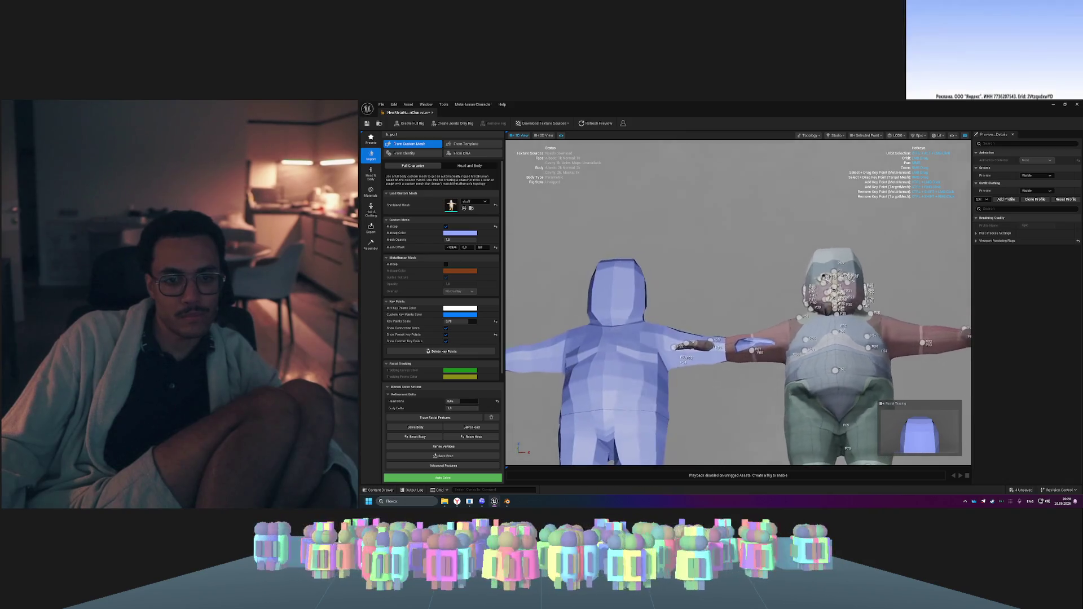
{"action": "mouse_move", "coordinate": [733, 338]}
{"action": "left_mouse_down"}
{"action": "mouse_move", "coordinate": [626, 342]}
{"action": "mouse_move", "coordinate": [578, 372]}
{"action": "left_mouse_up"}
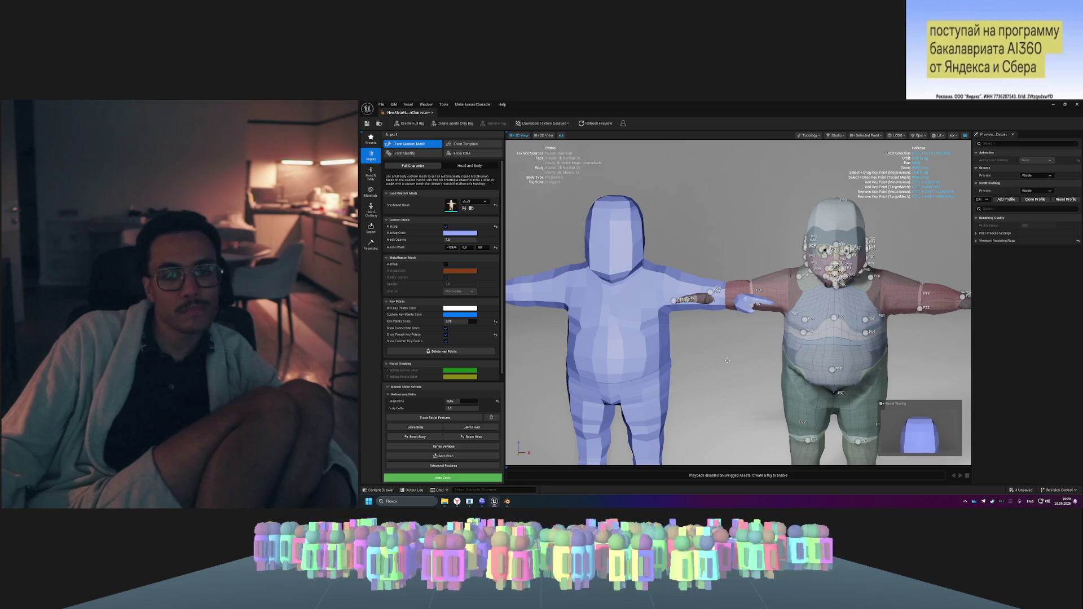
{"action": "scroll", "coordinate": [728, 360], "scroll_direction": "down", "scroll_amount": 3}
{"action": "left_click_drag", "start_coordinate": [728, 360], "coordinate": [646, 364]}
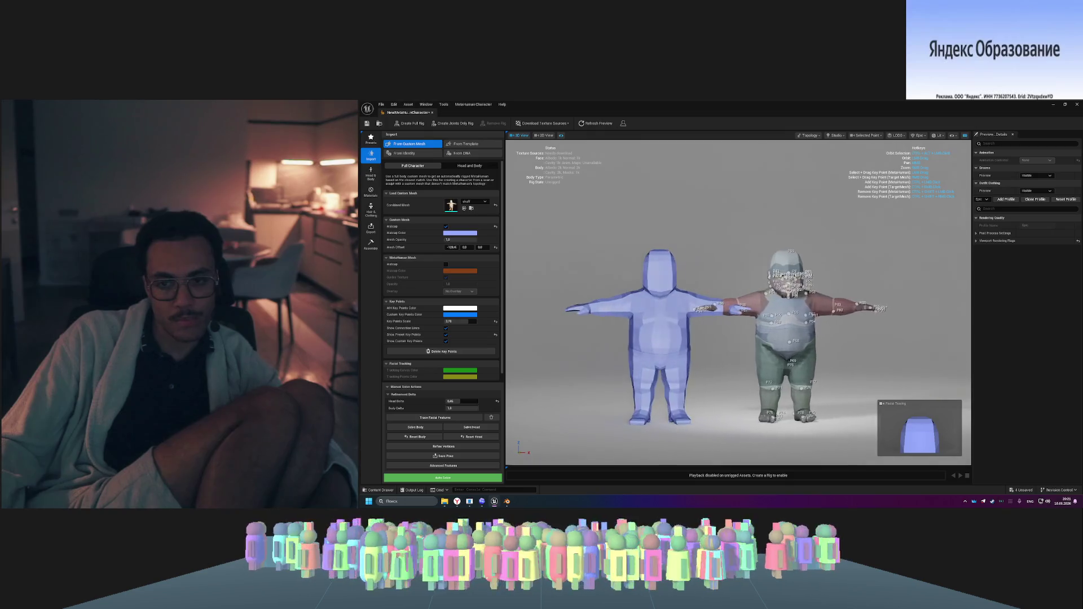
{"action": "scroll", "coordinate": [767, 385], "scroll_direction": "up", "scroll_amount": 5}
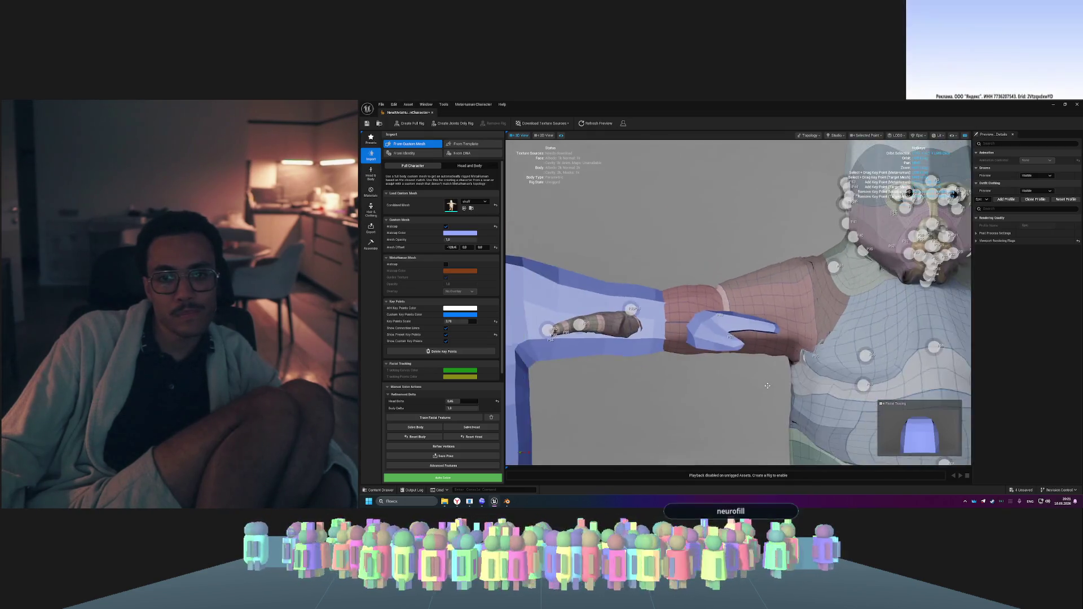
{"action": "scroll", "coordinate": [767, 385], "scroll_direction": "down", "scroll_amount": 5}
{"action": "scroll", "coordinate": [771, 370], "scroll_direction": "up", "scroll_amount": 1}
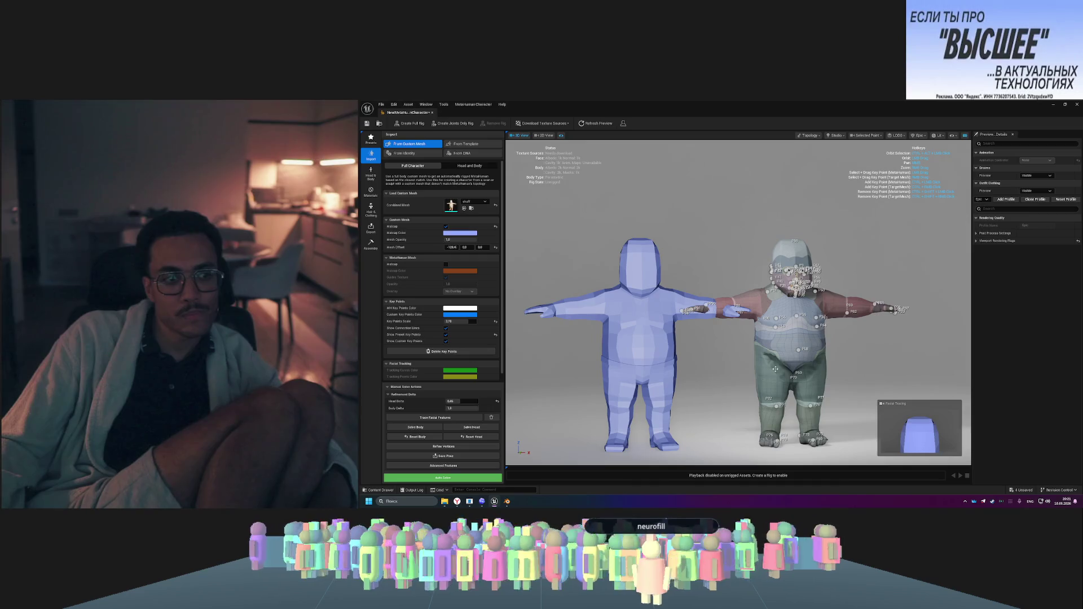
{"action": "left_click_drag", "start_coordinate": [771, 371], "coordinate": [547, 373]}
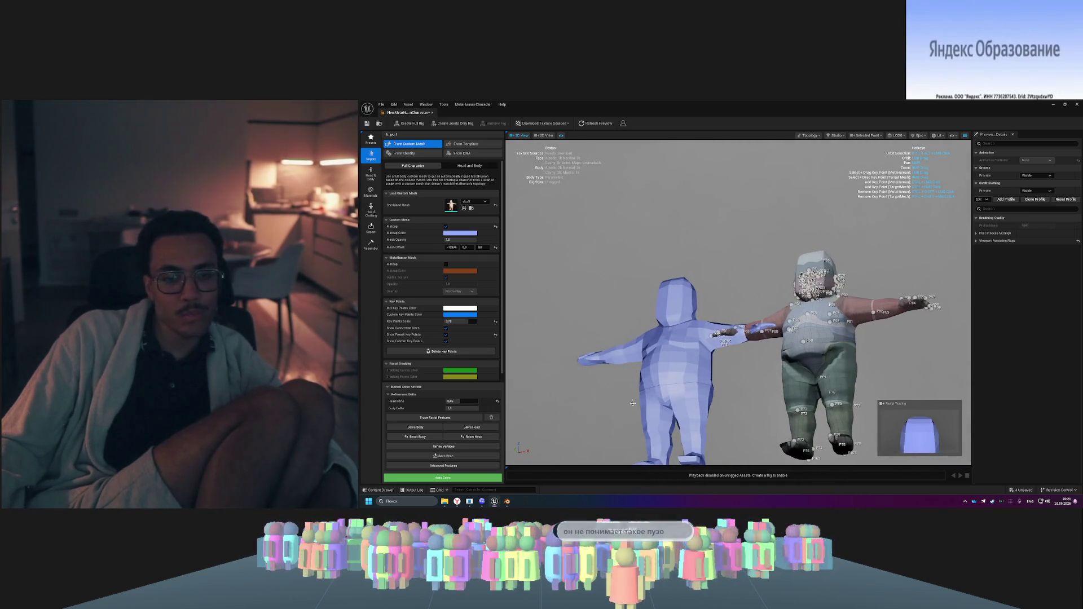
{"action": "mouse_move", "coordinate": [691, 391]}
{"action": "left_mouse_down"}
{"action": "mouse_move", "coordinate": [750, 391]}
{"action": "mouse_move", "coordinate": [643, 392]}
{"action": "mouse_move", "coordinate": [699, 392]}
{"action": "left_mouse_up"}
{"action": "mouse_move", "coordinate": [623, 328]}
{"action": "left_mouse_down"}
{"action": "mouse_move", "coordinate": [593, 329]}
{"action": "mouse_move", "coordinate": [623, 328]}
{"action": "left_mouse_up"}
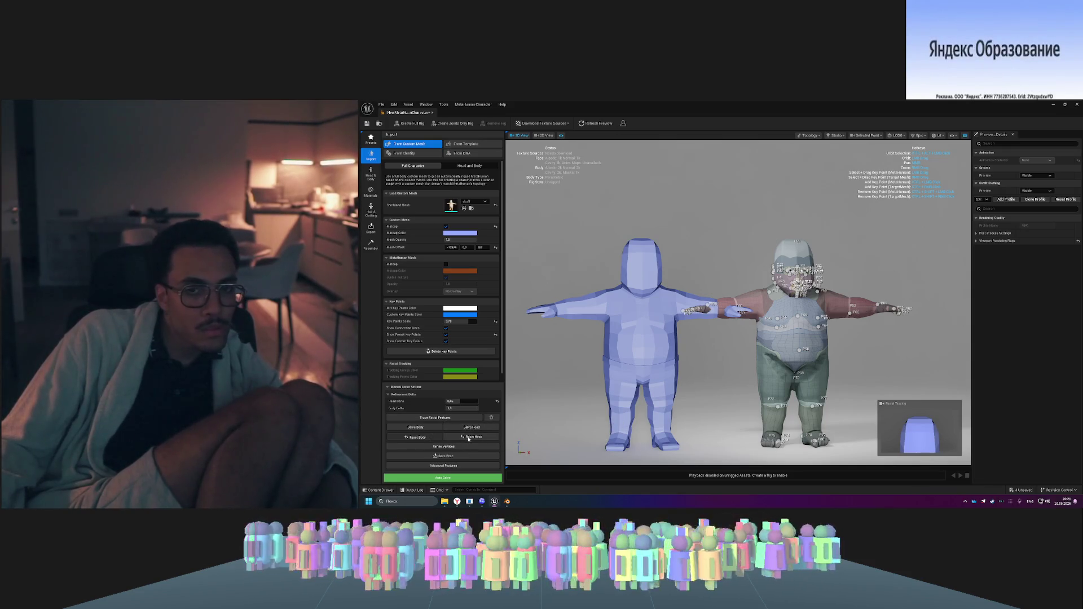
- Reset the MetaHuman body to its default shape and frame both bodies from the front
{"action": "left_click", "coordinate": [468, 438]}
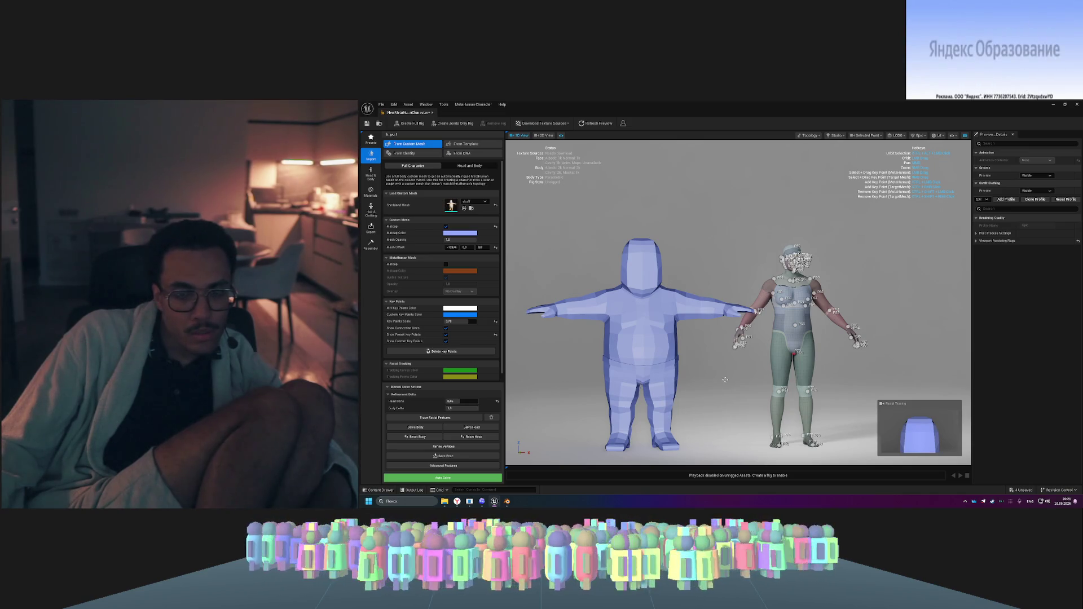
{"action": "key", "text": "f"}
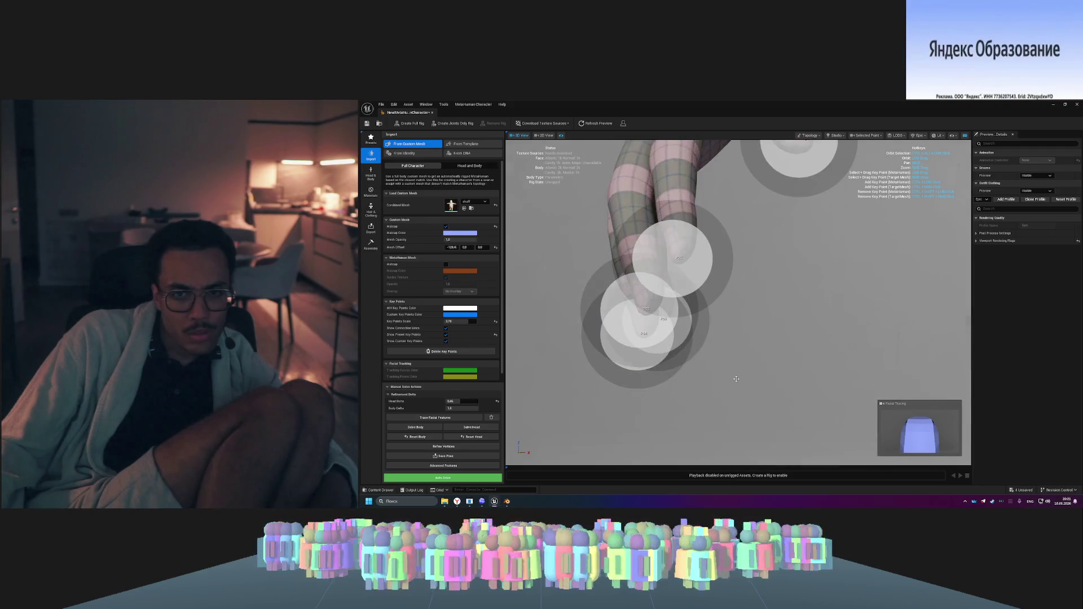
{"action": "key", "text": "f"}
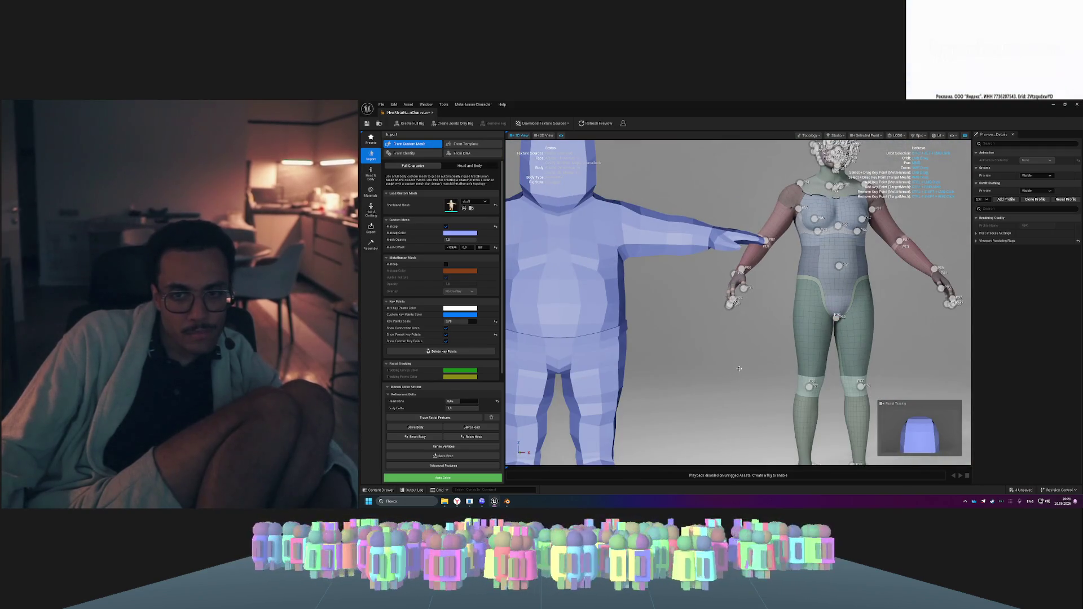
{"action": "left_click_drag", "start_coordinate": [776, 382], "coordinate": [776, 382]}
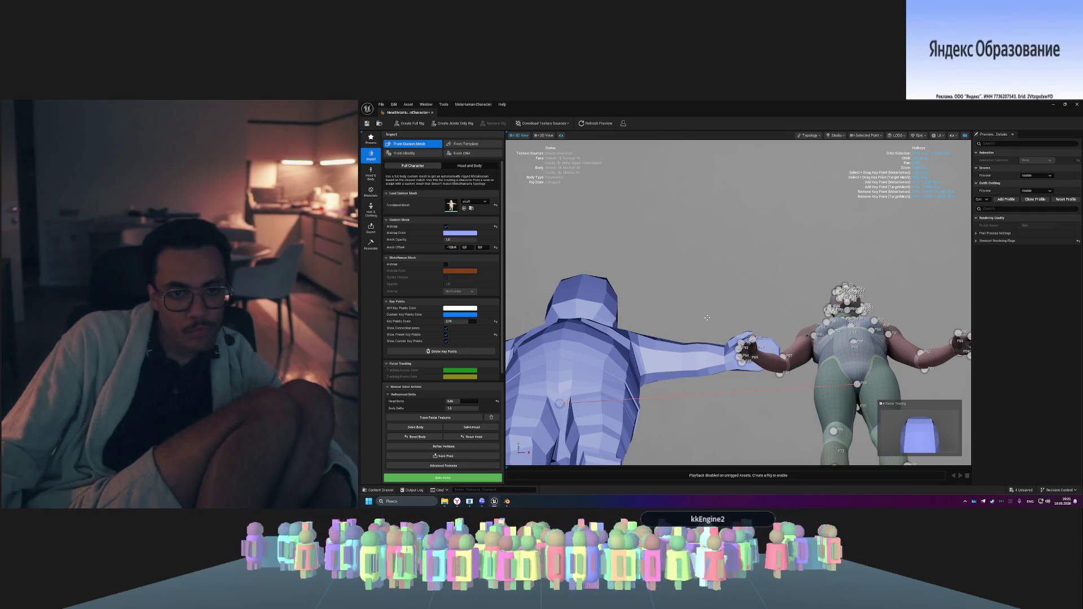
{"action": "left_click_drag", "start_coordinate": [717, 298], "coordinate": [850, 265]}
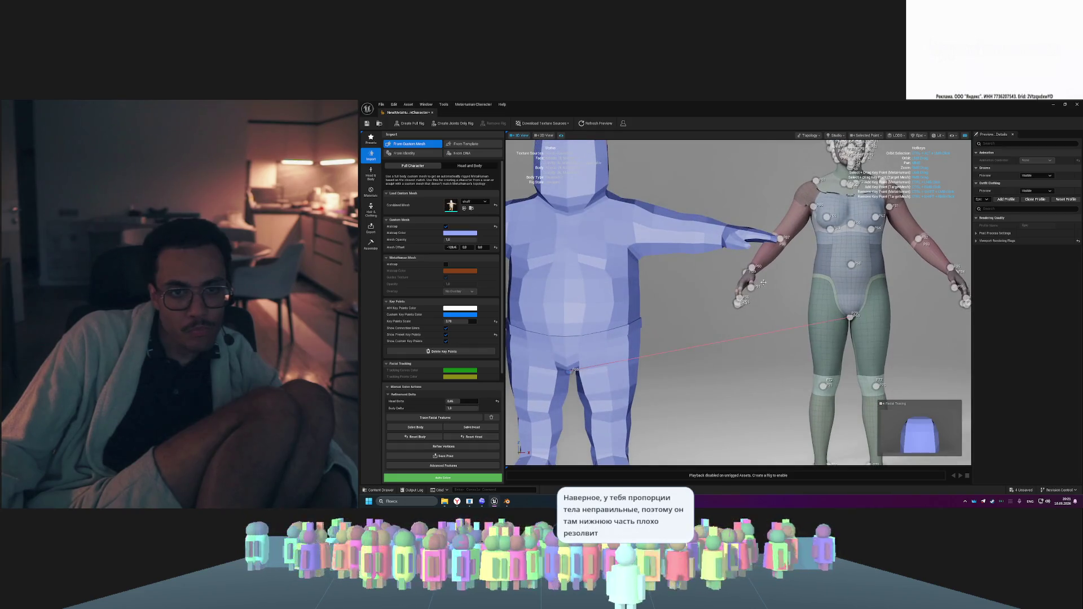
- Select key point P69 on the MetaHuman and pin a matching point on the blue mesh's chest
{"action": "left_click", "coordinate": [850, 265]}
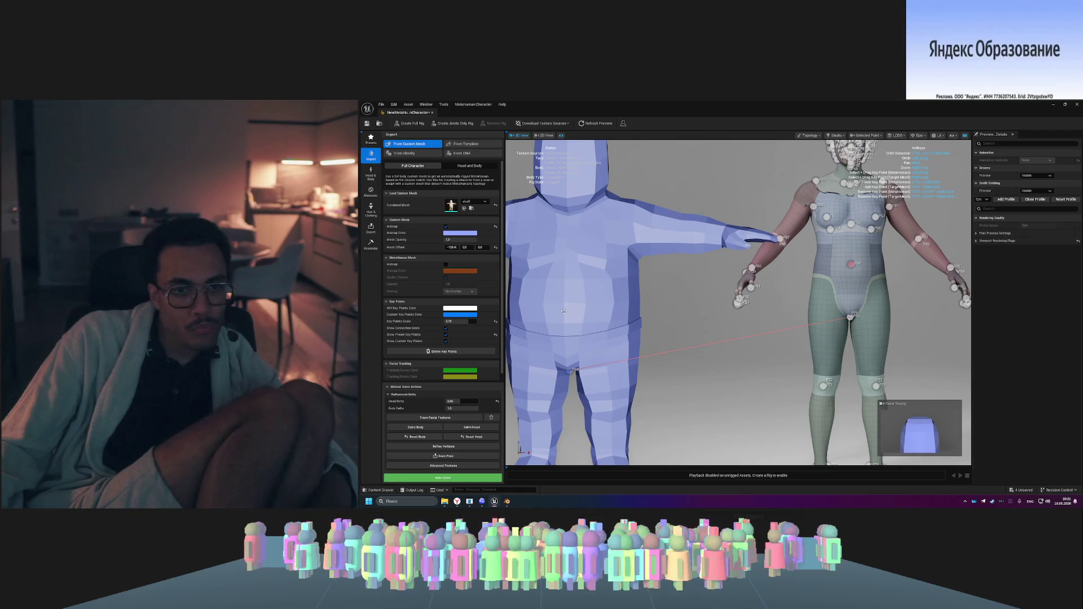
{"action": "scroll", "coordinate": [819, 246], "scroll_direction": "down", "scroll_amount": 3}
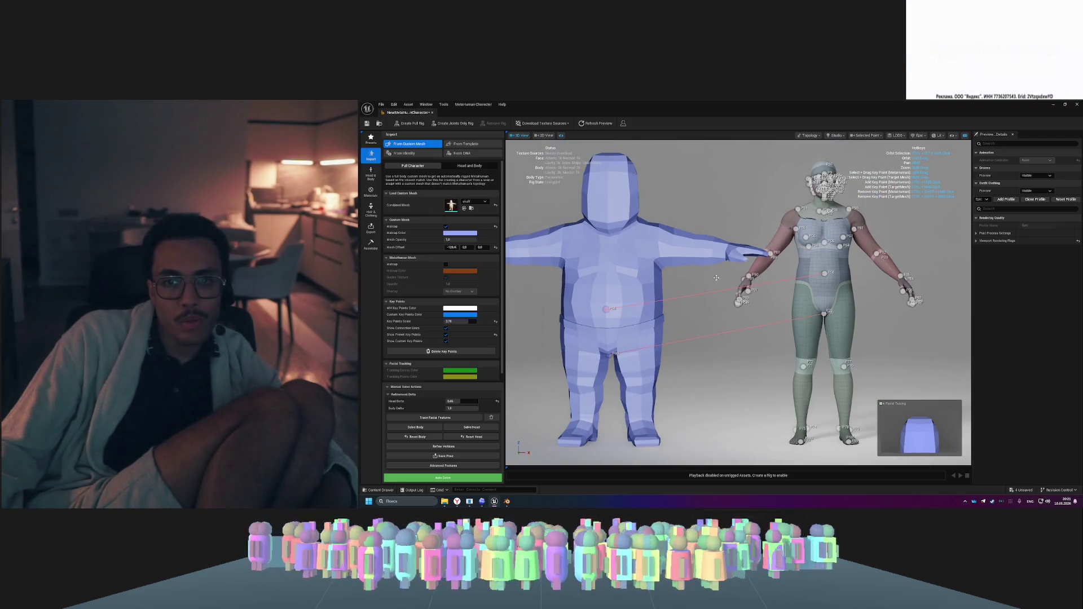
{"action": "left_click", "coordinate": [607, 268], "text": "ctrl"}
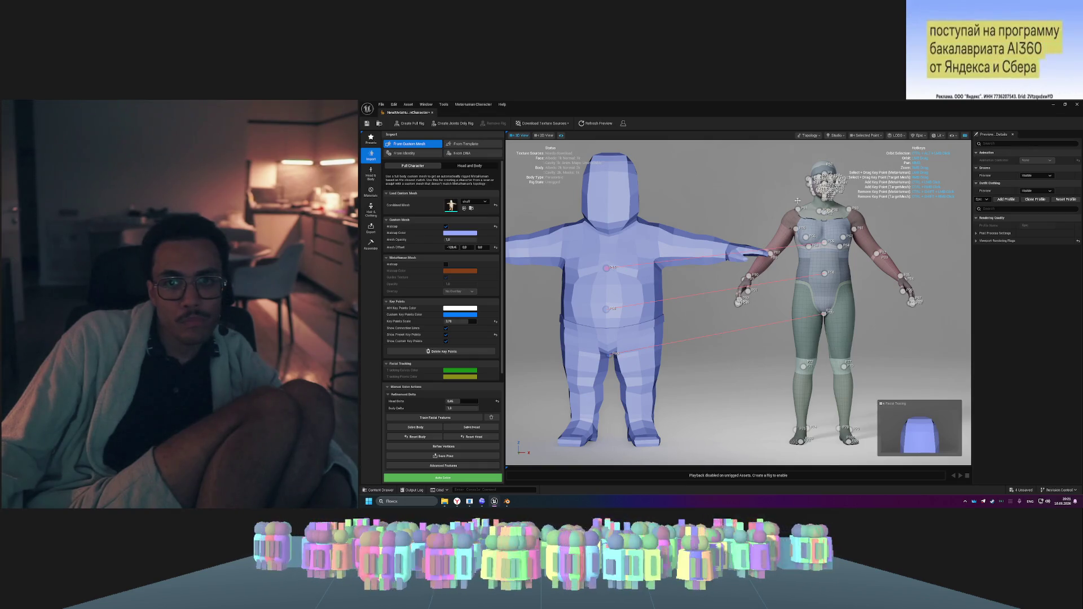
{"action": "scroll", "coordinate": [822, 188], "scroll_direction": "up", "scroll_amount": 3}
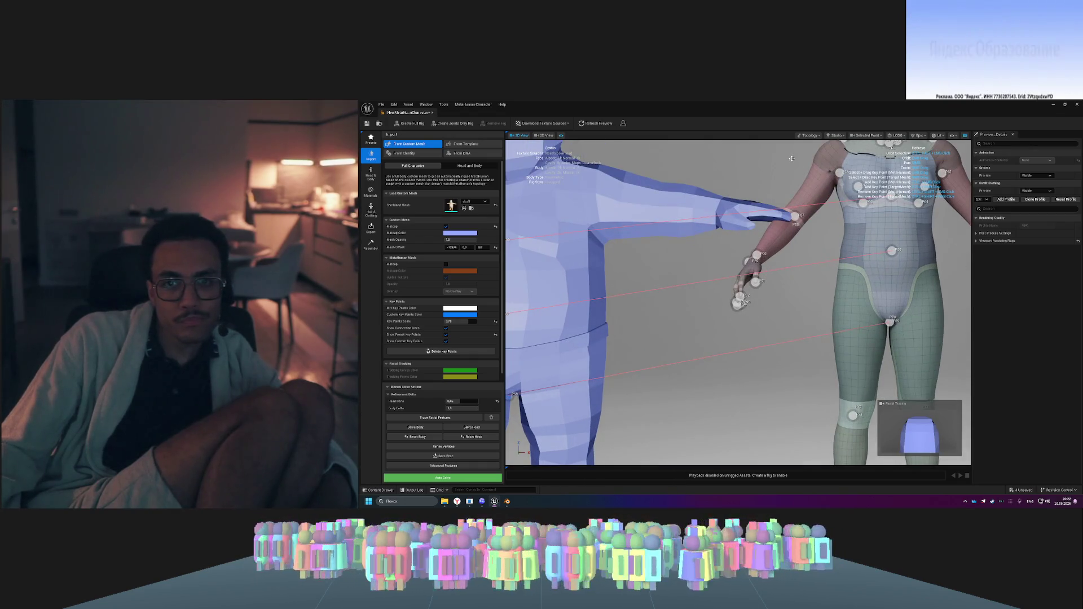
{"action": "scroll", "coordinate": [792, 159], "scroll_direction": "down", "scroll_amount": 3}
{"action": "left_click_drag", "start_coordinate": [791, 159], "coordinate": [887, 174]}
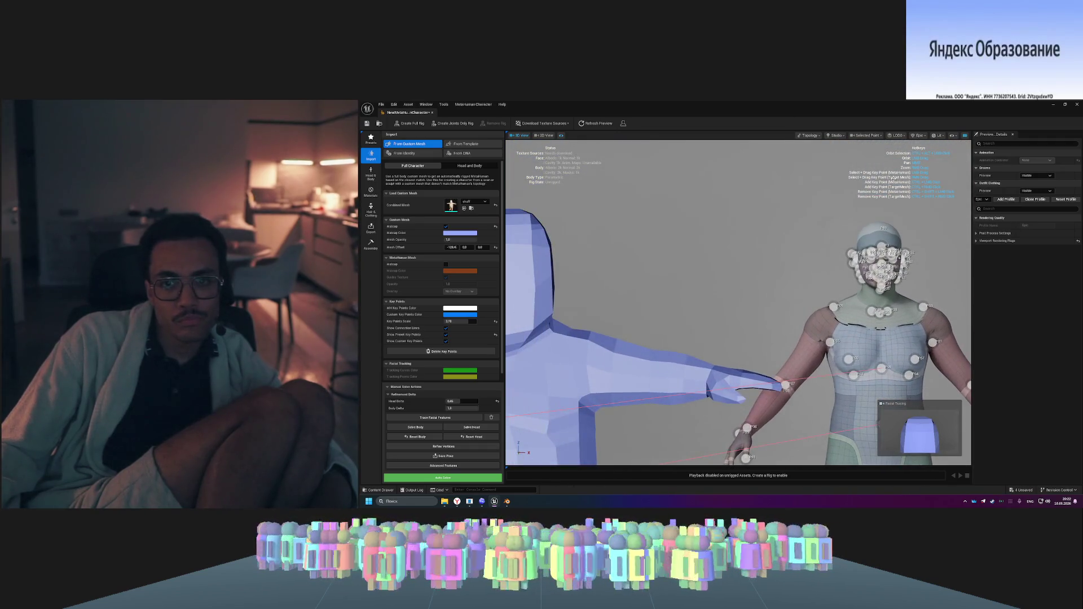
{"action": "scroll", "coordinate": [887, 174], "scroll_direction": "up", "scroll_amount": 5}
{"action": "scroll", "coordinate": [815, 312], "scroll_direction": "down", "scroll_amount": 2}
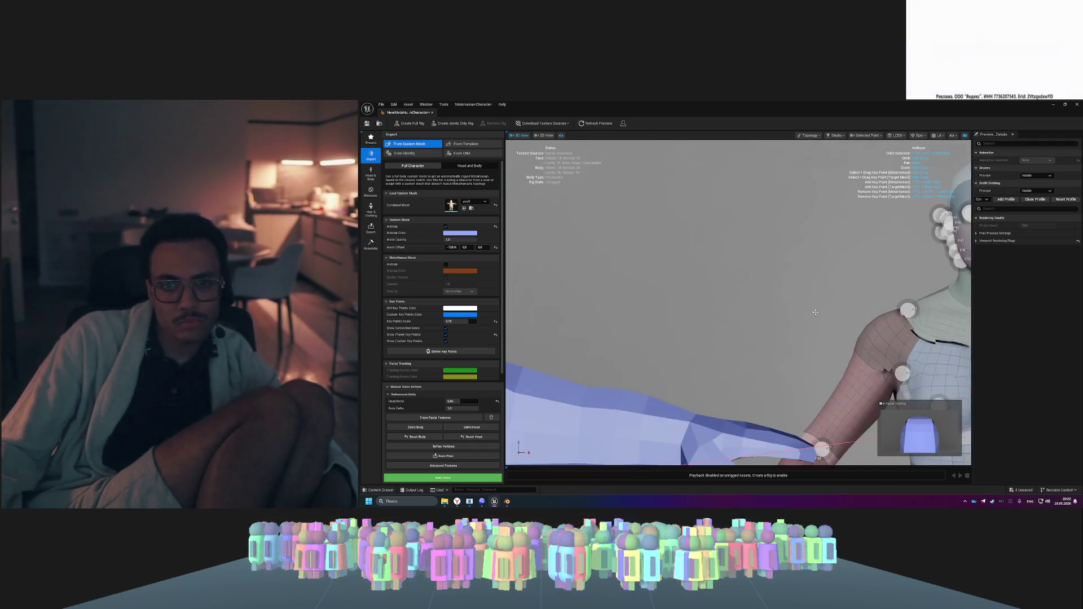
{"action": "scroll", "coordinate": [816, 311], "scroll_direction": "down", "scroll_amount": 4}
{"action": "scroll", "coordinate": [817, 336], "scroll_direction": "up", "scroll_amount": 2}
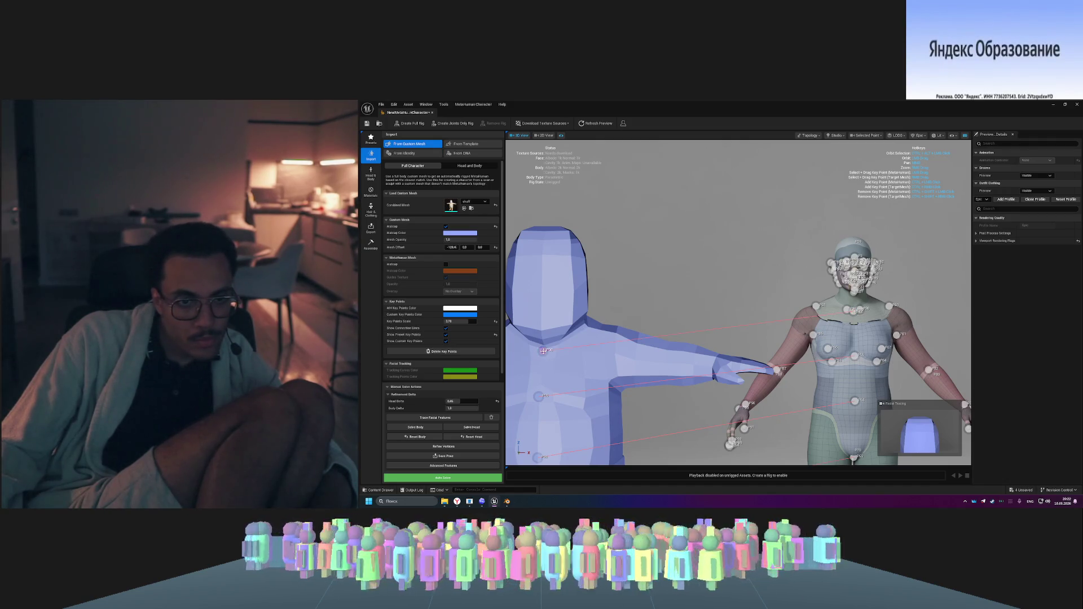
{"action": "mouse_move", "coordinate": [794, 278]}
{"action": "left_mouse_down"}
{"action": "mouse_move", "coordinate": [689, 269]}
{"action": "mouse_move", "coordinate": [682, 282]}
{"action": "left_mouse_up"}
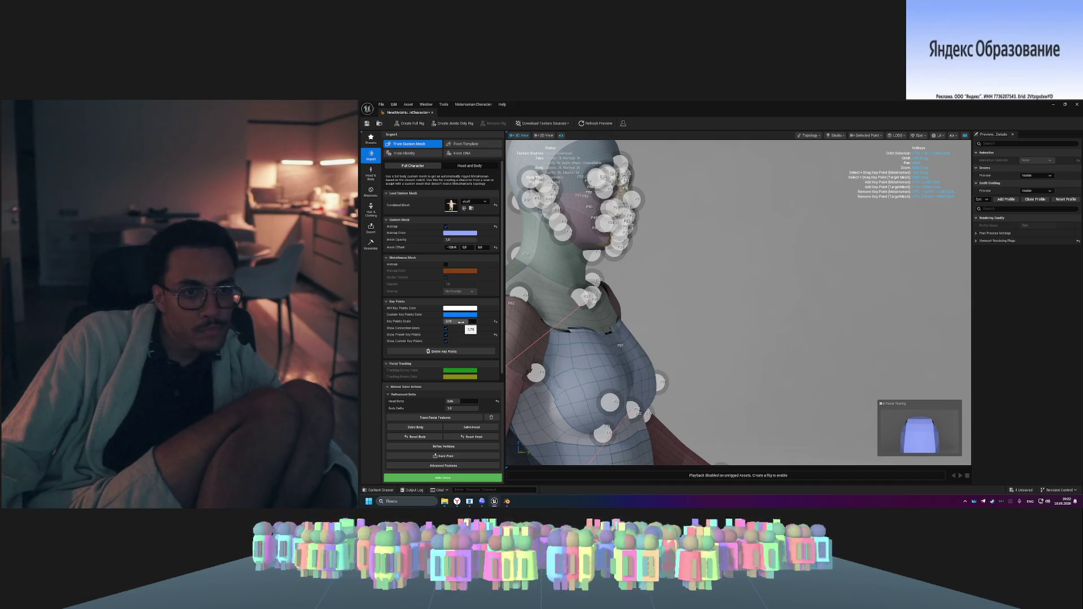
- Set Key Points Scale to 1.03, then bring up the YouTube tutorial in the browser
{"action": "left_click_drag", "start_coordinate": [466, 321], "coordinate": [449, 321]}
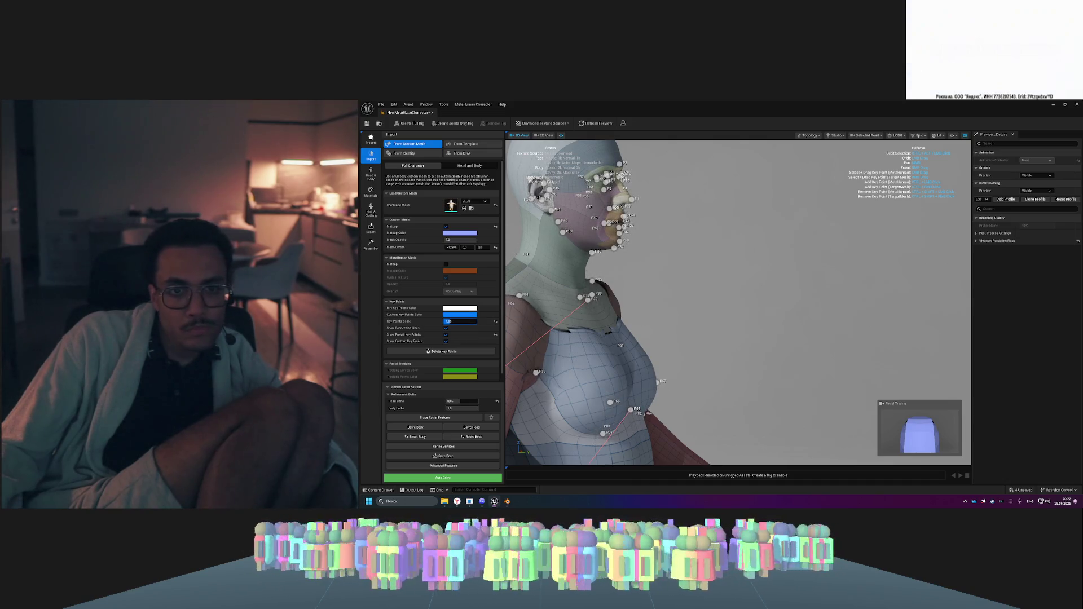
{"action": "type", "text": "1.03"}
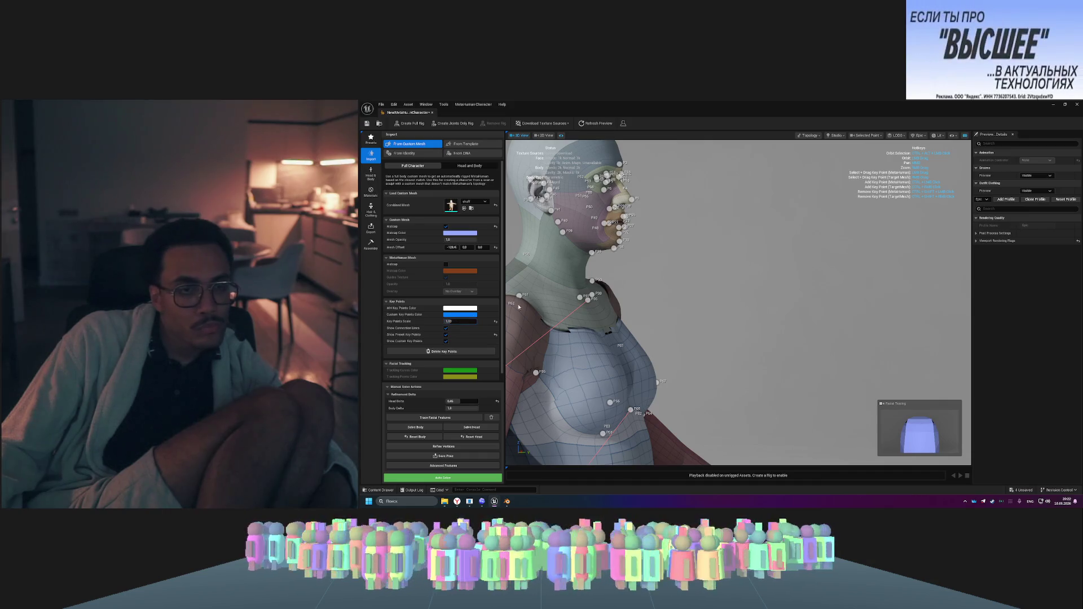
{"action": "key", "text": "Return"}
{"action": "mouse_move", "coordinate": [705, 294]}
{"action": "left_mouse_down"}
{"action": "mouse_move", "coordinate": [782, 293]}
{"action": "mouse_move", "coordinate": [768, 301]}
{"action": "left_mouse_up"}
{"action": "left_click", "coordinate": [472, 486]}
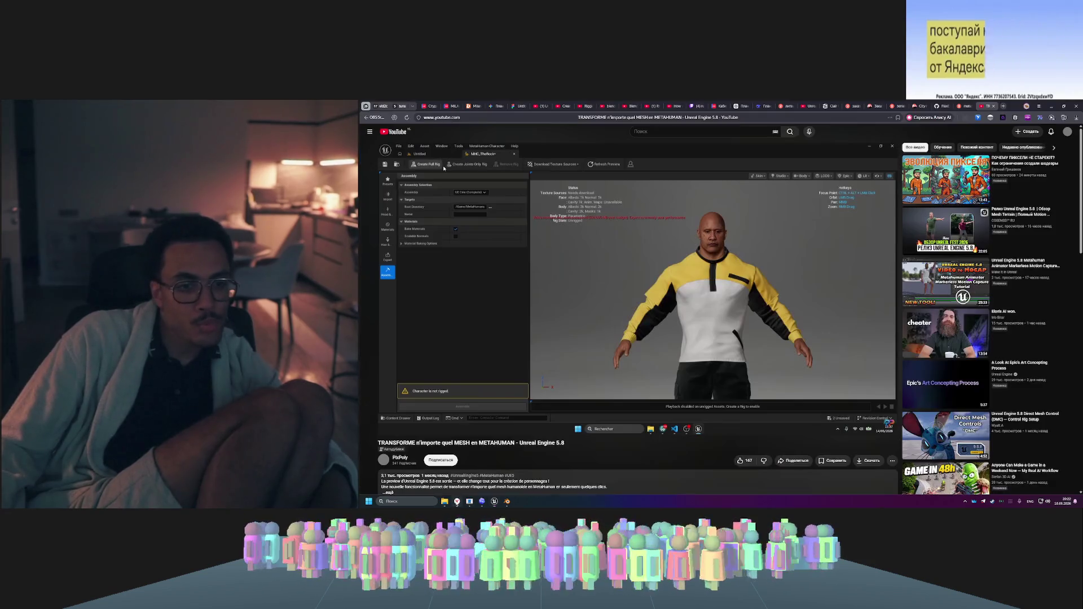
- Rewind the tutorial to 1:44 to review its body solve, then return to Unreal Engine
{"action": "left_click", "coordinate": [722, 421]}
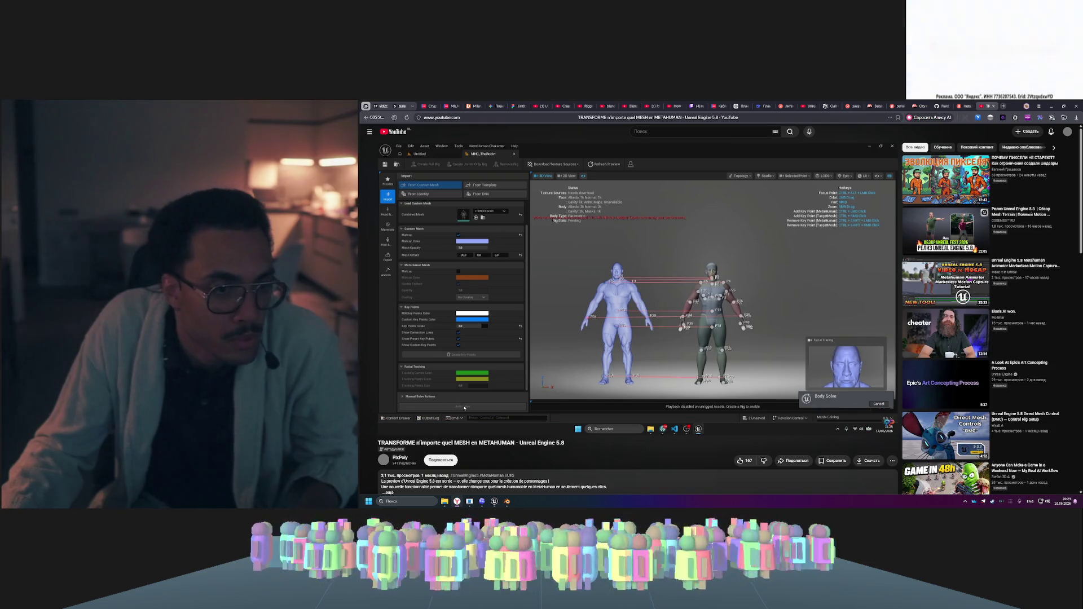
{"action": "mouse_move", "coordinate": [580, 295]}
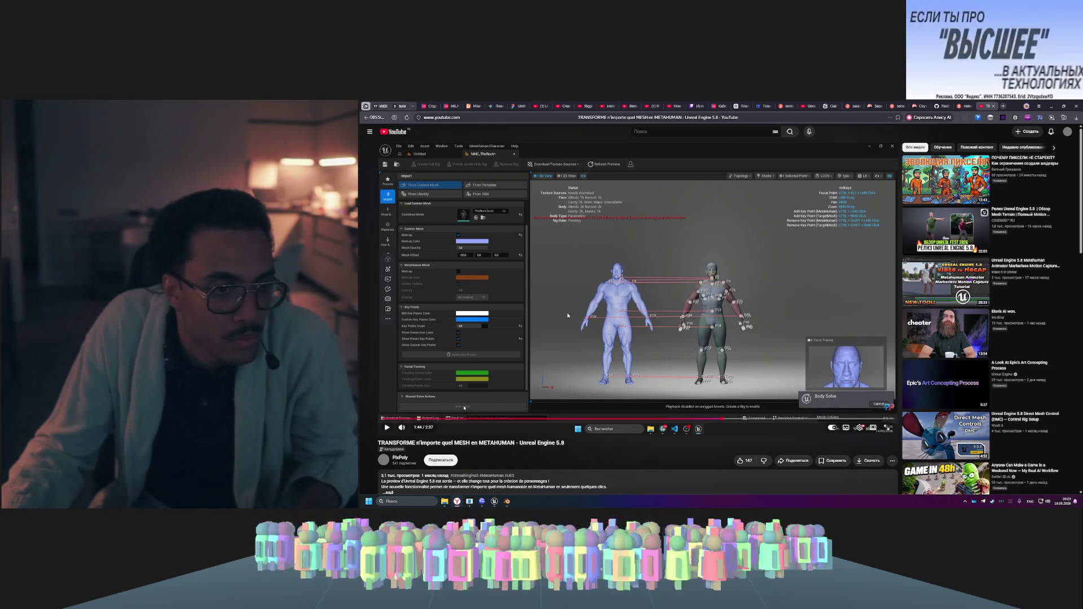
{"action": "key", "text": "alt+Tab"}
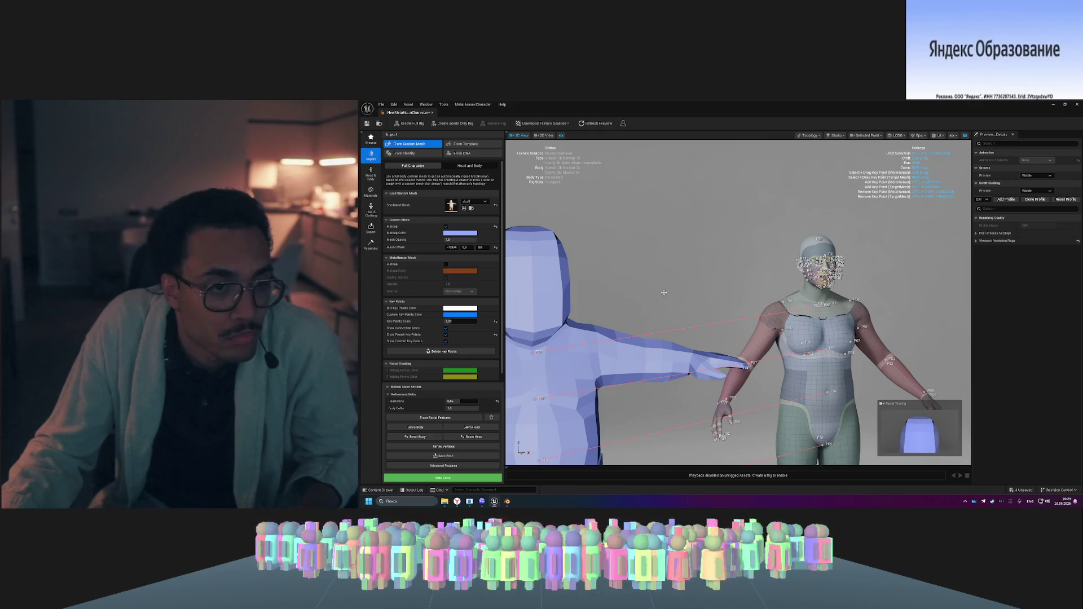
{"action": "scroll", "coordinate": [467, 362], "scroll_direction": "down", "scroll_amount": 1}
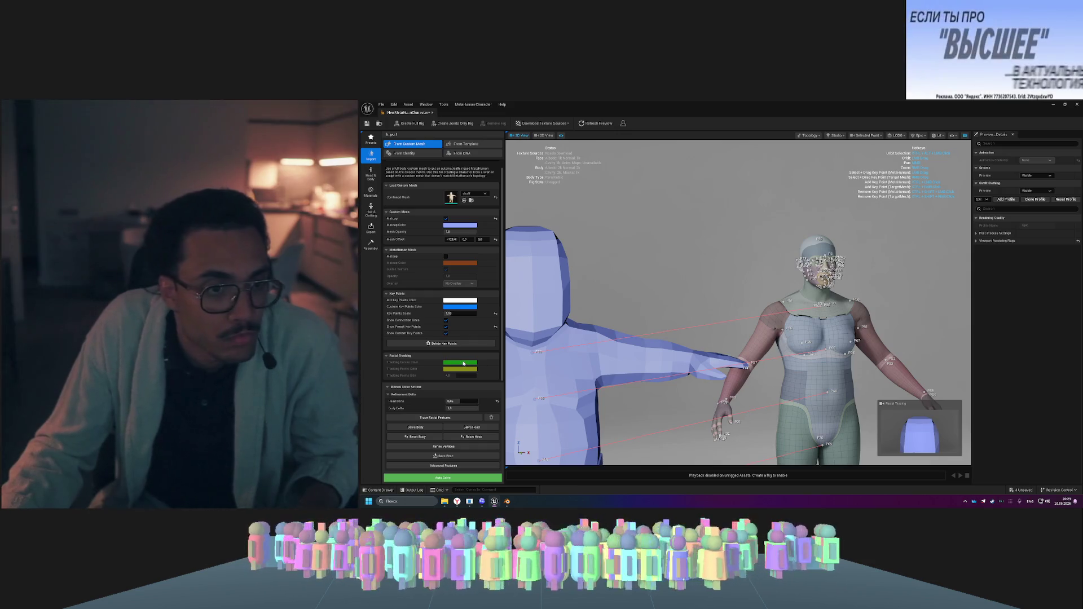
{"action": "scroll", "coordinate": [722, 272], "scroll_direction": "down", "scroll_amount": 3}
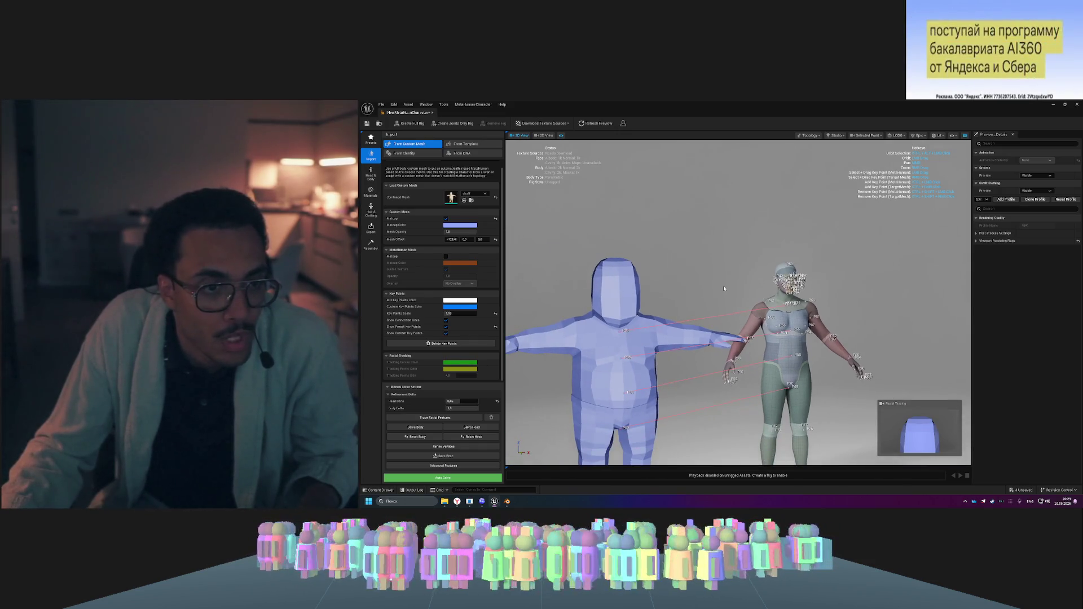
{"action": "key", "text": "alt+Tab"}
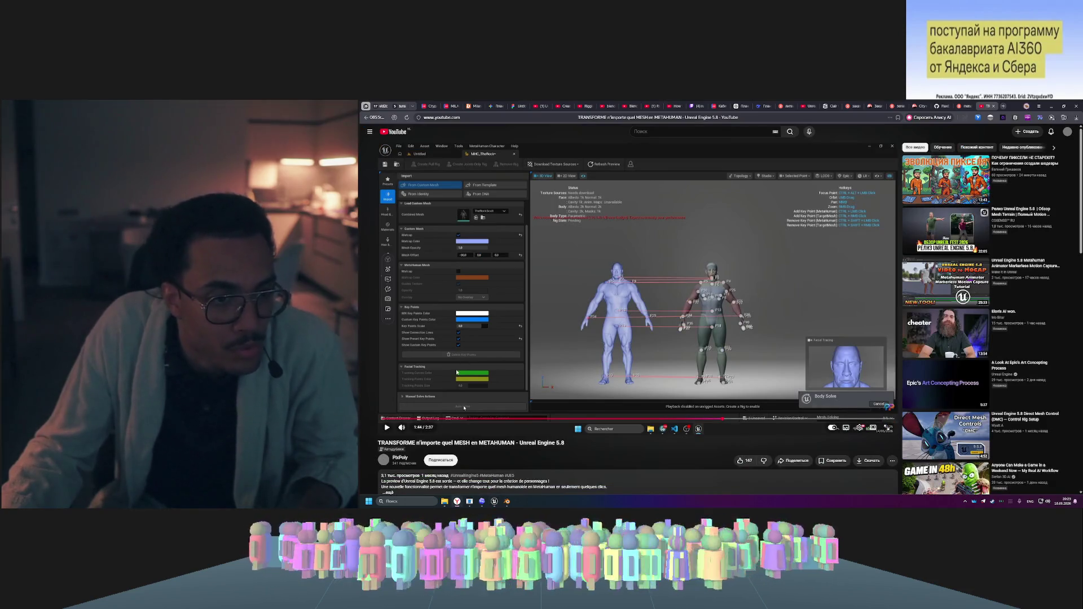
{"action": "key", "text": "alt+Tab"}
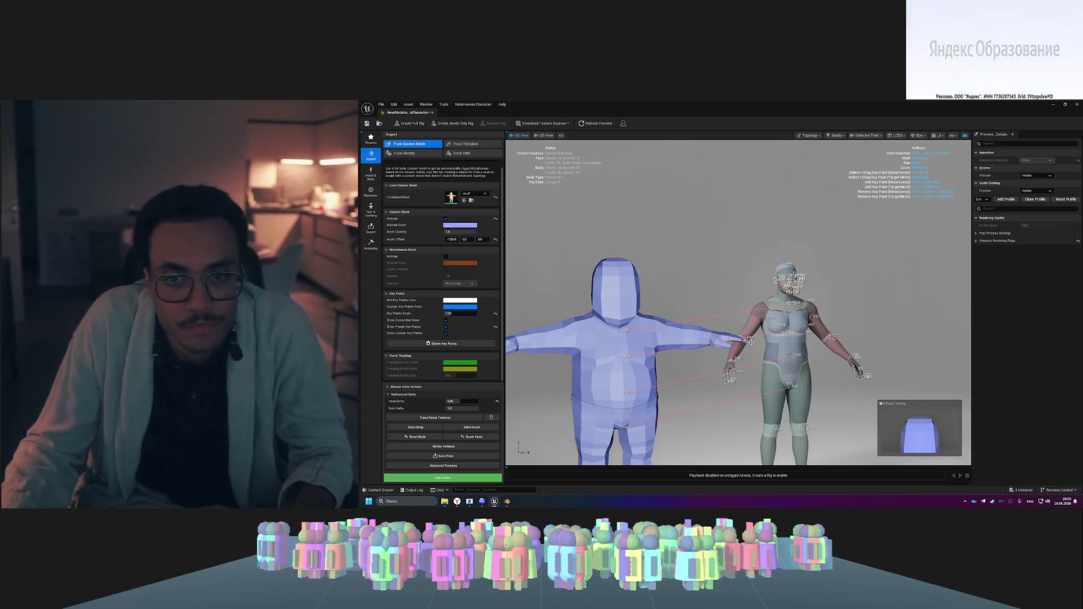
{"action": "left_click_drag", "start_coordinate": [786, 305], "coordinate": [818, 306]}
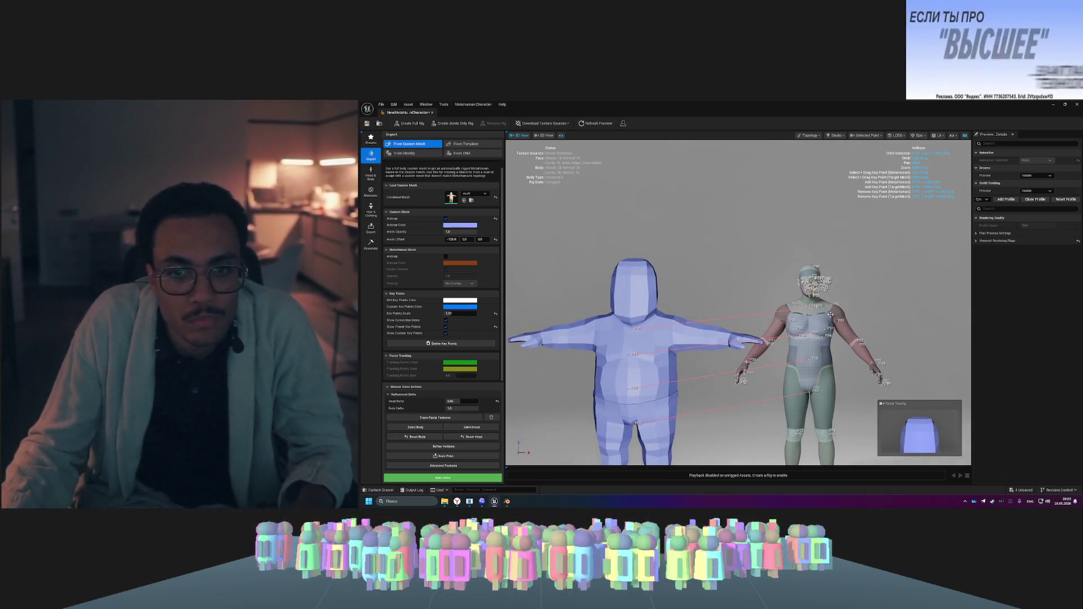
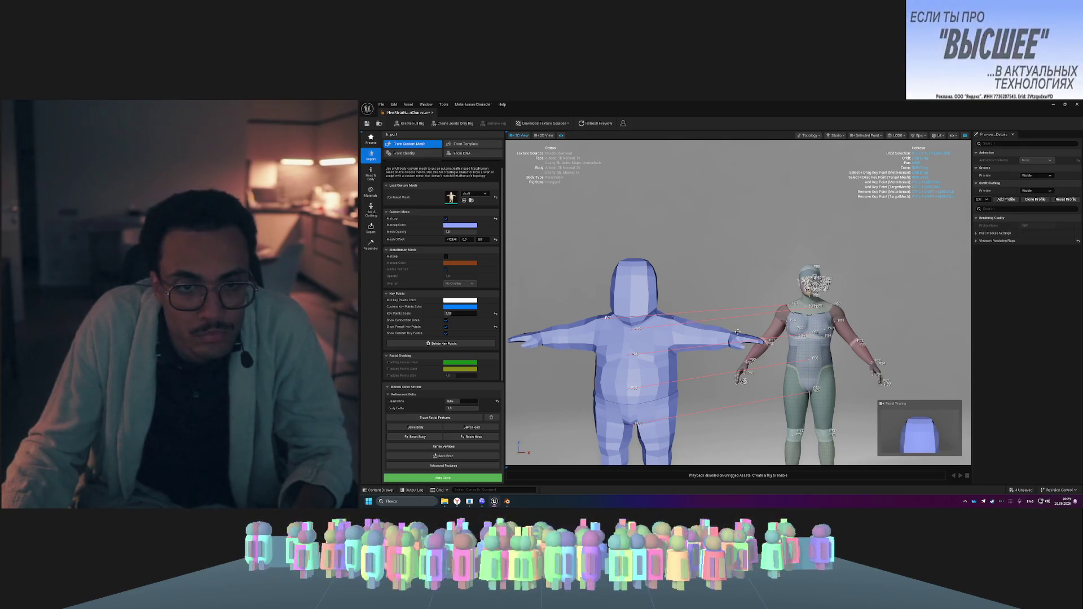
- Undo the last added key point on the body meshes, then zoom the viewport out and back in
{"action": "key", "text": "ctrl+z"}
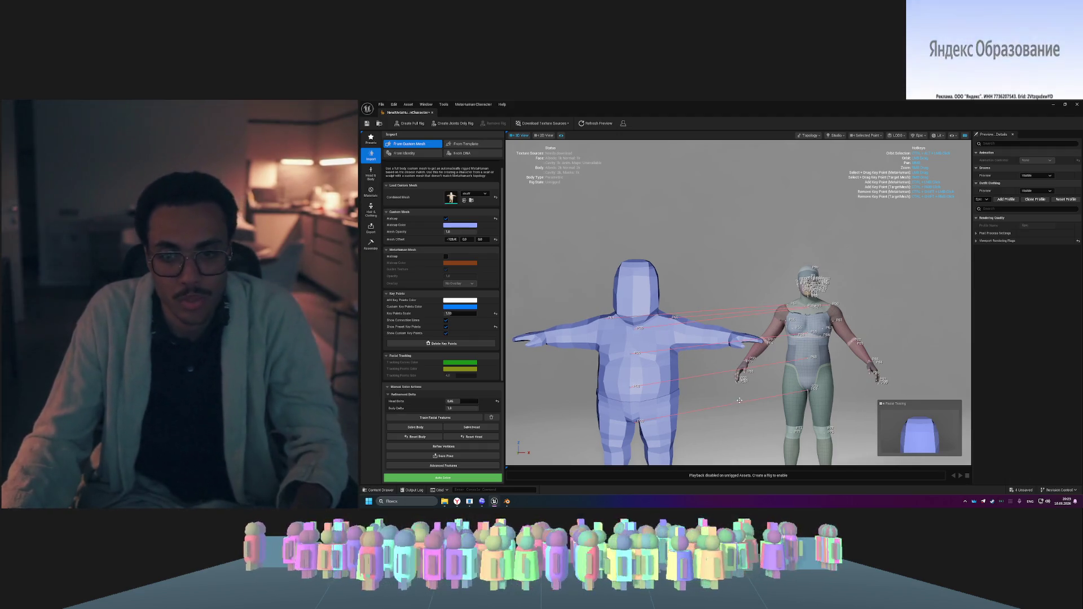
{"action": "scroll", "coordinate": [737, 395], "scroll_direction": "down", "scroll_amount": 3}
{"action": "scroll", "coordinate": [733, 399], "scroll_direction": "up", "scroll_amount": 1}
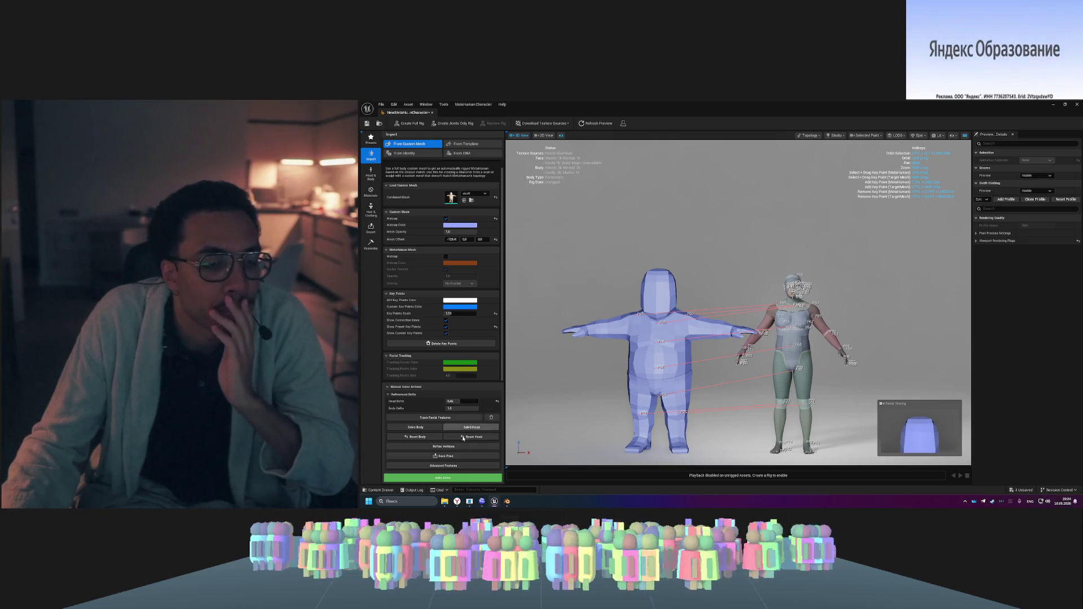
- Run Auto Solve on the body, then clear and close the Message Log's auto-track failure
{"action": "left_click", "coordinate": [453, 479]}
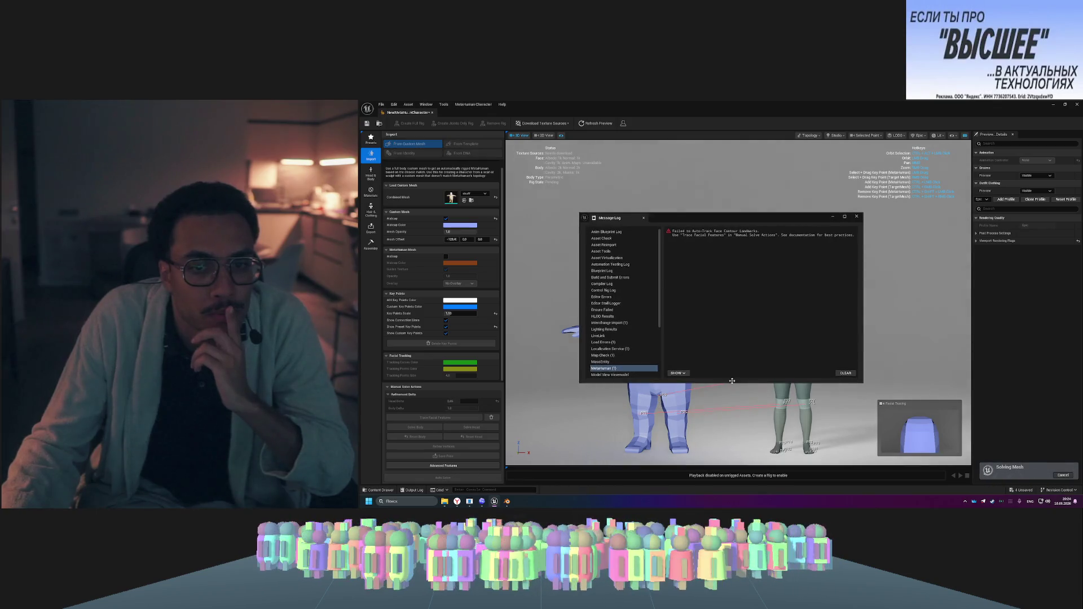
{"action": "left_click", "coordinate": [846, 373]}
{"action": "left_click", "coordinate": [856, 218]}
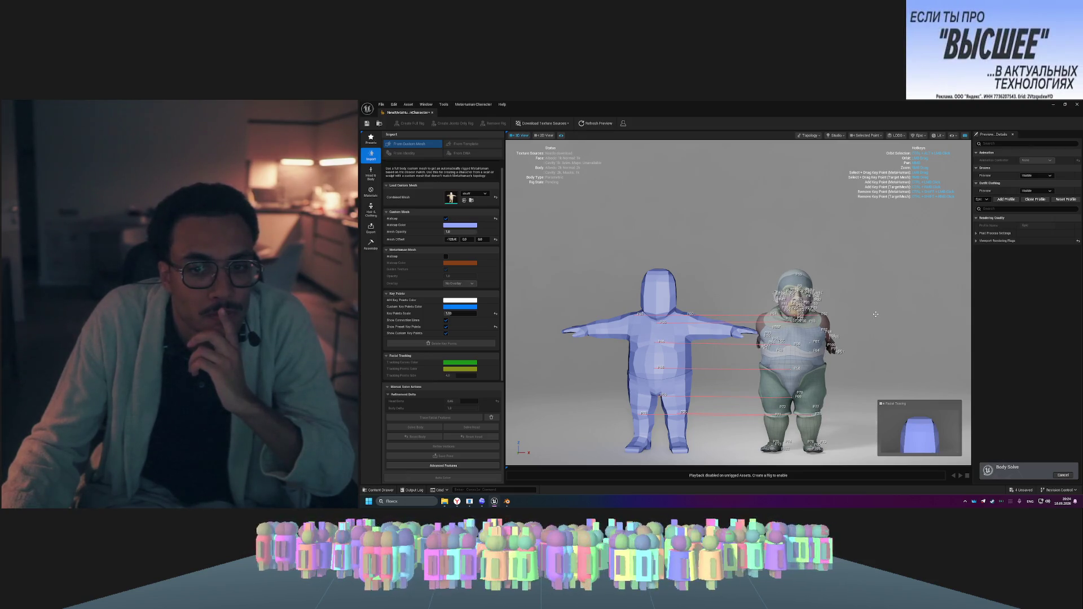
{"action": "mouse_move", "coordinate": [875, 314]}
{"action": "left_mouse_down"}
{"action": "mouse_move", "coordinate": [530, 319]}
{"action": "mouse_move", "coordinate": [743, 319]}
{"action": "left_mouse_up"}
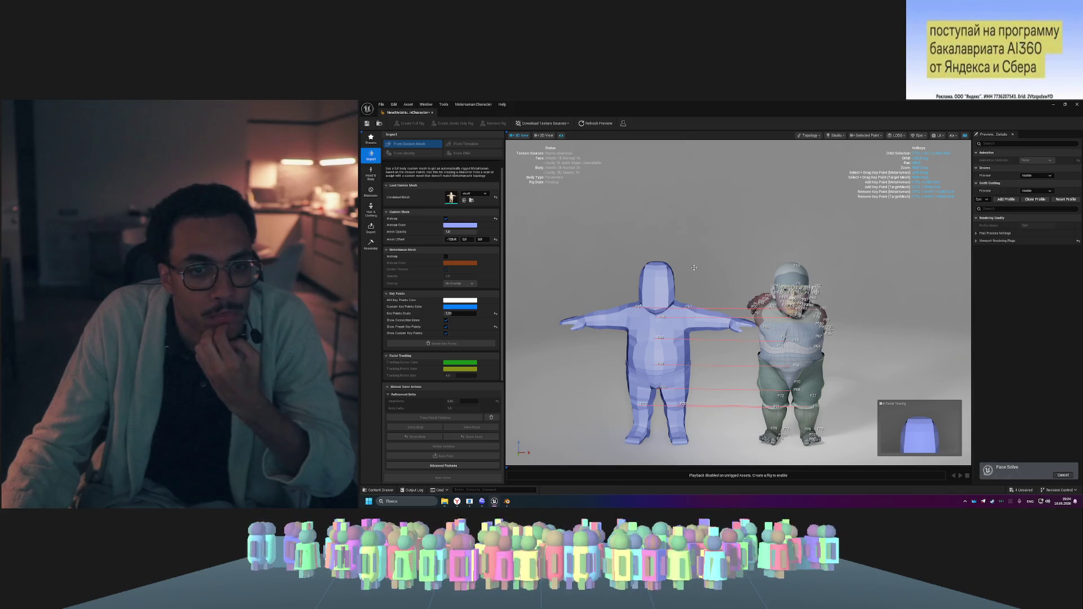
- Orbit around the solved heavy figure and blue template from every angle, selecting the Key Points Scale field
{"action": "mouse_move", "coordinate": [733, 338]}
{"action": "left_mouse_down"}
{"action": "mouse_move", "coordinate": [609, 361]}
{"action": "mouse_move", "coordinate": [734, 352]}
{"action": "mouse_move", "coordinate": [694, 263]}
{"action": "left_mouse_up"}
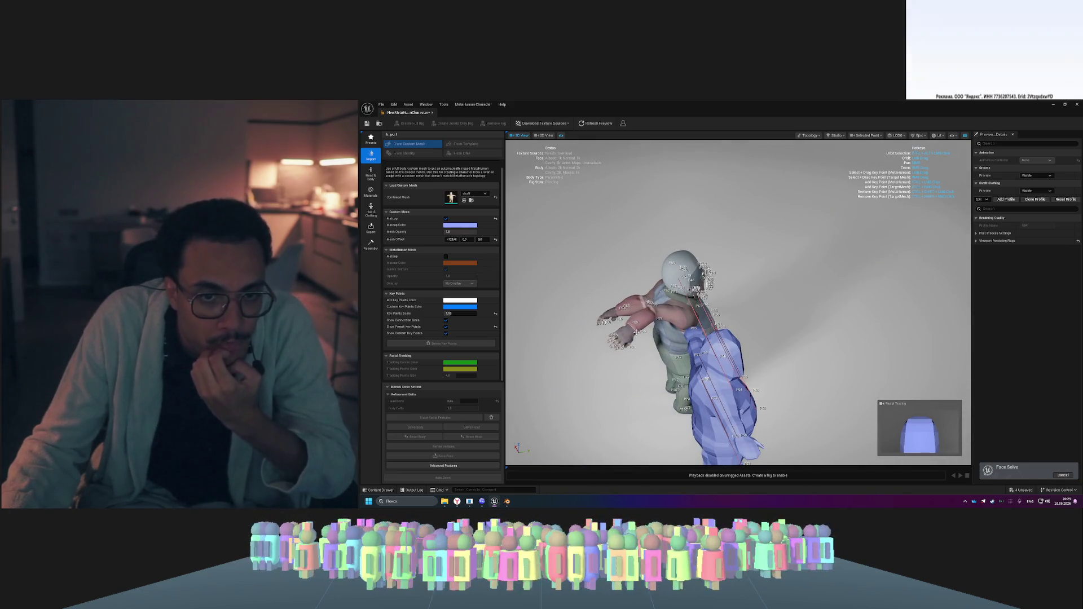
{"action": "left_click_drag", "start_coordinate": [694, 304], "coordinate": [672, 326]}
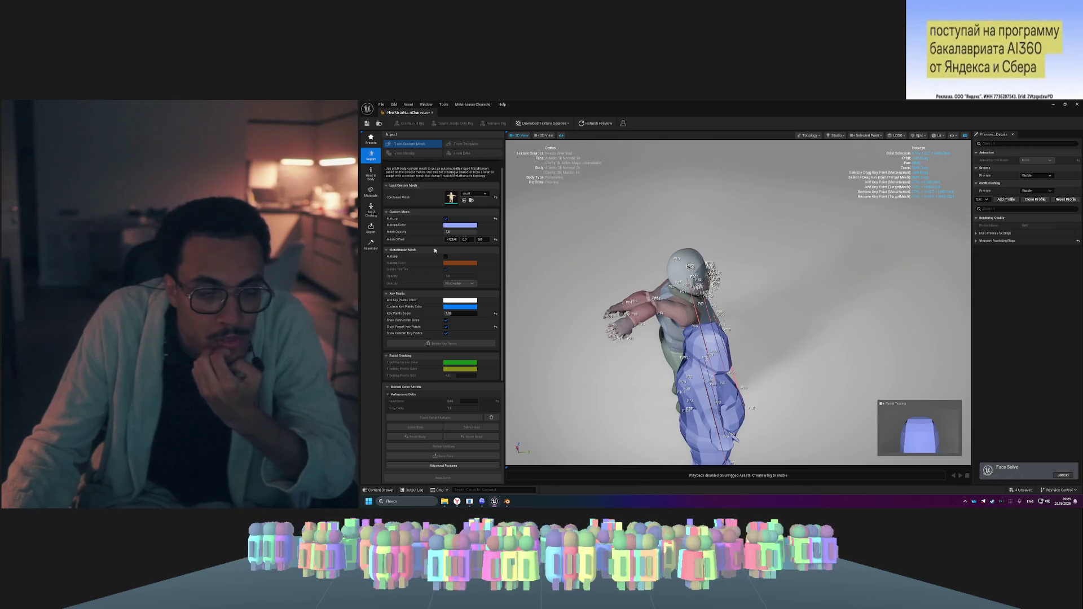
{"action": "left_click", "coordinate": [454, 314]}
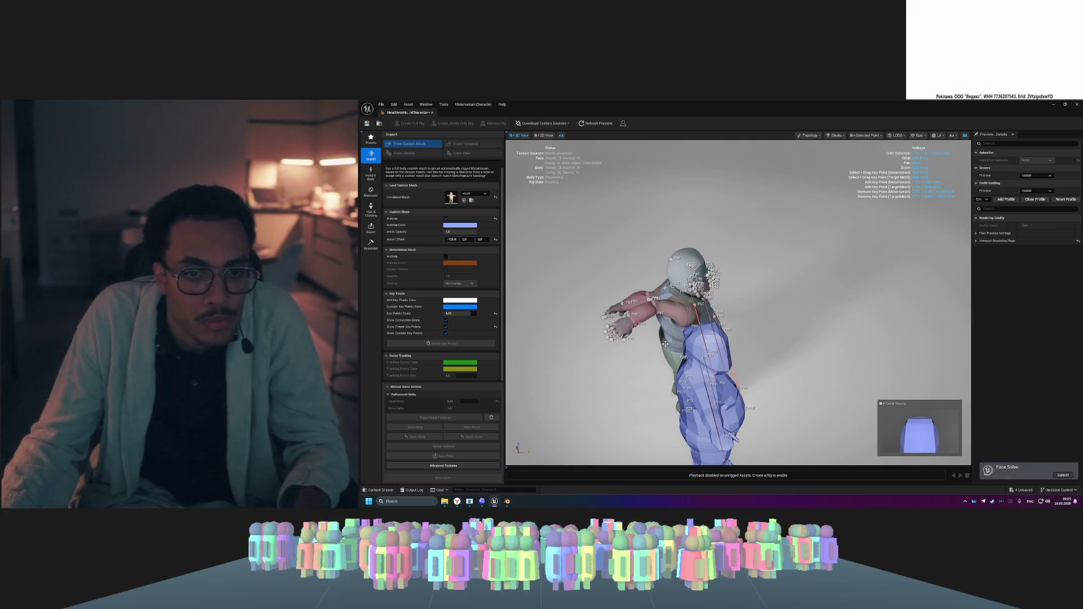
{"action": "mouse_move", "coordinate": [666, 344]}
{"action": "left_mouse_down"}
{"action": "mouse_move", "coordinate": [598, 322]}
{"action": "mouse_move", "coordinate": [703, 297]}
{"action": "left_mouse_up"}
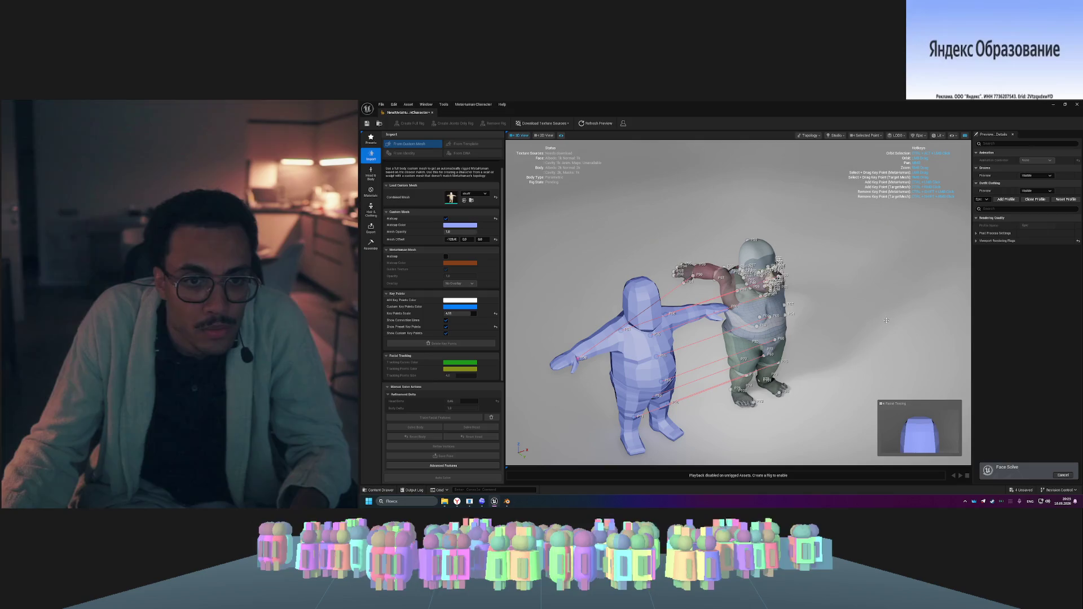
{"action": "left_click_drag", "start_coordinate": [880, 311], "coordinate": [758, 310]}
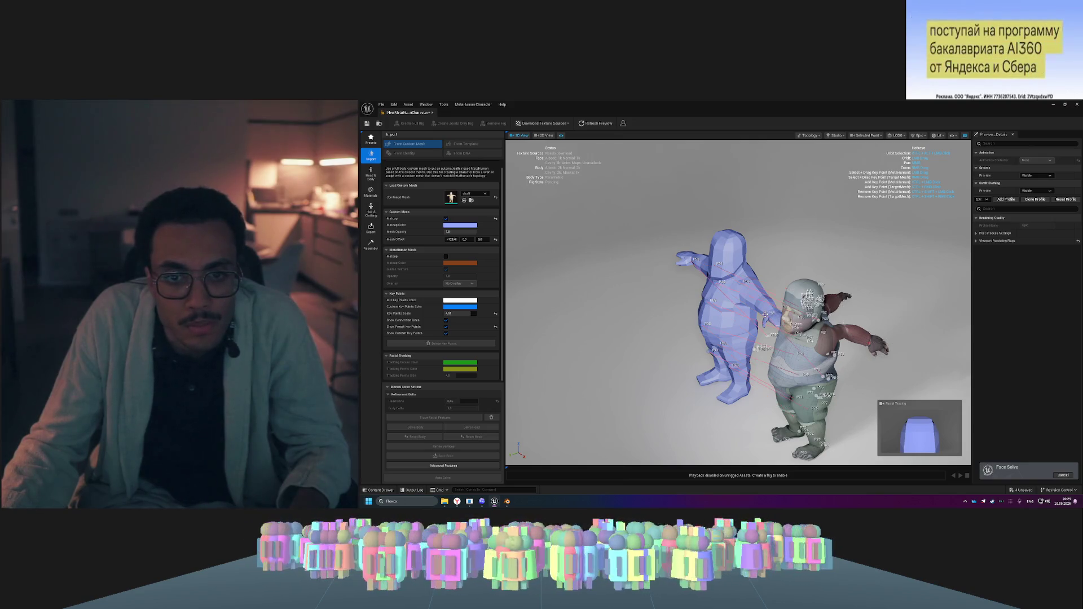
{"action": "left_click_drag", "start_coordinate": [756, 309], "coordinate": [711, 309]}
{"action": "mouse_move", "coordinate": [805, 385]}
{"action": "left_mouse_down"}
{"action": "mouse_move", "coordinate": [784, 384]}
{"action": "mouse_move", "coordinate": [784, 423]}
{"action": "mouse_move", "coordinate": [835, 337]}
{"action": "left_mouse_up"}
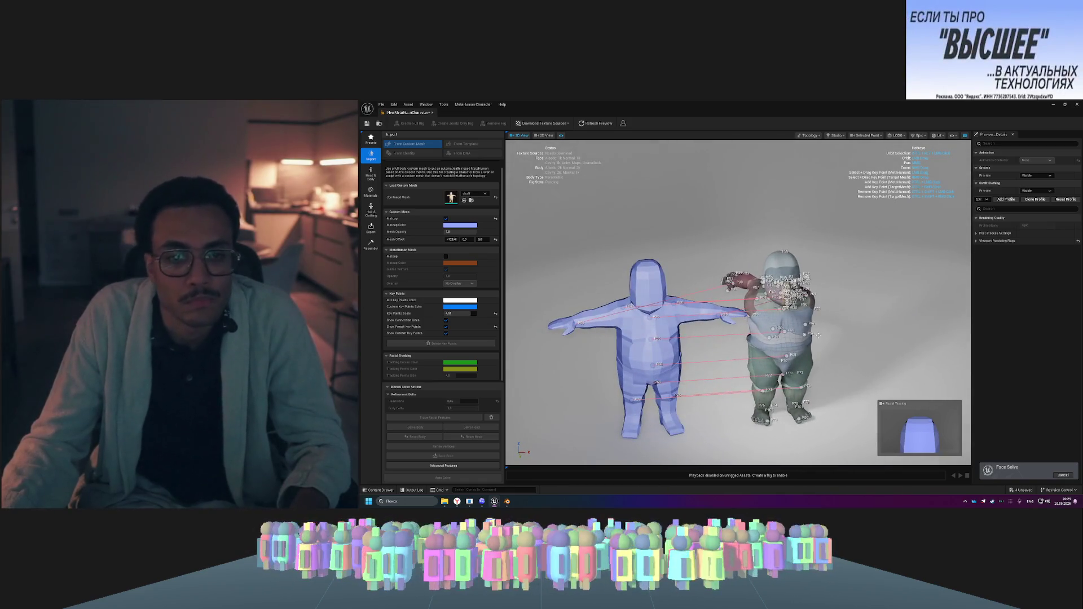
{"action": "mouse_move", "coordinate": [615, 248]}
{"action": "left_mouse_down"}
{"action": "mouse_move", "coordinate": [677, 251]}
{"action": "mouse_move", "coordinate": [711, 222]}
{"action": "mouse_move", "coordinate": [756, 209]}
{"action": "mouse_move", "coordinate": [841, 222]}
{"action": "left_mouse_up"}
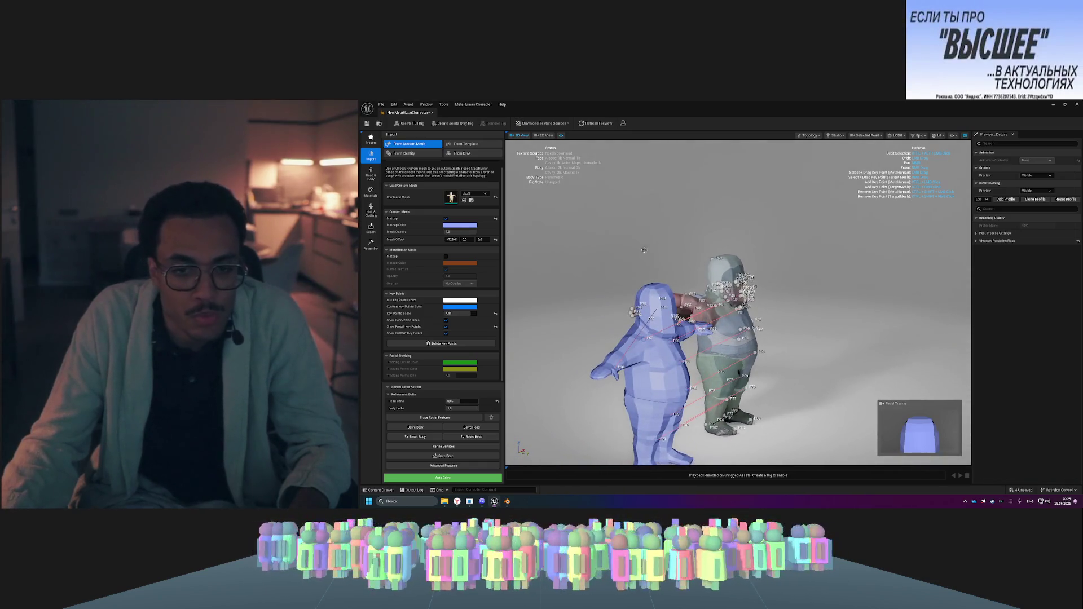
{"action": "mouse_move", "coordinate": [844, 390]}
{"action": "left_mouse_down"}
{"action": "mouse_move", "coordinate": [940, 393]}
{"action": "mouse_move", "coordinate": [609, 388]}
{"action": "left_mouse_up"}
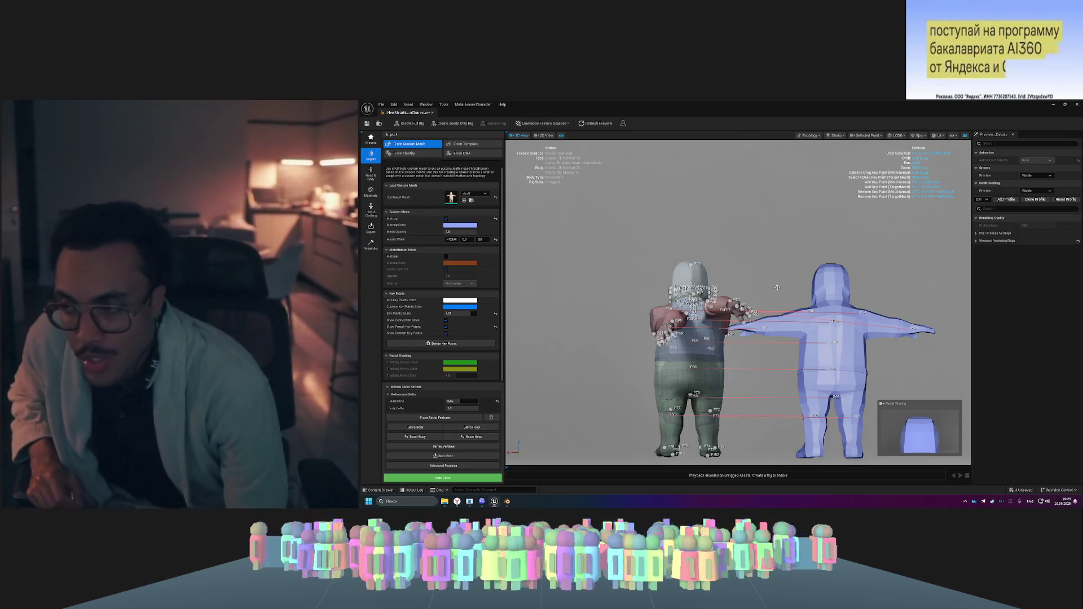
{"action": "left_click", "coordinate": [464, 500]}
- Open the Hunyuan 3D site in a new tab and try, then close, the WeChat sign-in
{"action": "key", "text": "ctrl+t"}
{"action": "left_click", "coordinate": [855, 116]}
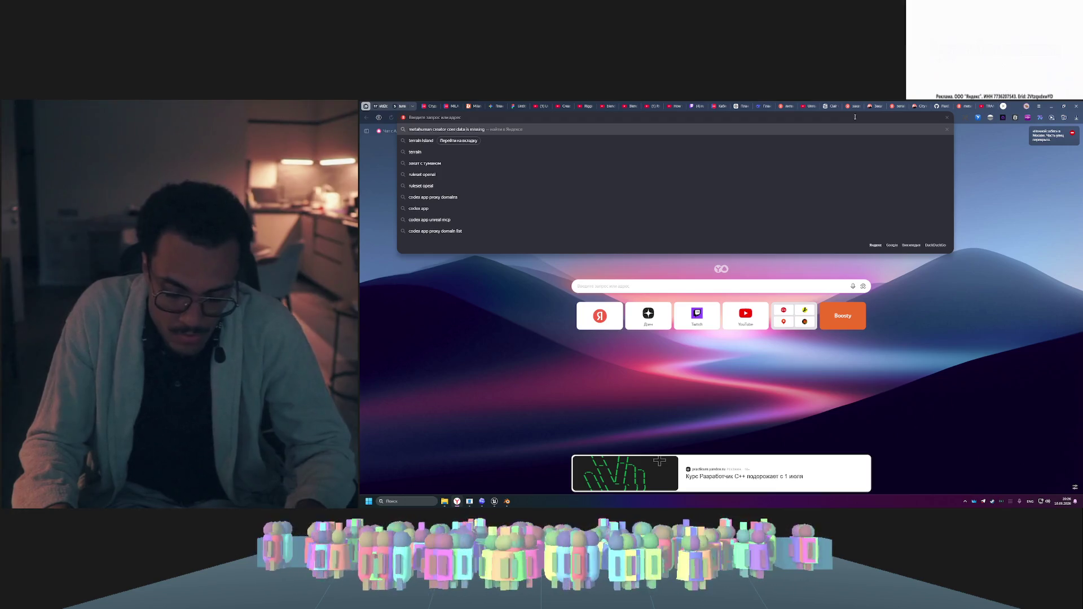
{"action": "type", "text": "hunyuan.tencent.com"}
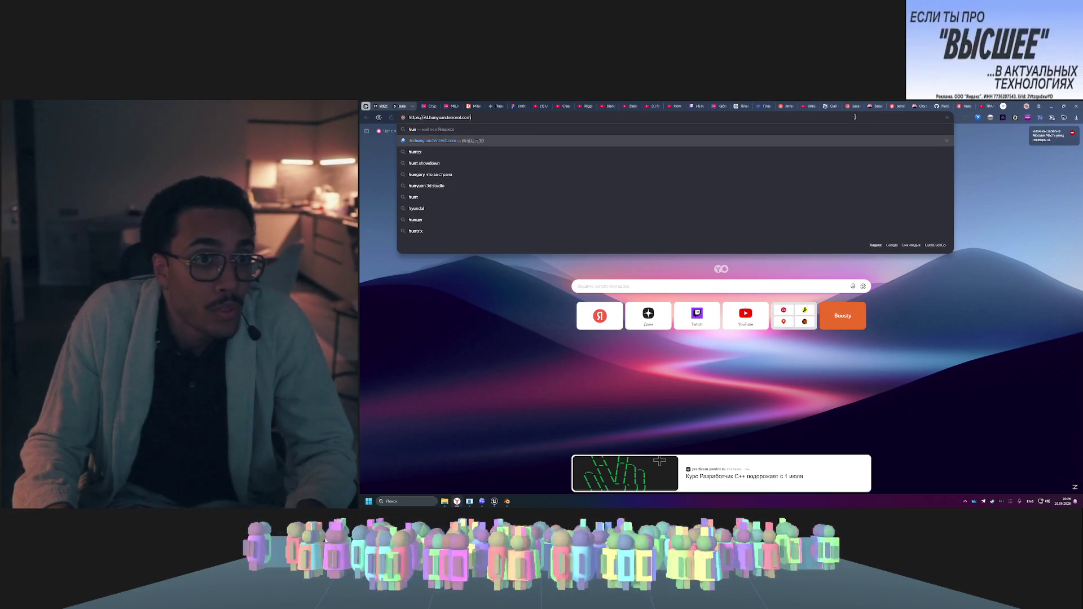
{"action": "key", "text": "Return"}
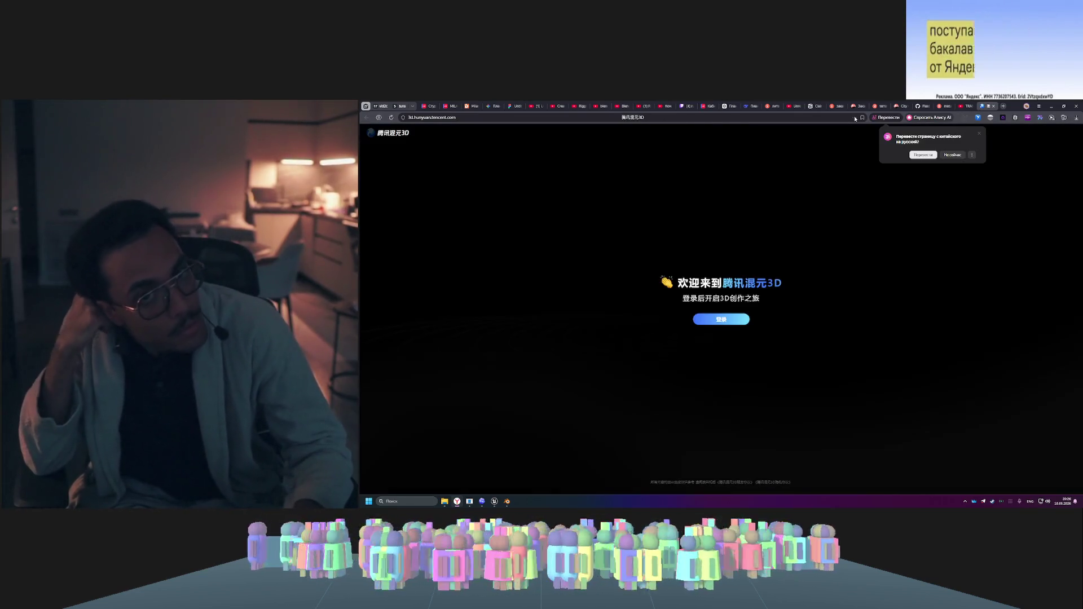
{"action": "left_click", "coordinate": [721, 319]}
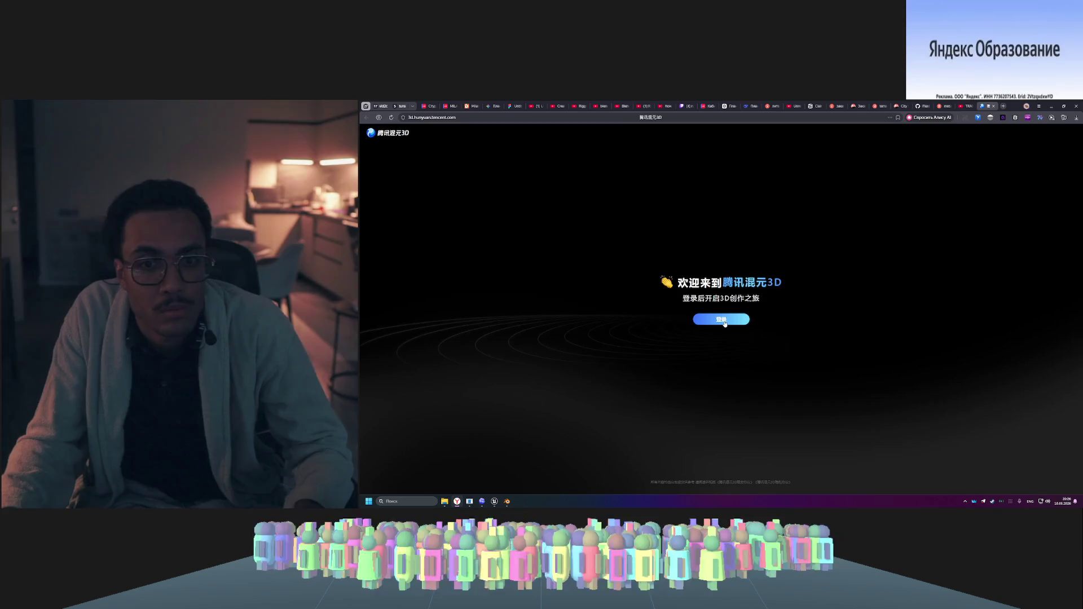
{"action": "left_click", "coordinate": [806, 255]}
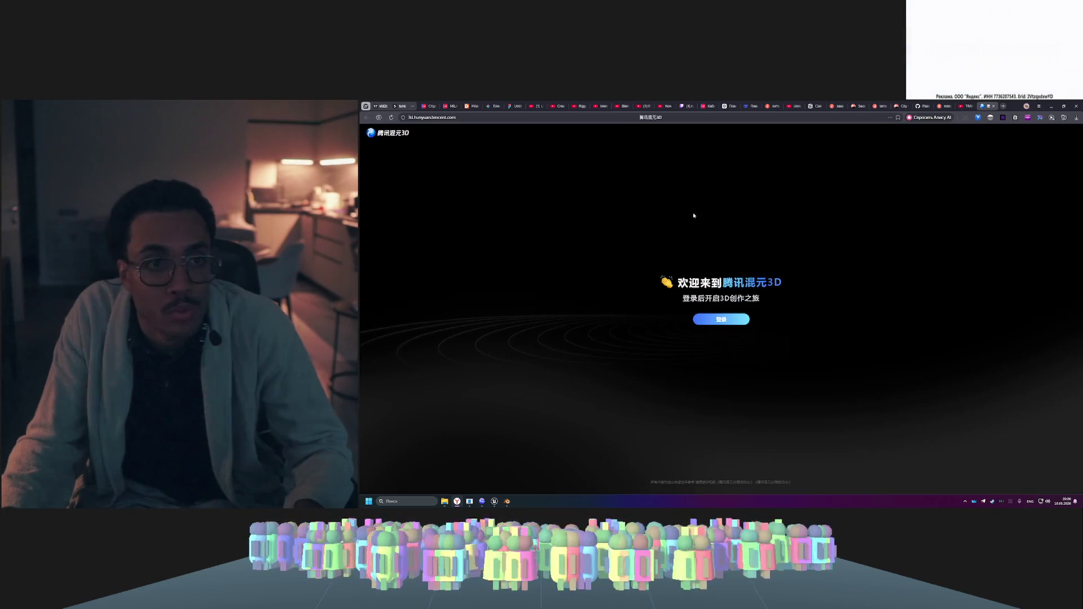
- Reload Hunyuan 3D, try the e-mail sign-in option, then return to the new-tab page
{"action": "left_click", "coordinate": [493, 118]}
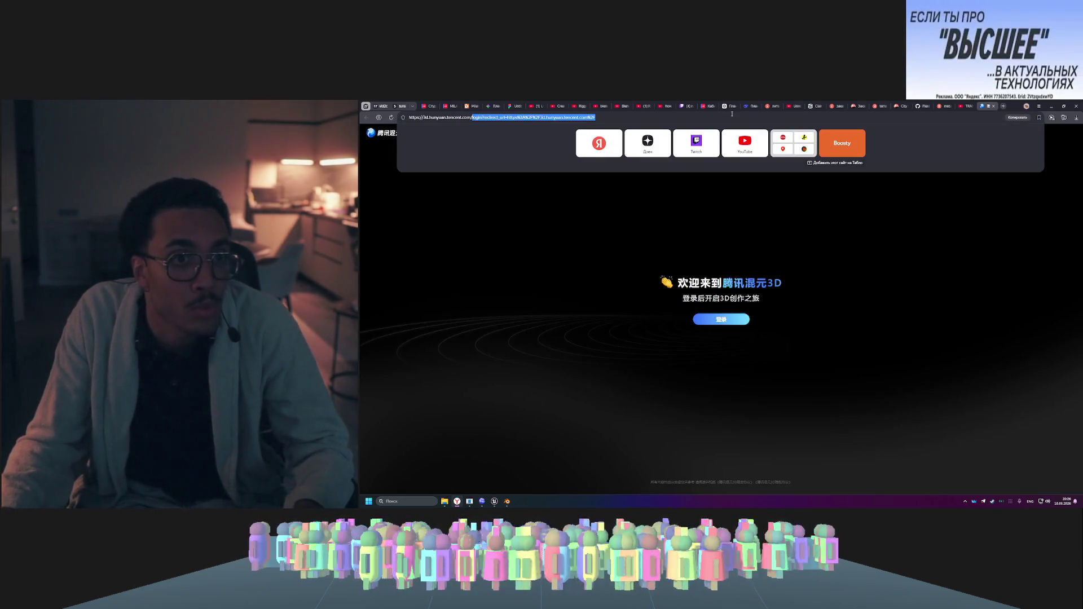
{"action": "key", "text": "Return"}
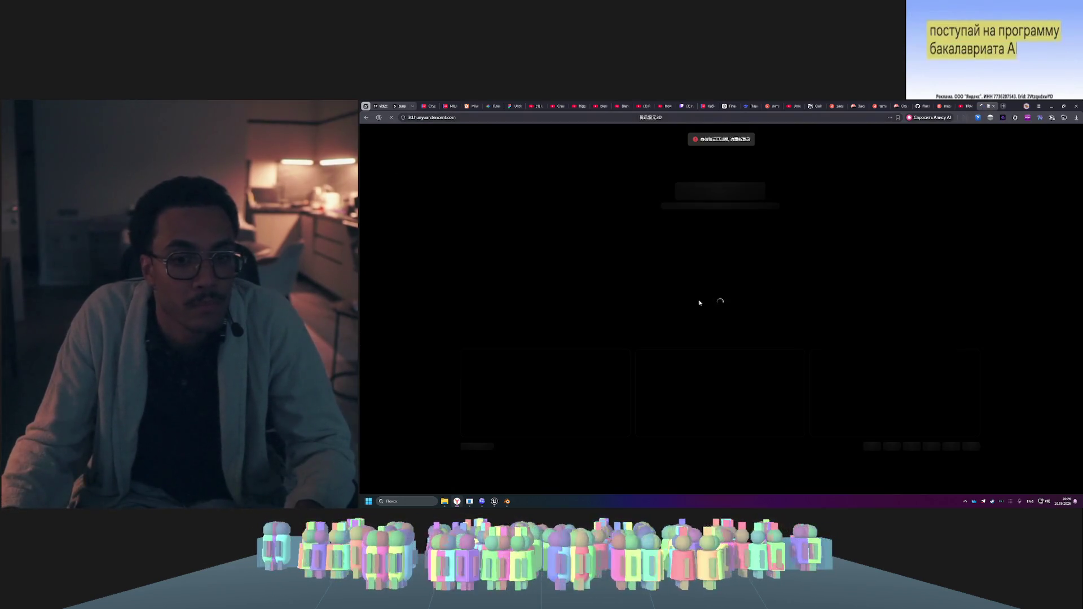
{"action": "left_click", "coordinate": [978, 134]}
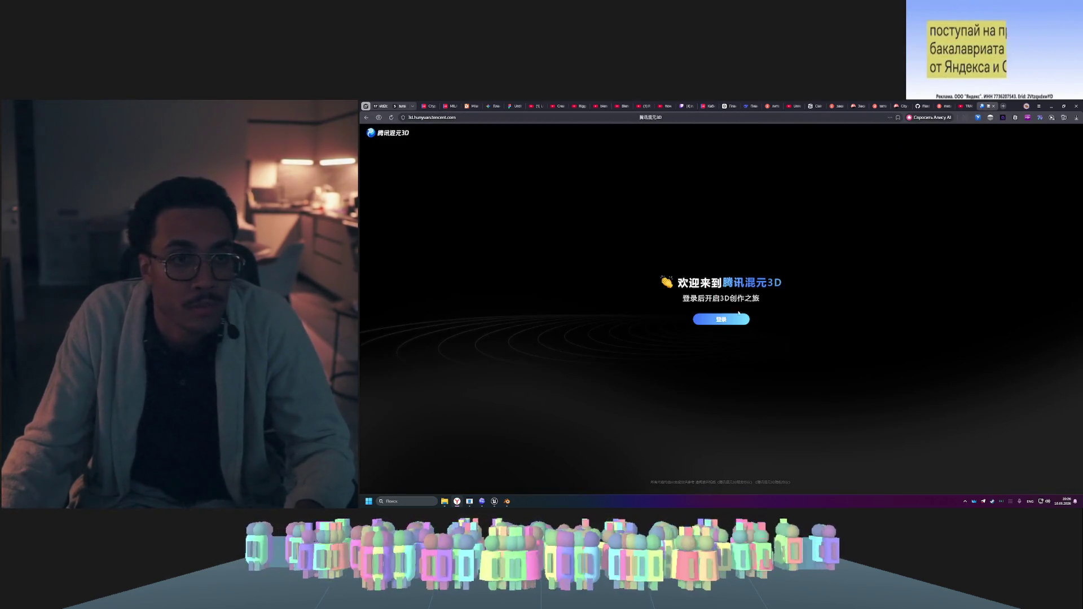
{"action": "left_click", "coordinate": [720, 320]}
{"action": "left_click", "coordinate": [777, 264]}
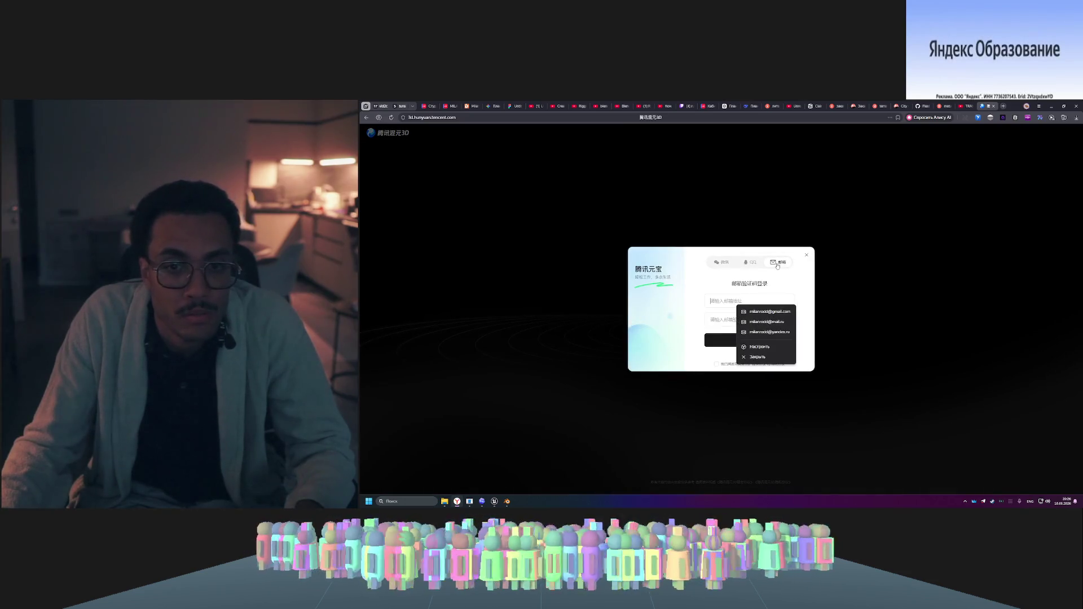
{"action": "left_click", "coordinate": [740, 307]}
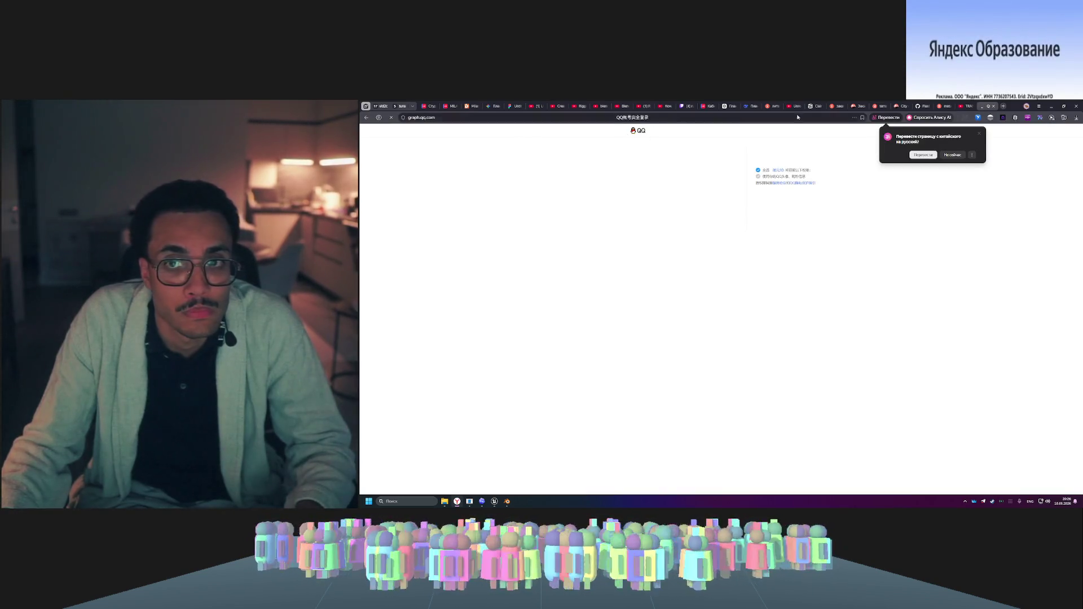
{"action": "left_click", "coordinate": [986, 107]}
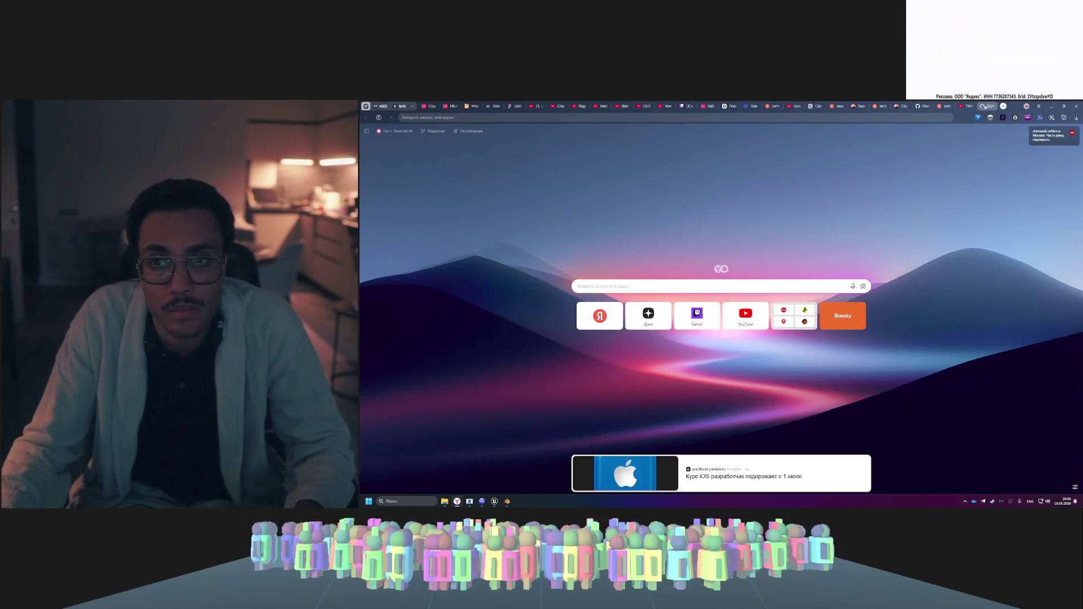
- Load the pasted Hunyuan 3D address and reload it with the developer console open
{"action": "left_click", "coordinate": [863, 119]}
{"action": "type", "text": "hun"}
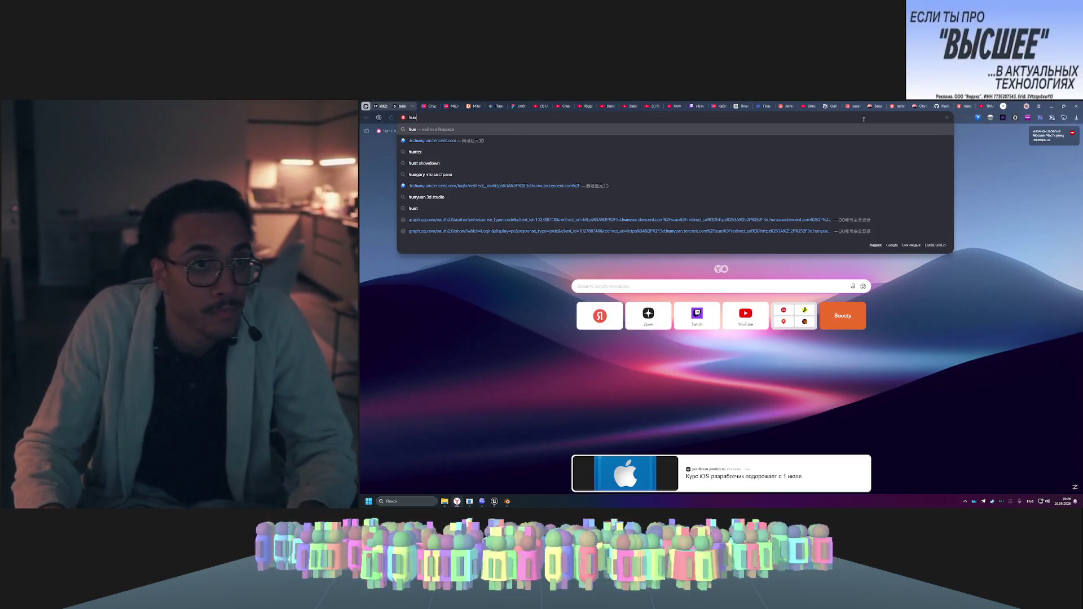
{"action": "key", "text": "Return"}
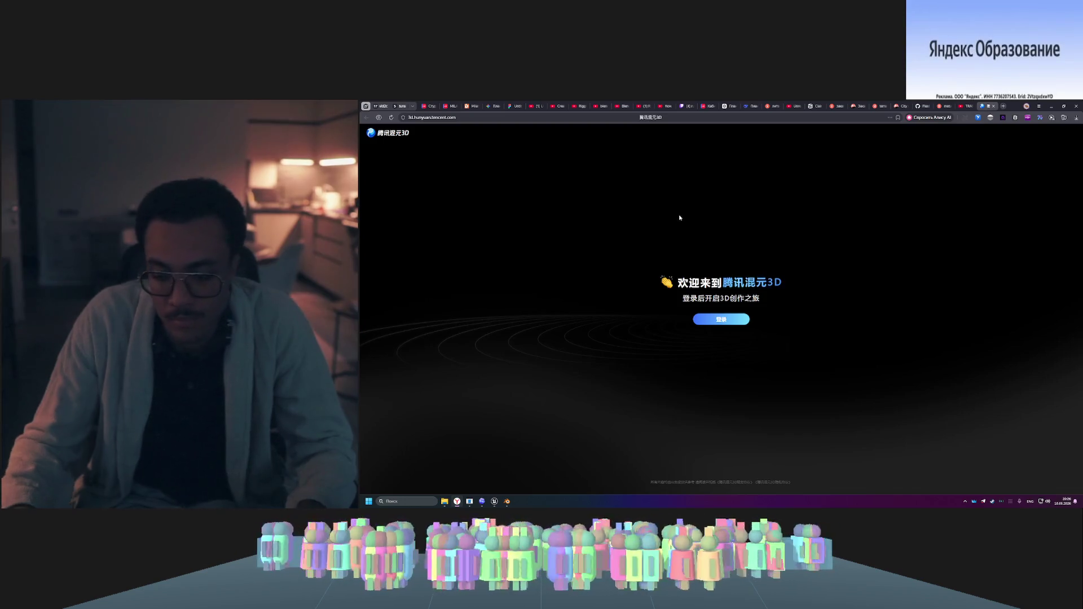
{"action": "key", "text": "F12"}
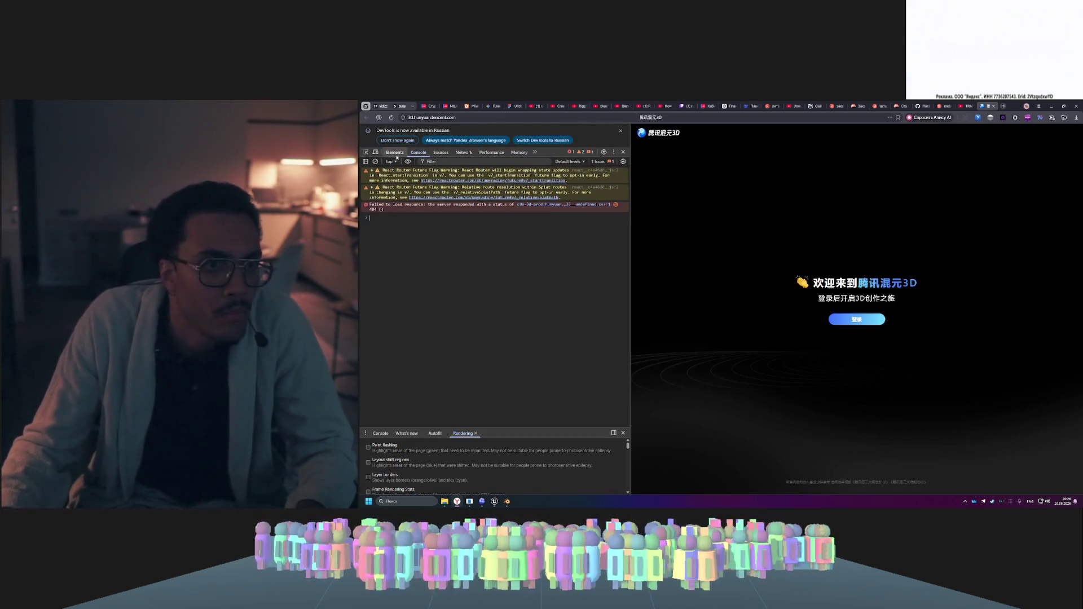
{"action": "key", "text": "F5"}
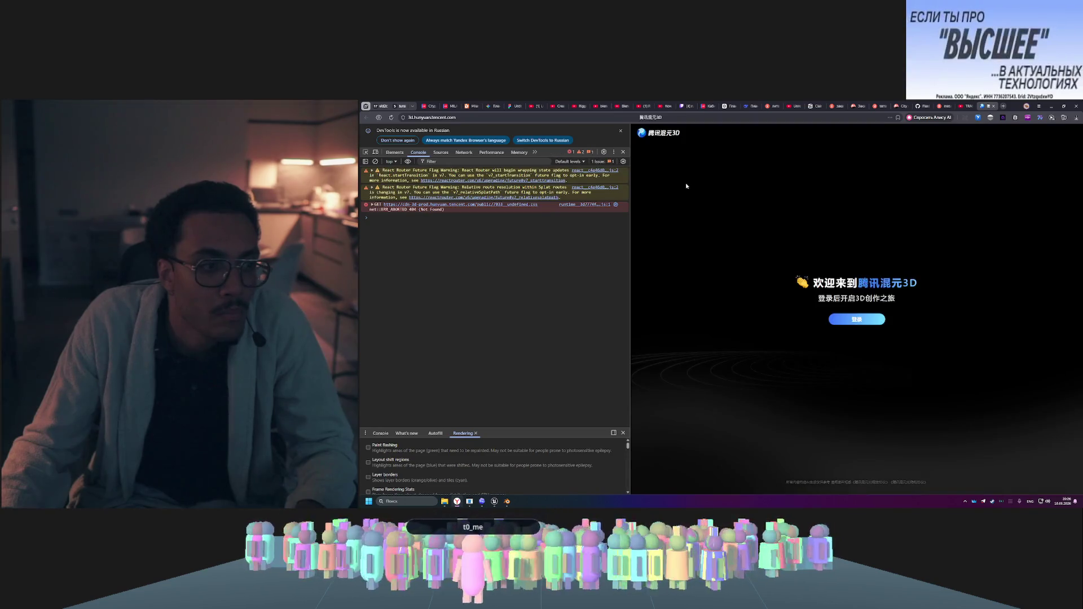
- Strip the login redirect from the address to load the Hunyuan 3D home page
{"action": "left_click", "coordinate": [529, 119]}
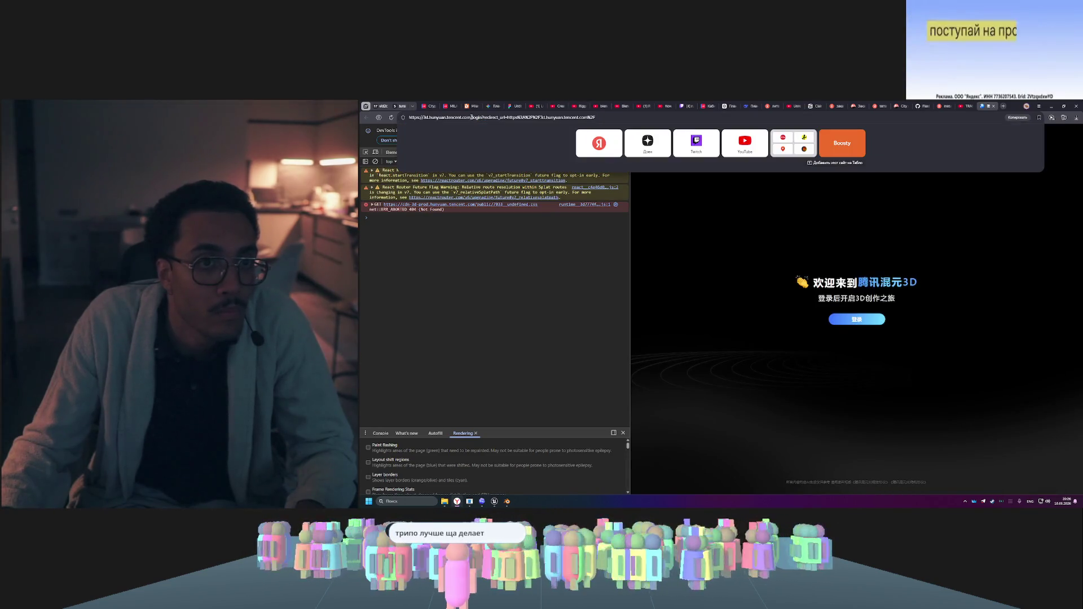
{"action": "left_click_drag", "start_coordinate": [473, 117], "coordinate": [687, 118]}
{"action": "key", "text": "BackSpace"}
{"action": "key", "text": "Return"}
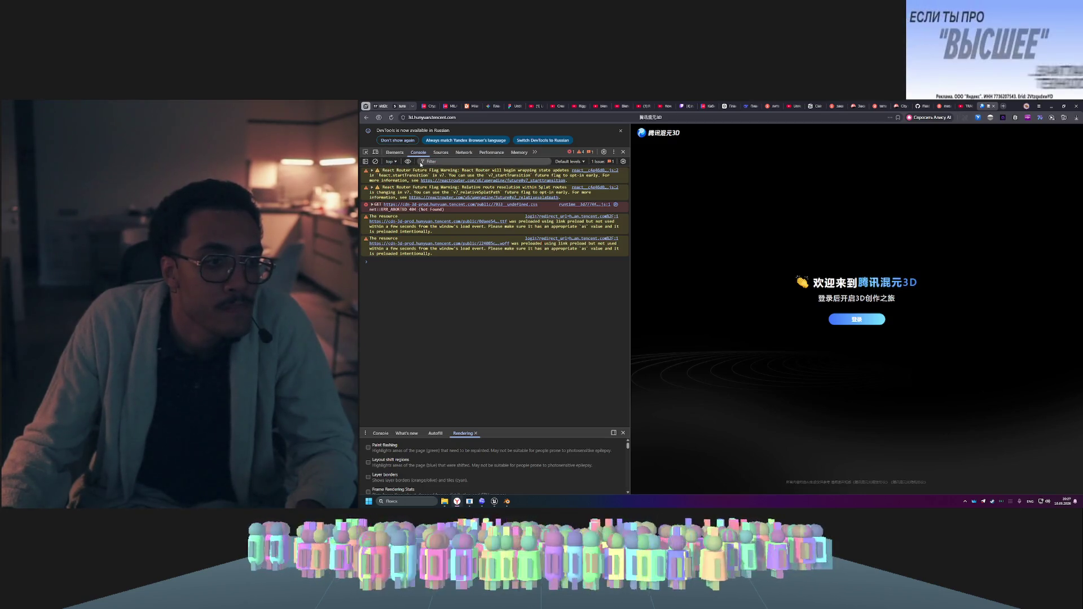
- Replace the address with 'tri' to bring up Tripo suggestions
{"action": "left_click", "coordinate": [612, 115]}
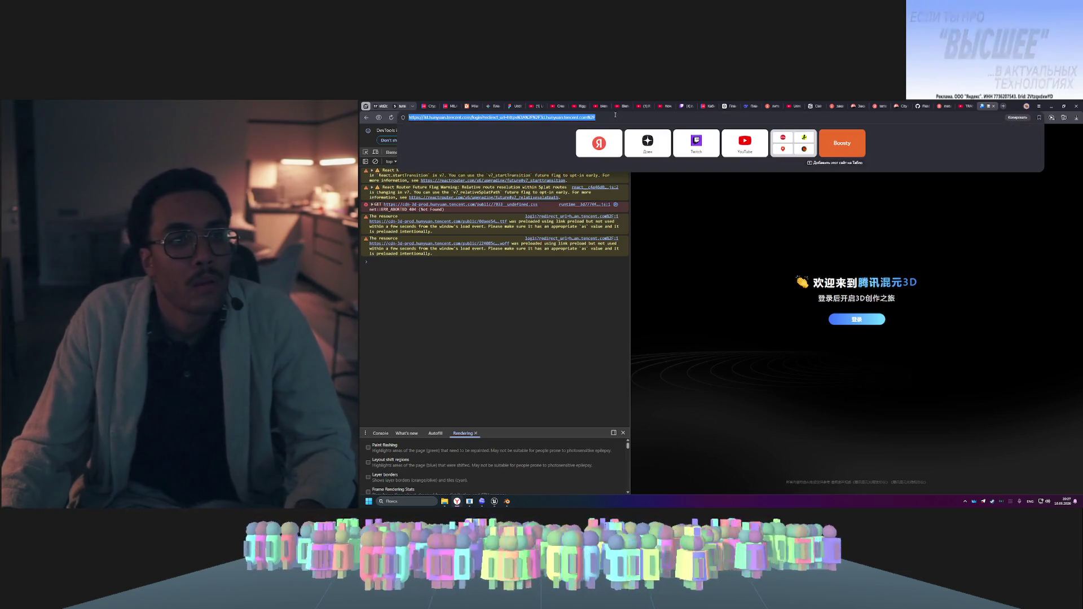
{"action": "left_click_drag", "start_coordinate": [480, 115], "coordinate": [408, 117]}
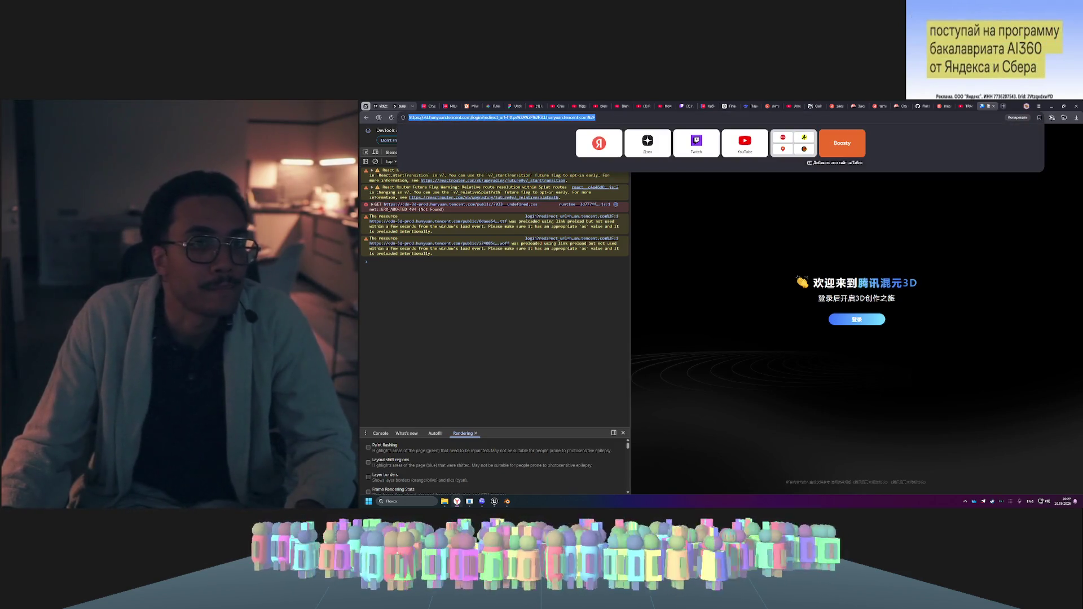
{"action": "type", "text": "tripo"}
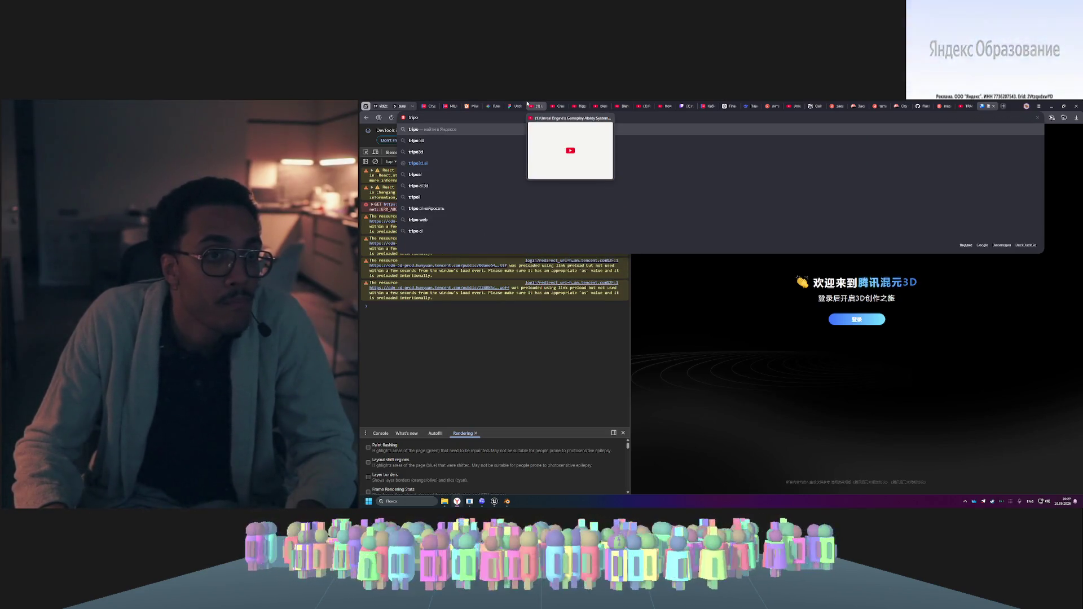
- Go to tripo3d.ai, close DevTools, start for free, and open the Retopology tool's model upload
{"action": "key", "text": "Down"}
{"action": "key", "text": "Down"}
{"action": "key", "text": "Down"}
{"action": "key", "text": "Return"}
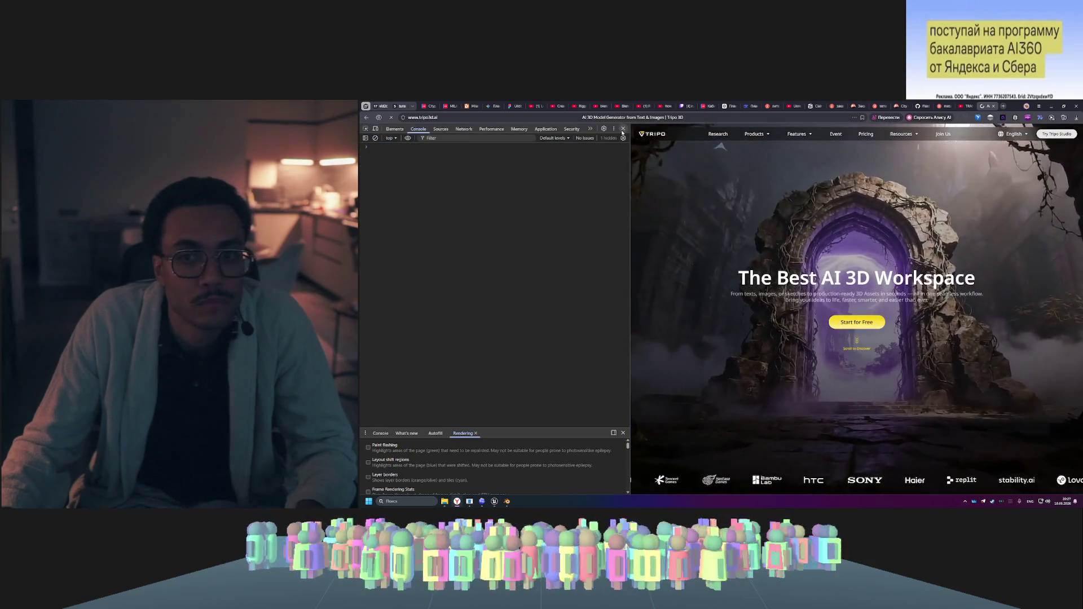
{"action": "left_click", "coordinate": [623, 152]}
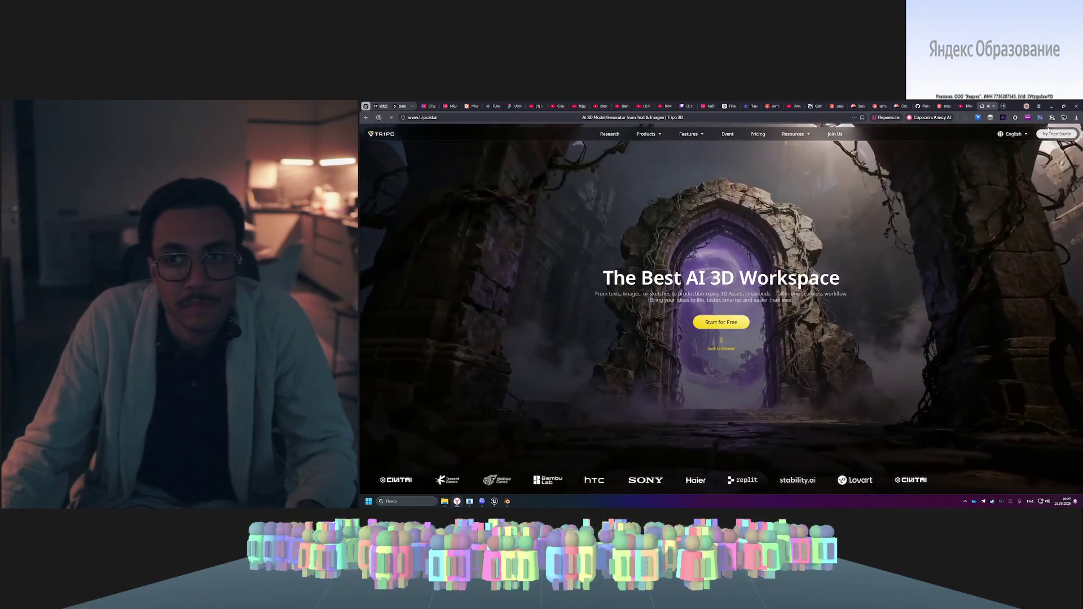
{"action": "left_click", "coordinate": [734, 324]}
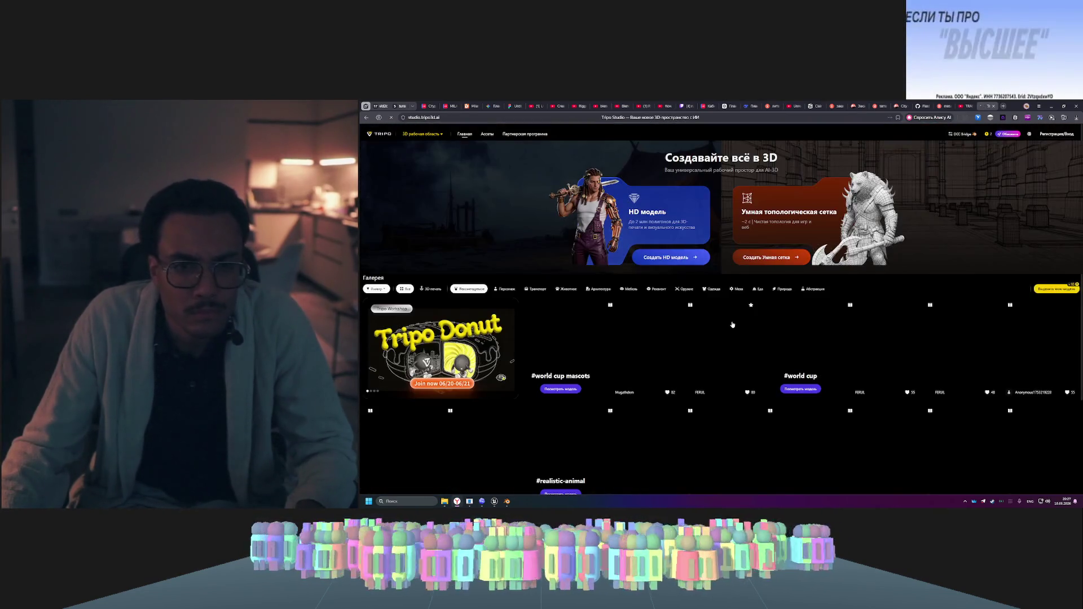
{"action": "left_click", "coordinate": [685, 258]}
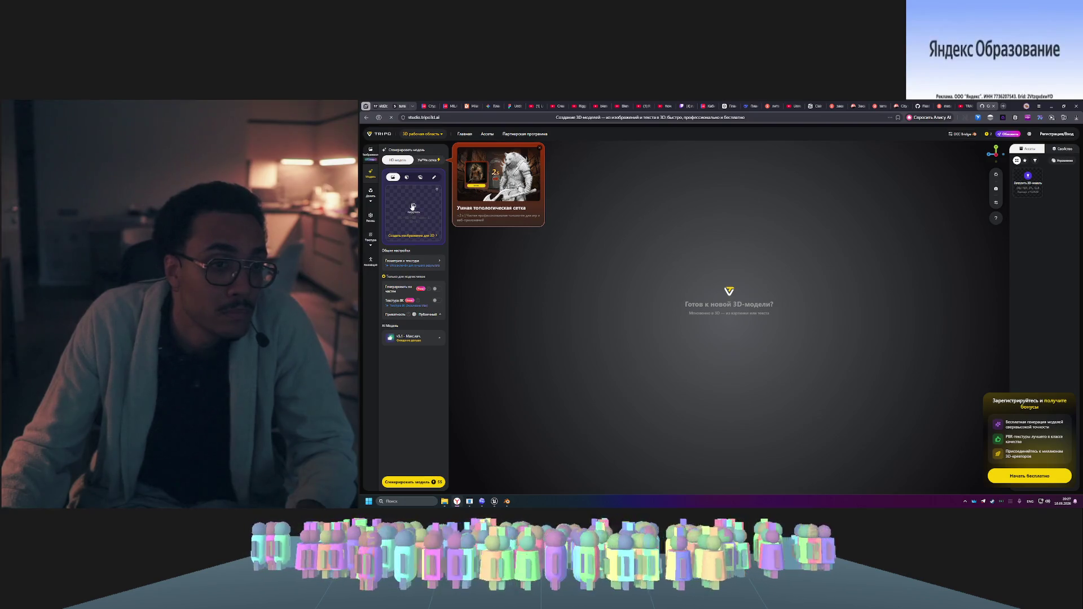
{"action": "left_click", "coordinate": [375, 217]}
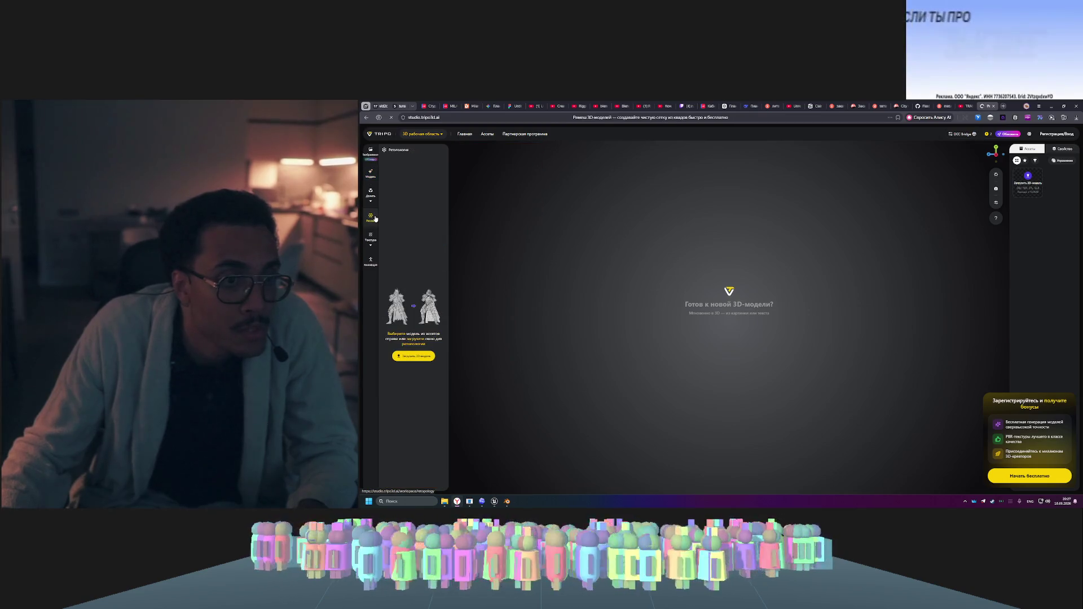
{"action": "left_click", "coordinate": [427, 361]}
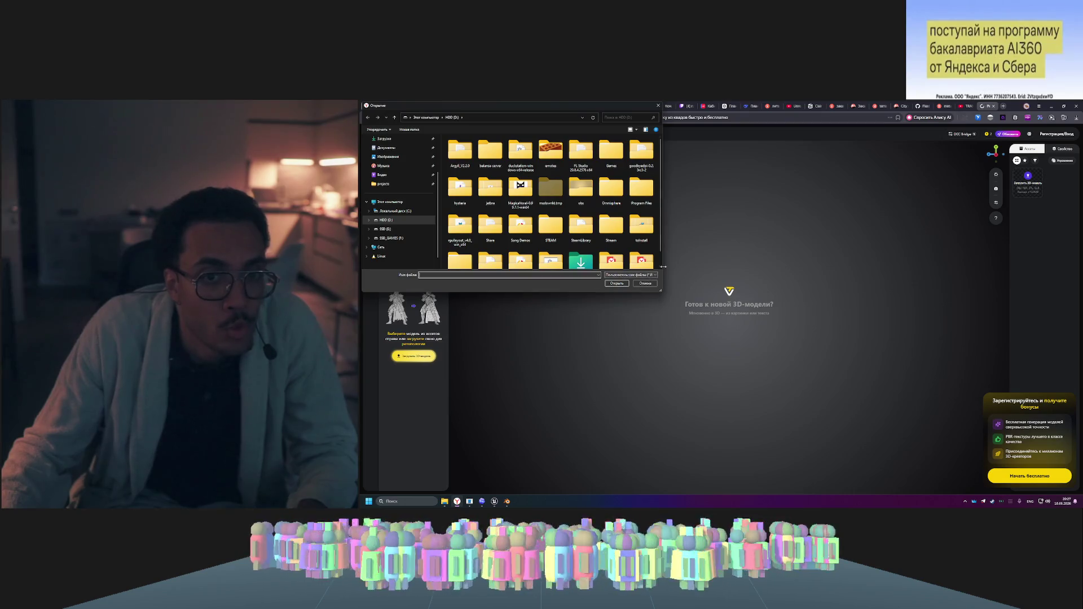
- Upload skuff.fbx from projects > 3d-jordano-bruno, then discard the wrongly rotated result
{"action": "left_click_drag", "start_coordinate": [663, 266], "coordinate": [720, 267]}
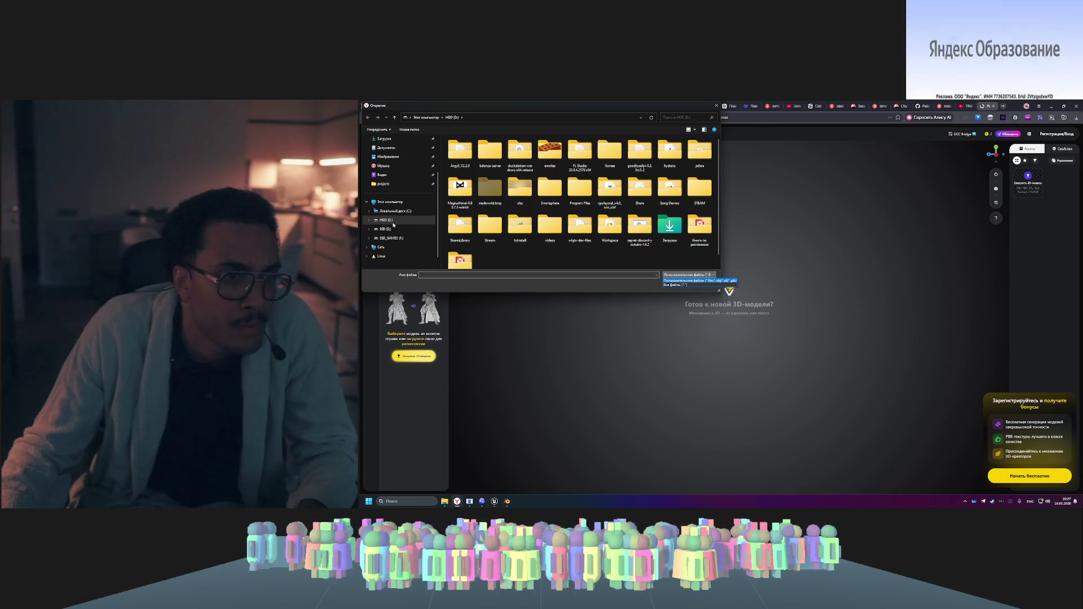
{"action": "left_click", "coordinate": [385, 184]}
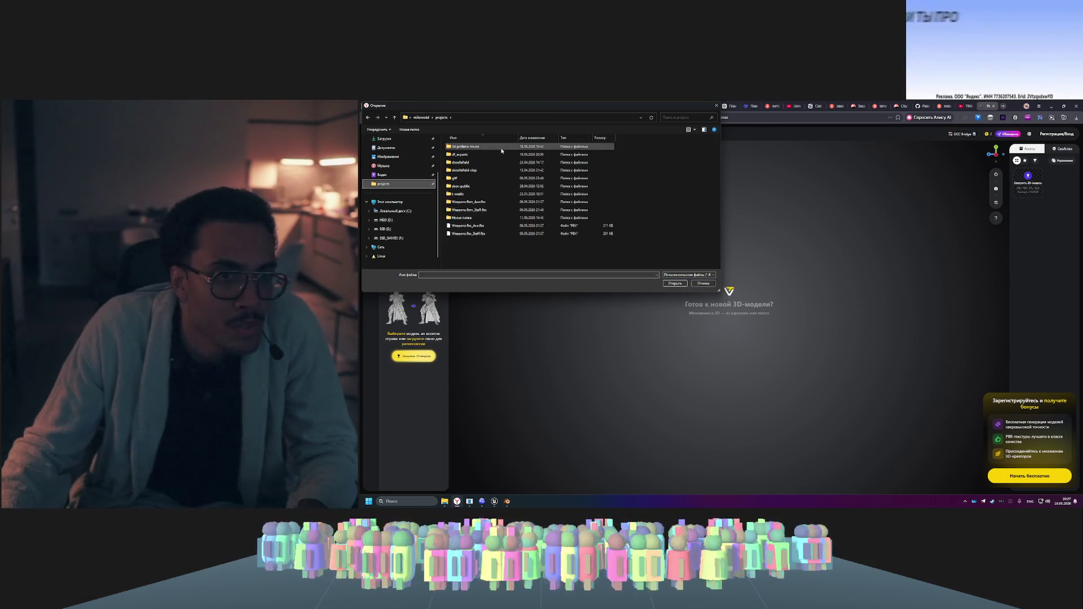
{"action": "double_click", "coordinate": [483, 162]}
{"action": "double_click", "coordinate": [483, 162]}
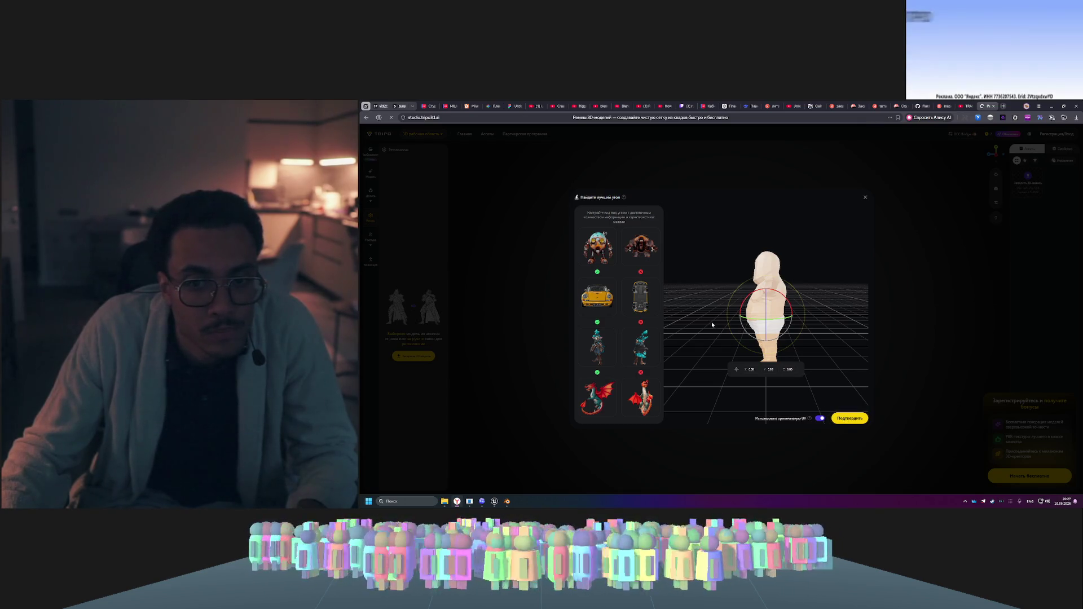
{"action": "left_click_drag", "start_coordinate": [751, 321], "coordinate": [770, 319]}
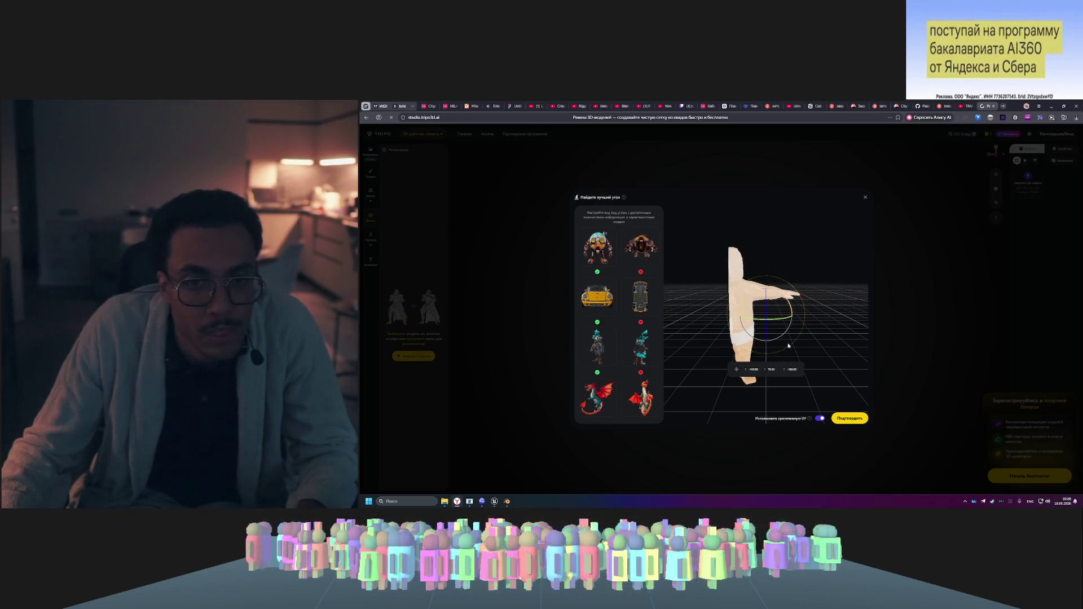
{"action": "left_click", "coordinate": [846, 417]}
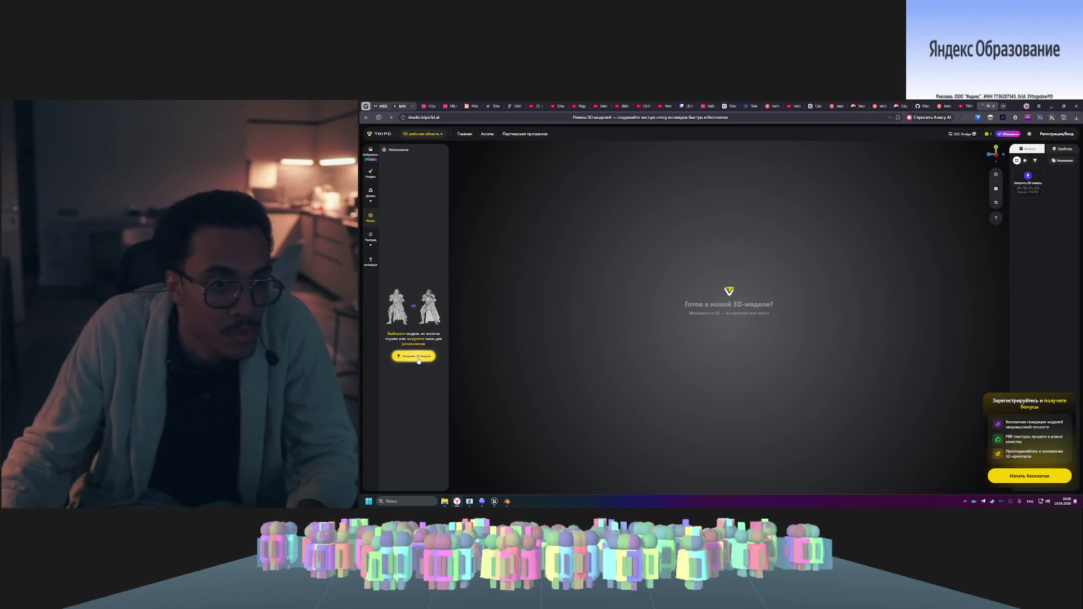
- Re-upload skuff.fbx, turn it to a front-facing T-pose with Y rotation 90, and confirm
{"action": "left_click", "coordinate": [413, 356]}
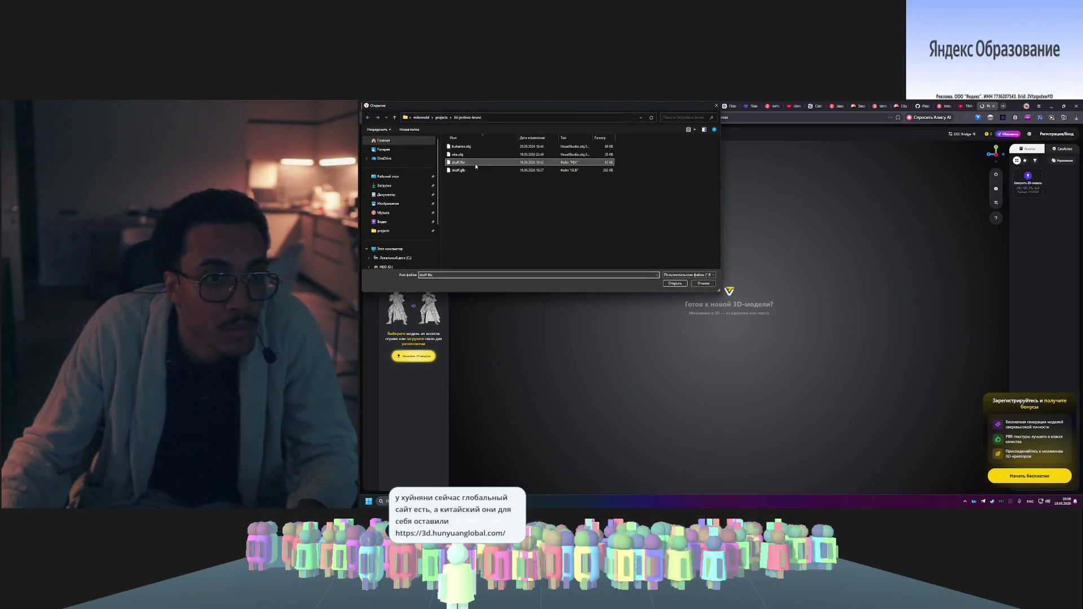
{"action": "double_click", "coordinate": [475, 164]}
{"action": "left_click_drag", "start_coordinate": [749, 321], "coordinate": [775, 383]}
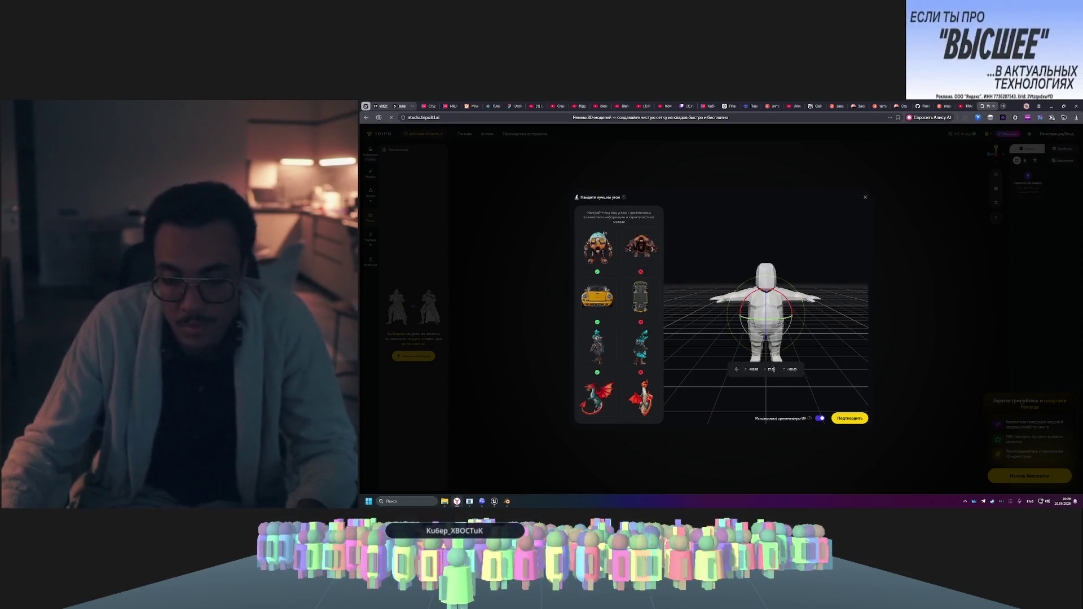
{"action": "double_click", "coordinate": [771, 370]}
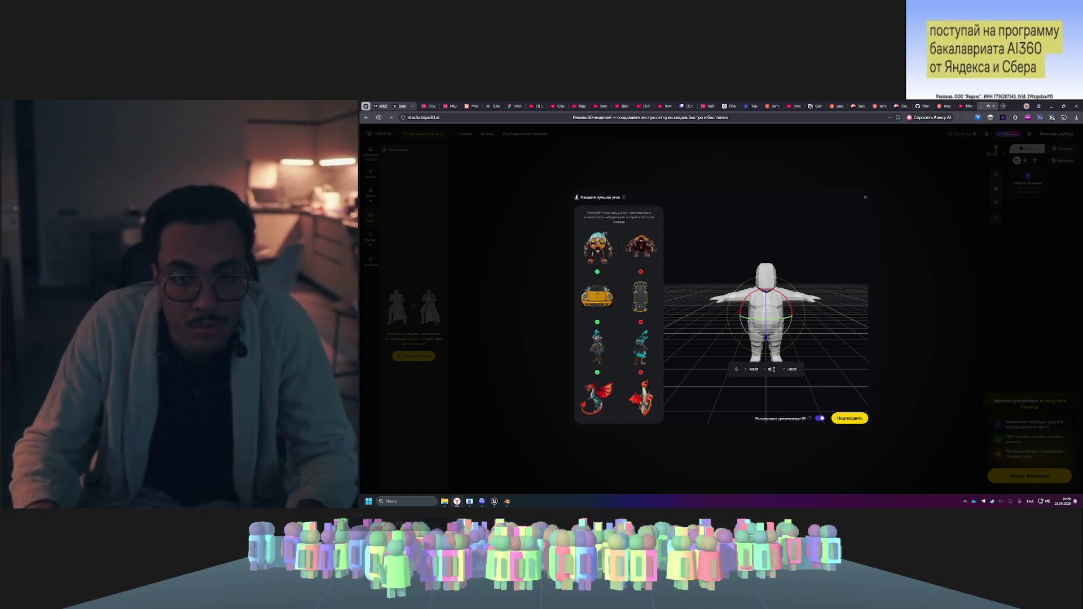
{"action": "key", "text": "Return"}
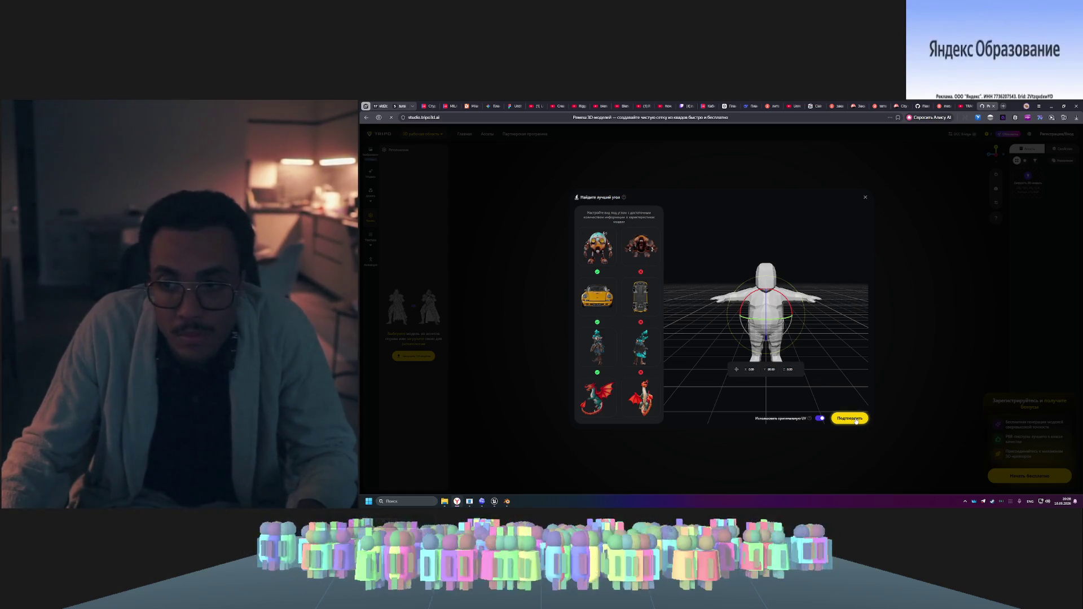
{"action": "left_click", "coordinate": [856, 420]}
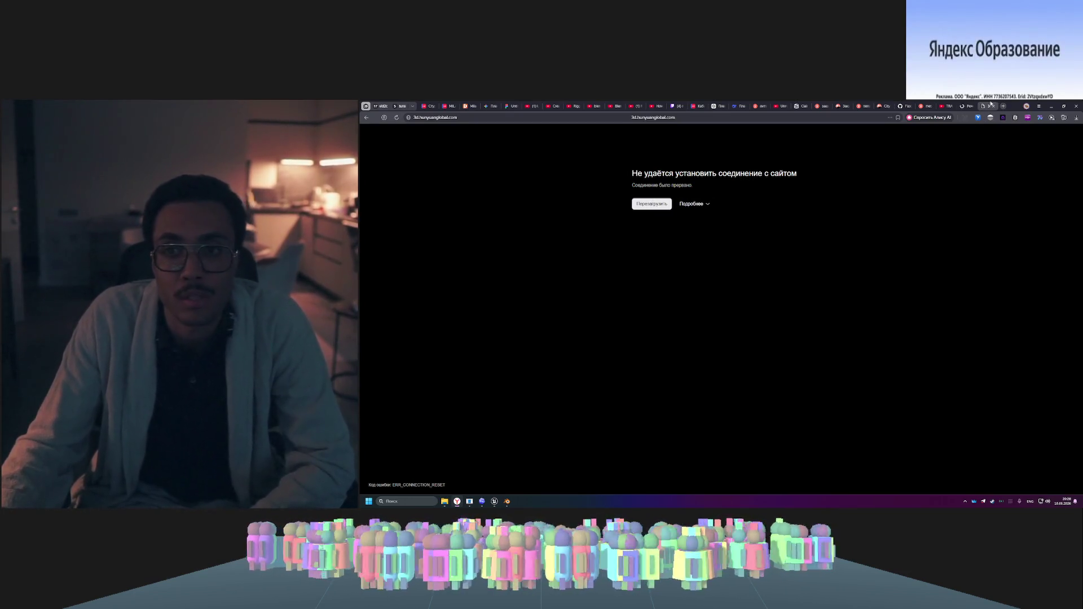
- Close the error tab and sign in to Tripo with a Google account, approving access
{"action": "left_click", "coordinate": [995, 106]}
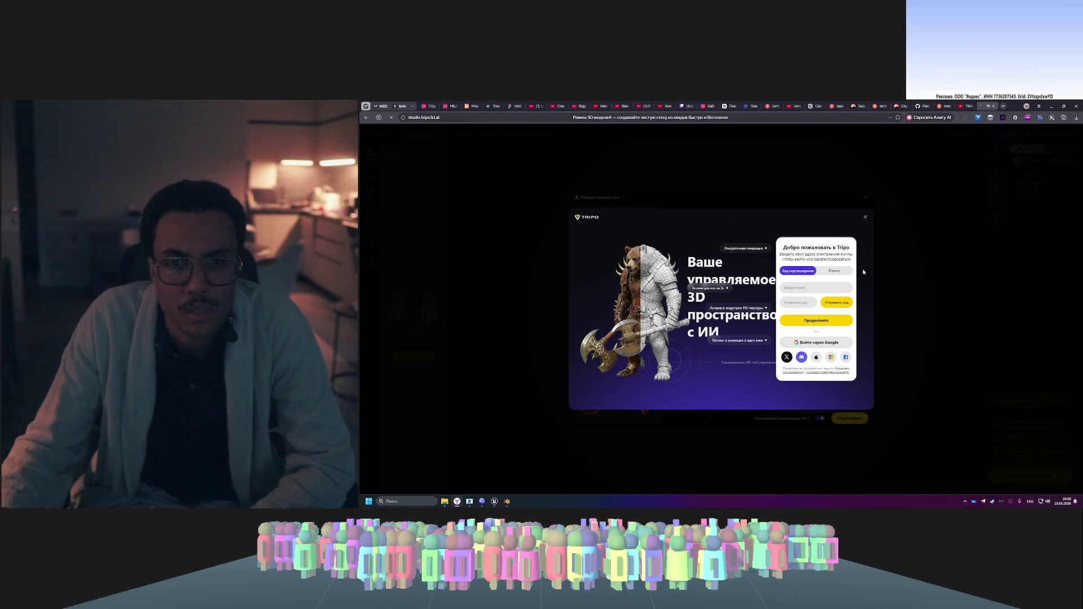
{"action": "left_click", "coordinate": [832, 343]}
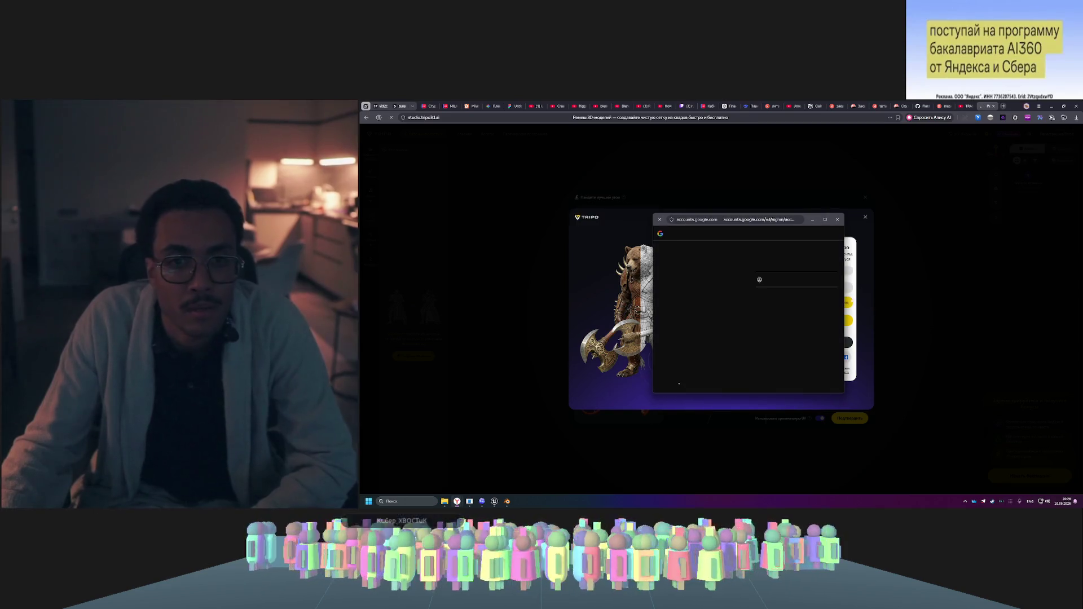
{"action": "left_click", "coordinate": [778, 266]}
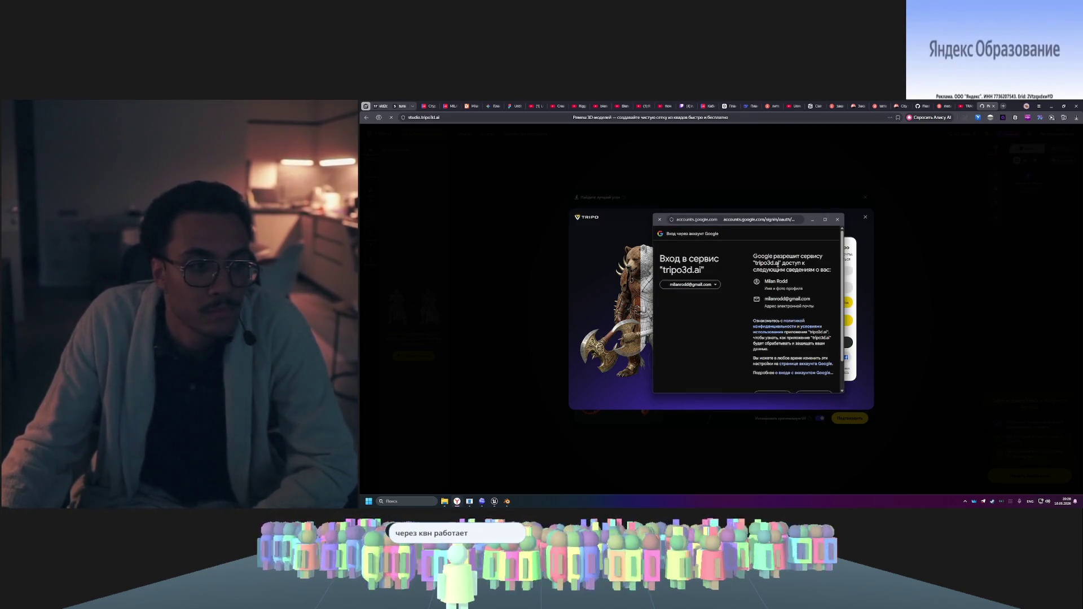
{"action": "scroll", "coordinate": [800, 332], "scroll_direction": "down", "scroll_amount": 2}
{"action": "left_click", "coordinate": [814, 370]}
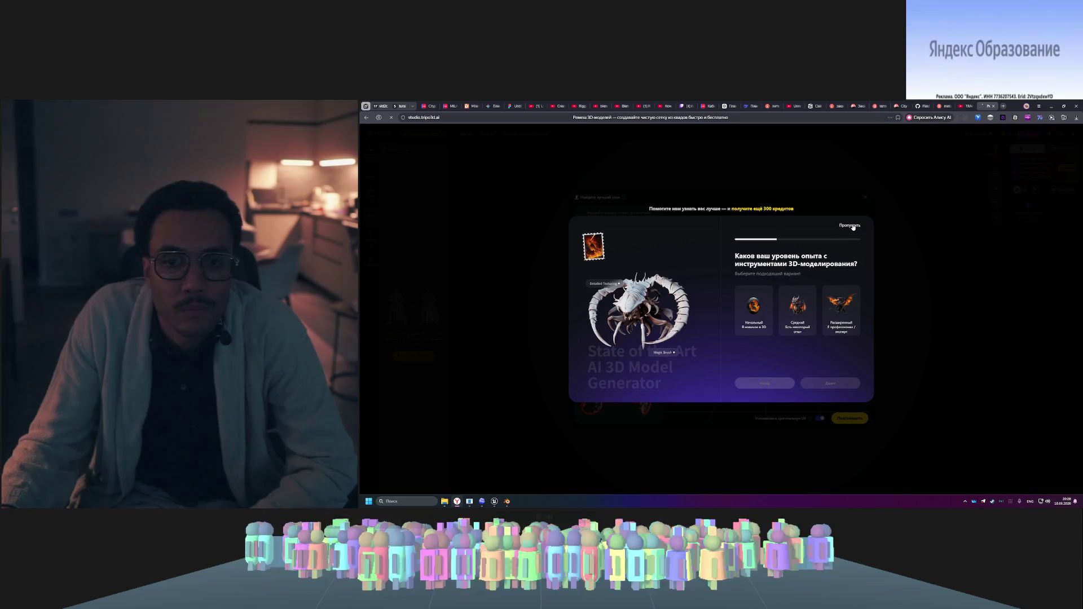
- Answer the onboarding survey with Средний, Blender and Игры, then dismiss the 8K texture promo
{"action": "left_click", "coordinate": [802, 301]}
{"action": "left_click", "coordinate": [756, 335]}
{"action": "left_click", "coordinate": [831, 383]}
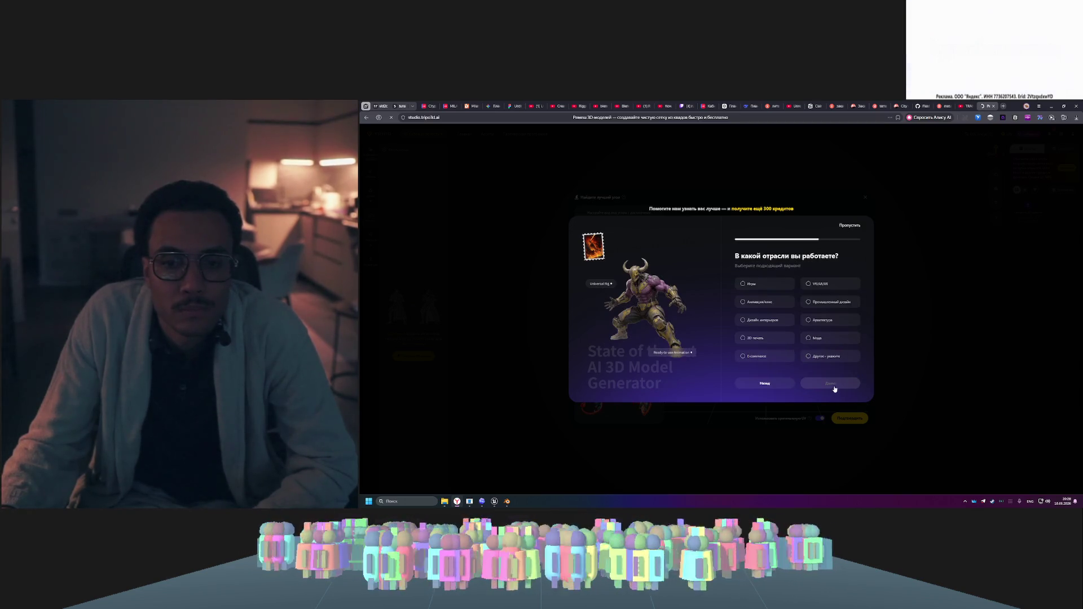
{"action": "left_click", "coordinate": [766, 284]}
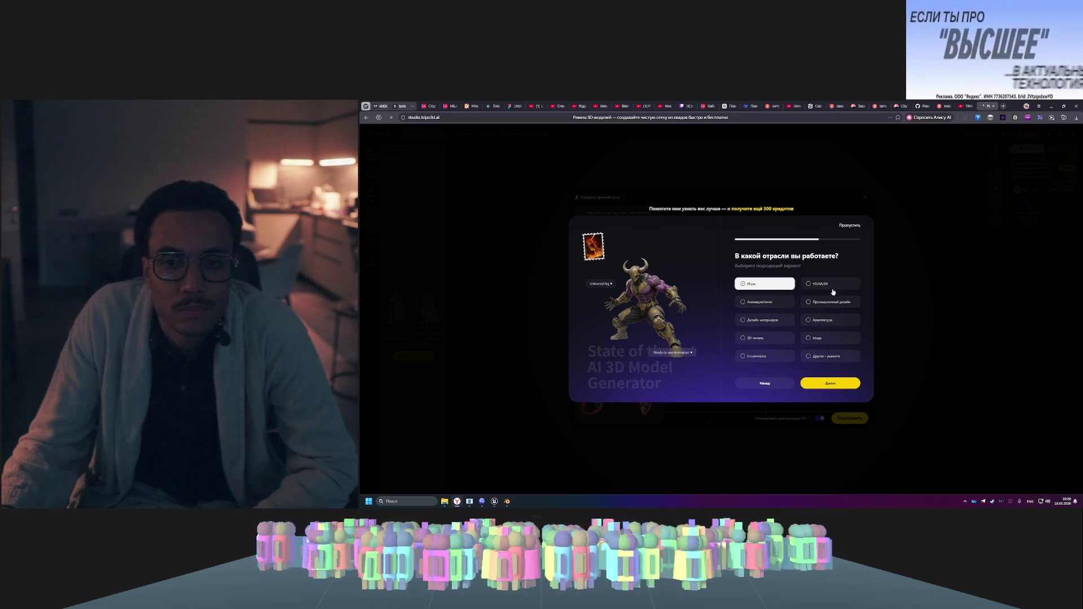
{"action": "left_click", "coordinate": [832, 385]}
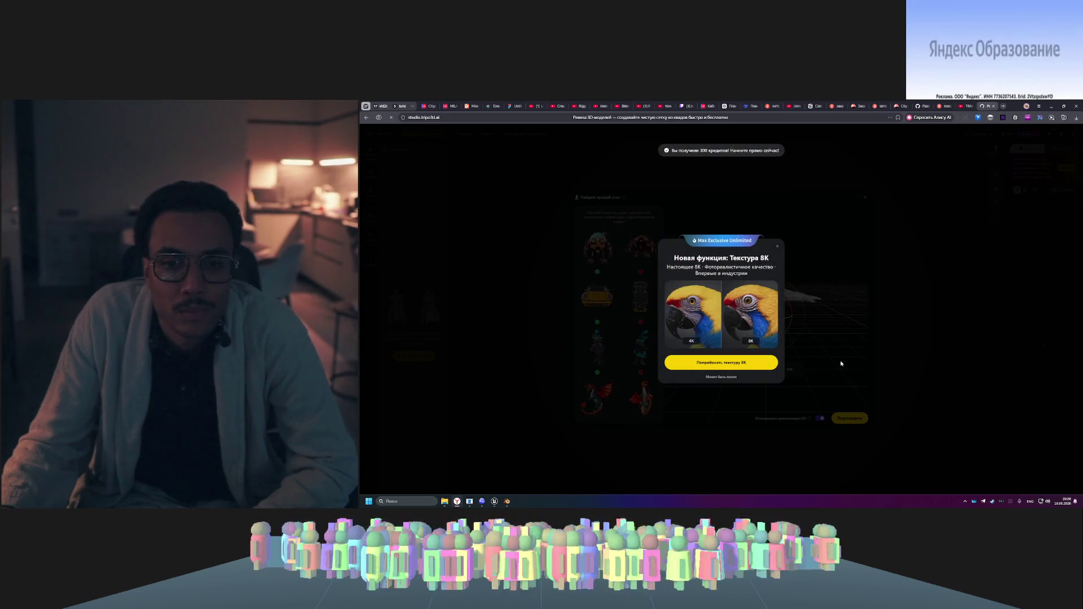
{"action": "left_click", "coordinate": [722, 377]}
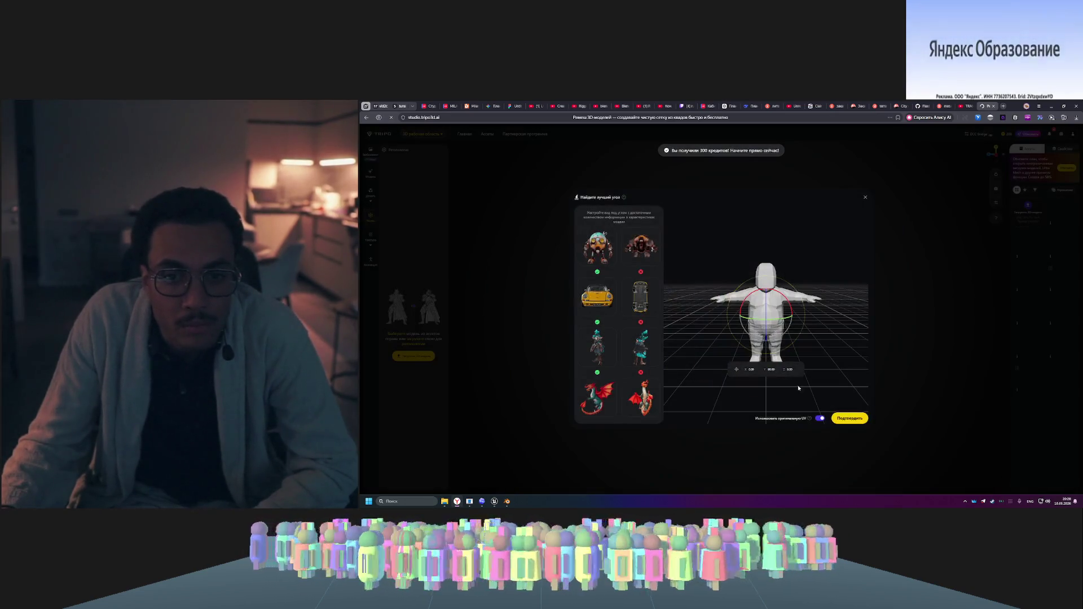
- Confirm the model's orientation and return to model generation, briefly viewing the pricing plans
{"action": "left_click", "coordinate": [842, 419]}
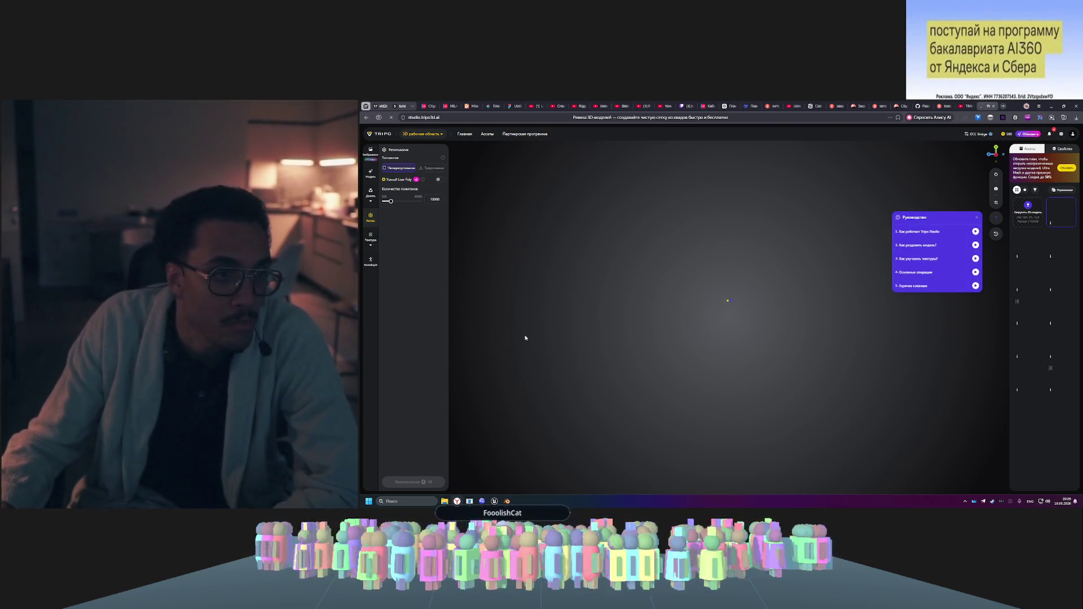
{"action": "mouse_move", "coordinate": [424, 180]}
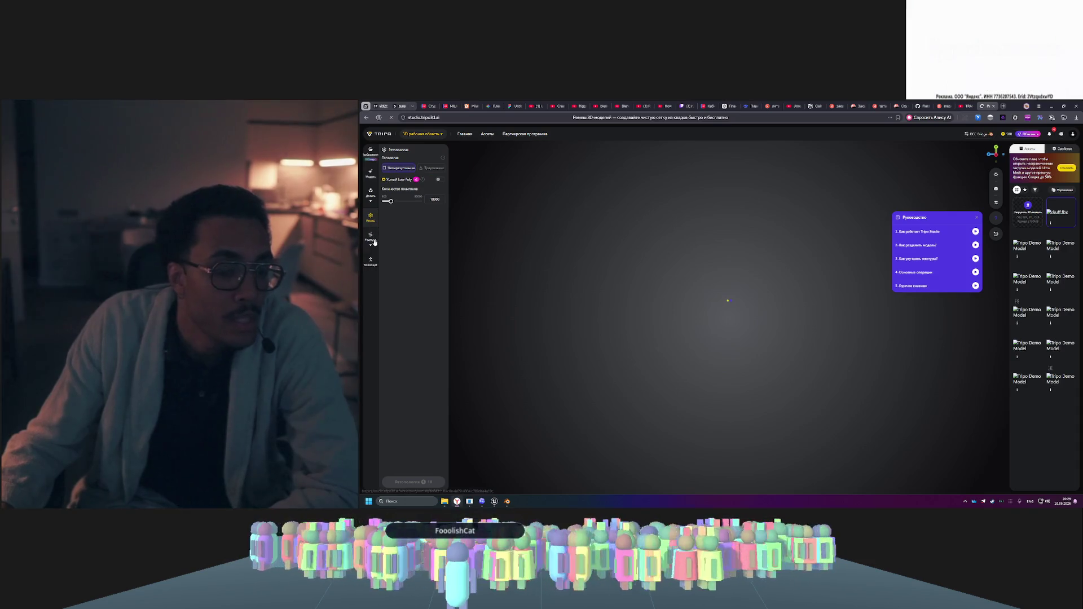
{"action": "left_click", "coordinate": [371, 177]}
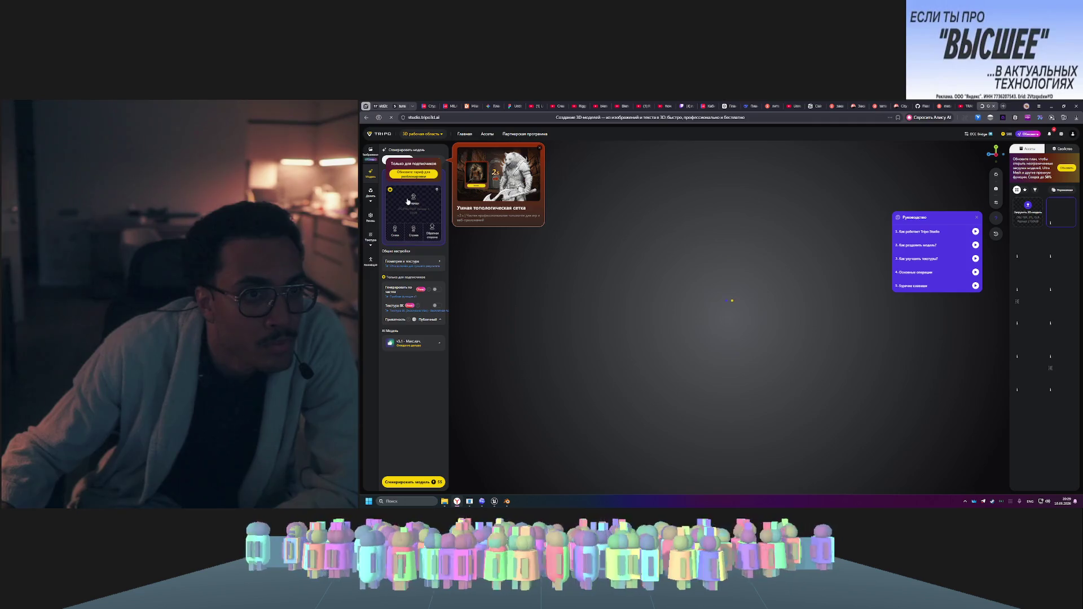
{"action": "left_click", "coordinate": [413, 173]}
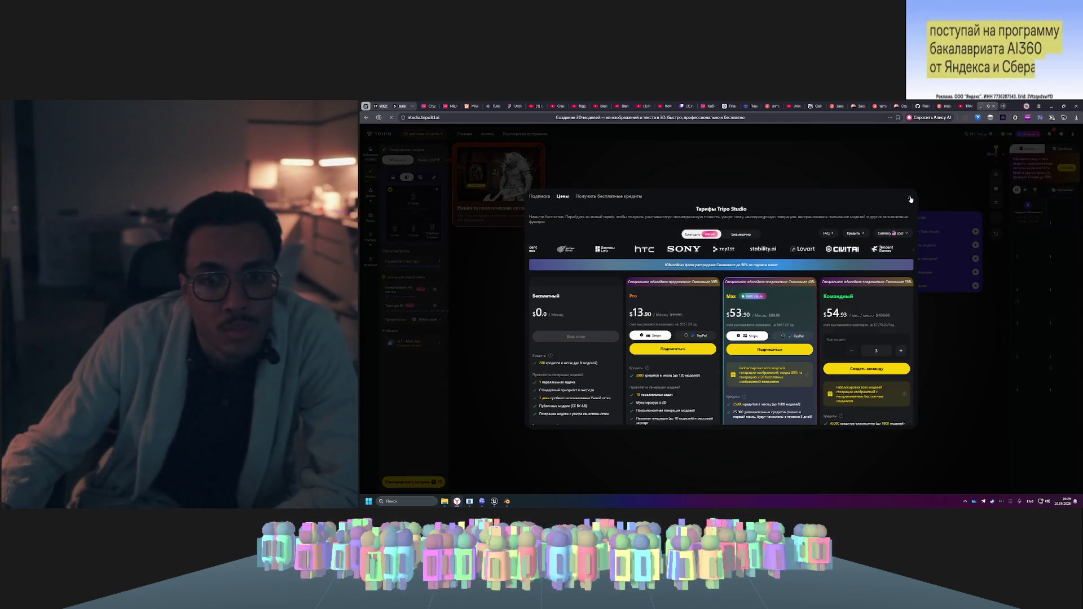
{"action": "left_click", "coordinate": [910, 199]}
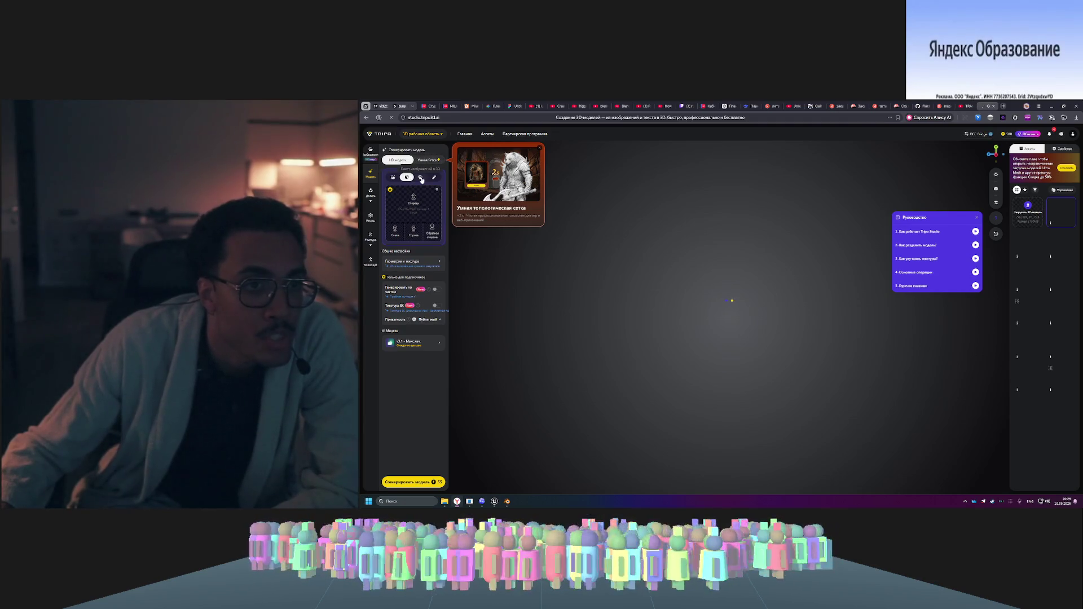
- Switch generation to single-image mode and bring the Unreal MetaHuman editor to the front
{"action": "left_click", "coordinate": [393, 178]}
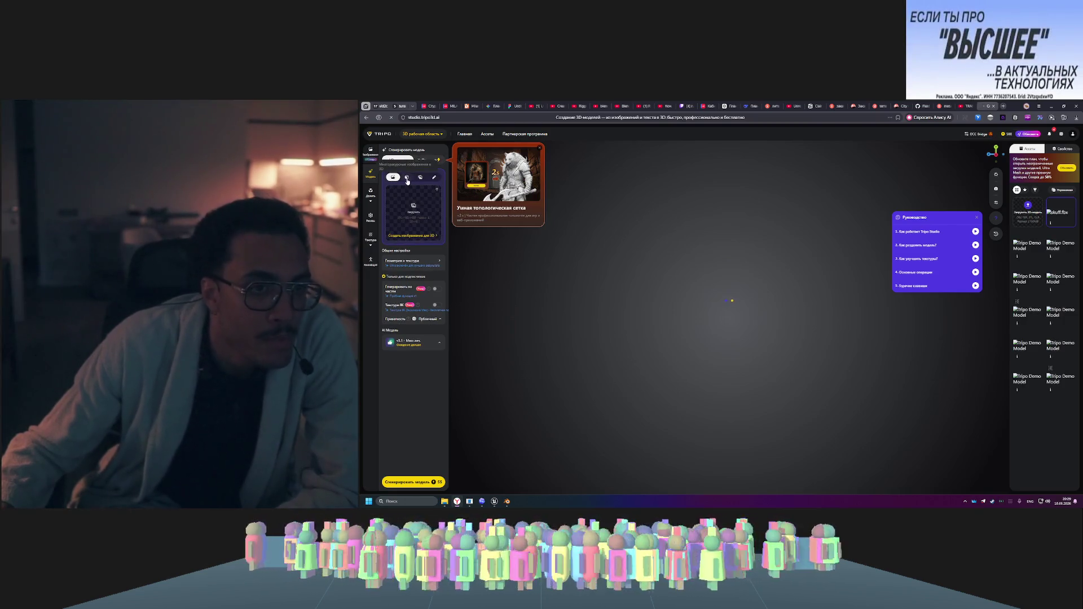
{"action": "mouse_move", "coordinate": [403, 237]}
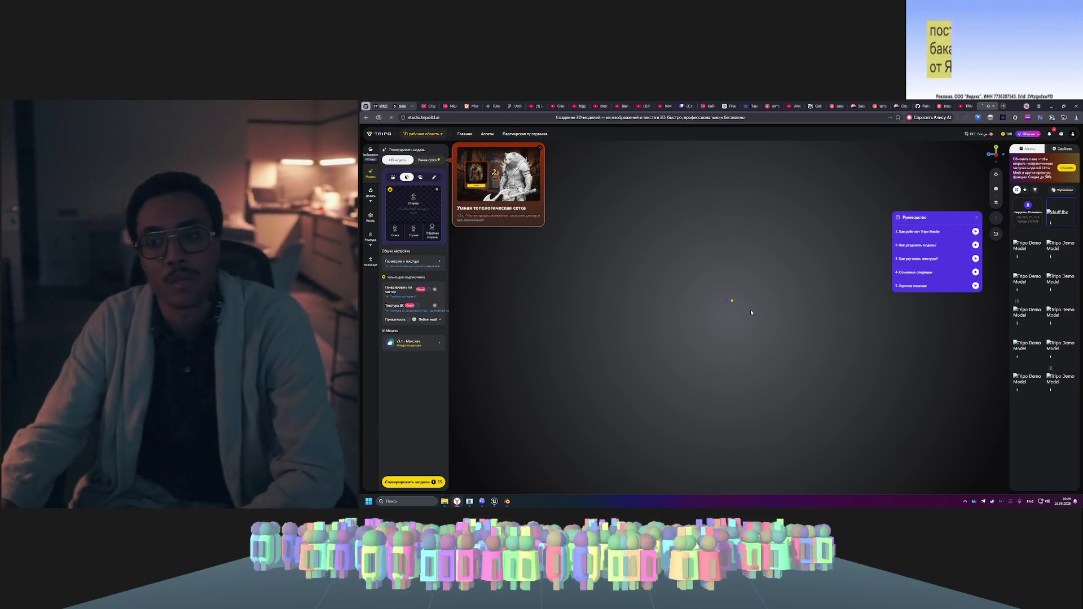
{"action": "left_click", "coordinate": [393, 179]}
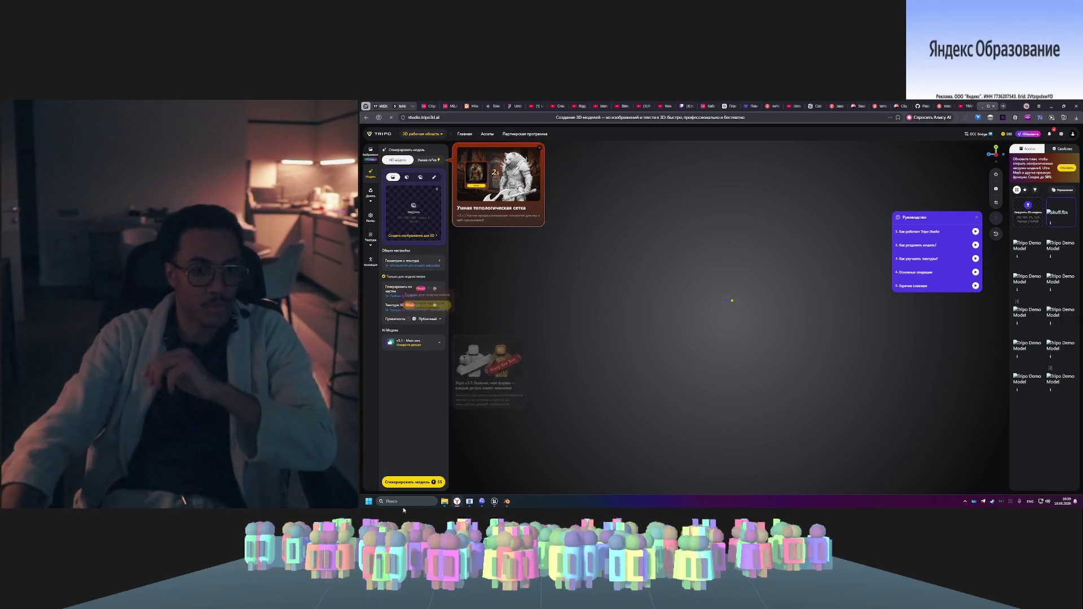
{"action": "mouse_move", "coordinate": [494, 501]}
{"action": "left_click", "coordinate": [517, 478]}
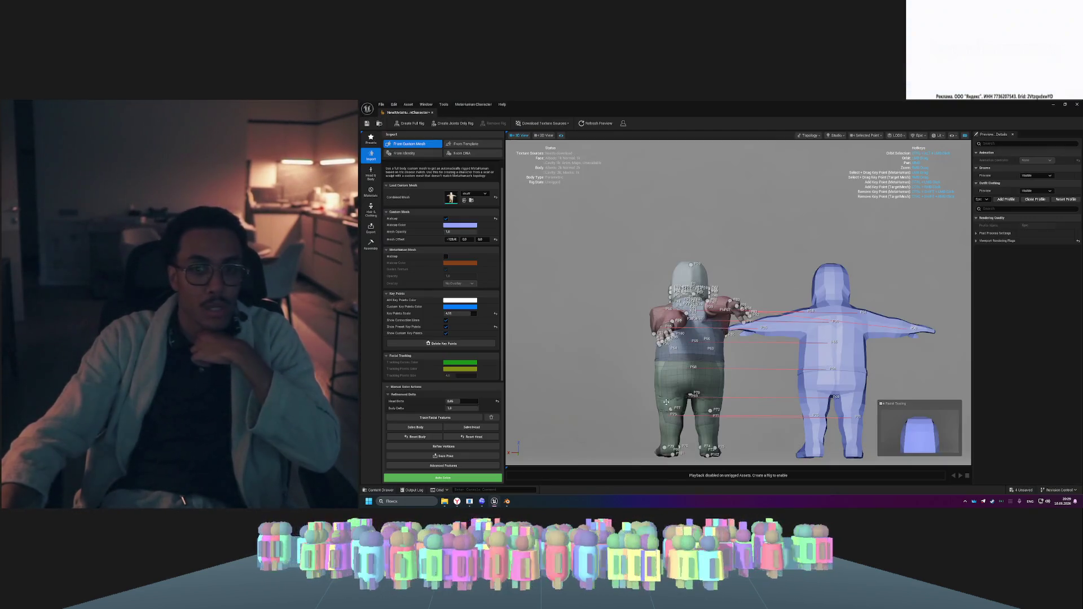
- Run Auto Solve and dismiss the auto-track failure message
{"action": "left_click_drag", "start_coordinate": [759, 257], "coordinate": [612, 259]}
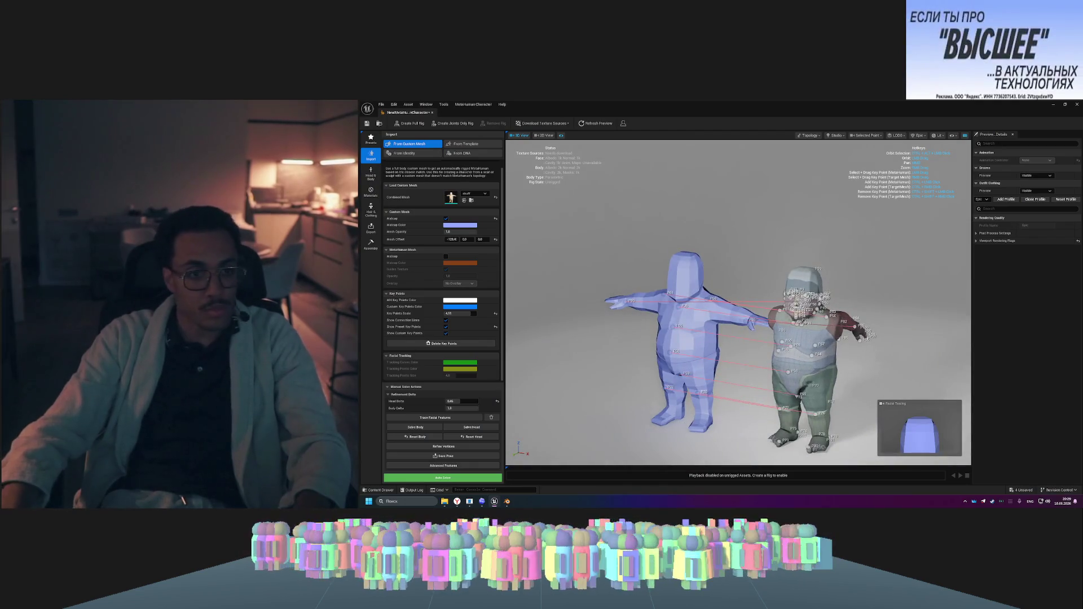
{"action": "left_click", "coordinate": [467, 478]}
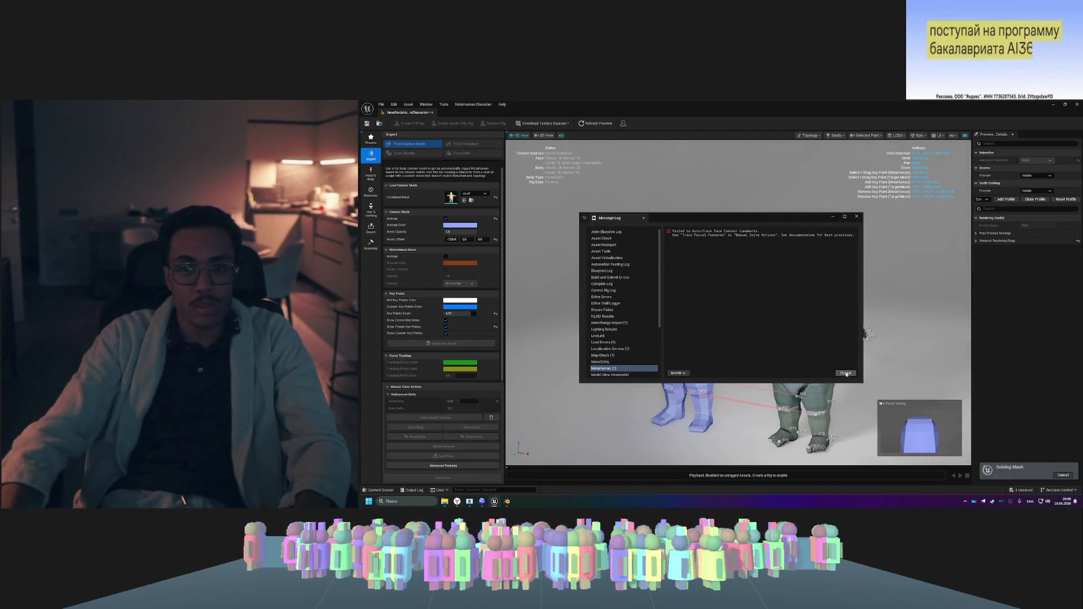
{"action": "left_click", "coordinate": [856, 217]}
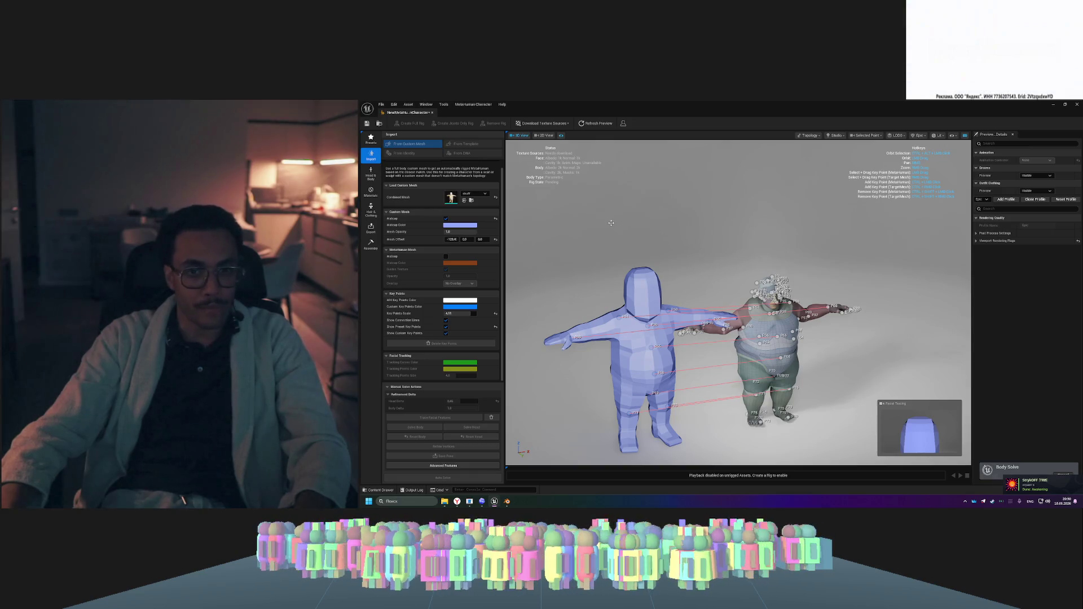
- Inspect both meshes from all sides, run Solve Body again, then switch to Blender
{"action": "left_click_drag", "start_coordinate": [663, 224], "coordinate": [662, 224]}
{"action": "left_click_drag", "start_coordinate": [790, 223], "coordinate": [785, 221]}
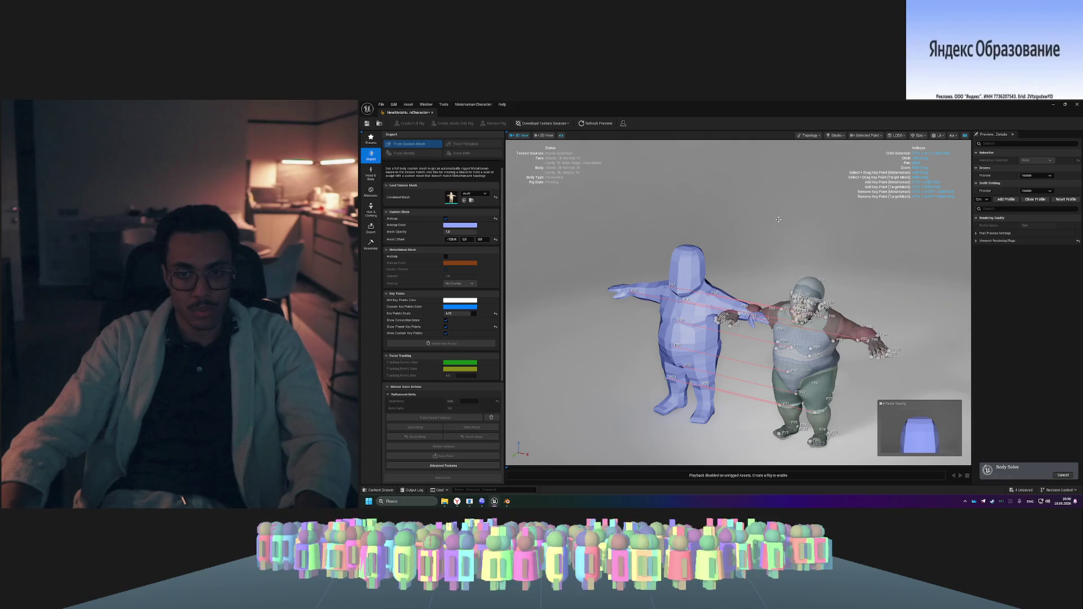
{"action": "left_click_drag", "start_coordinate": [940, 253], "coordinate": [941, 253]}
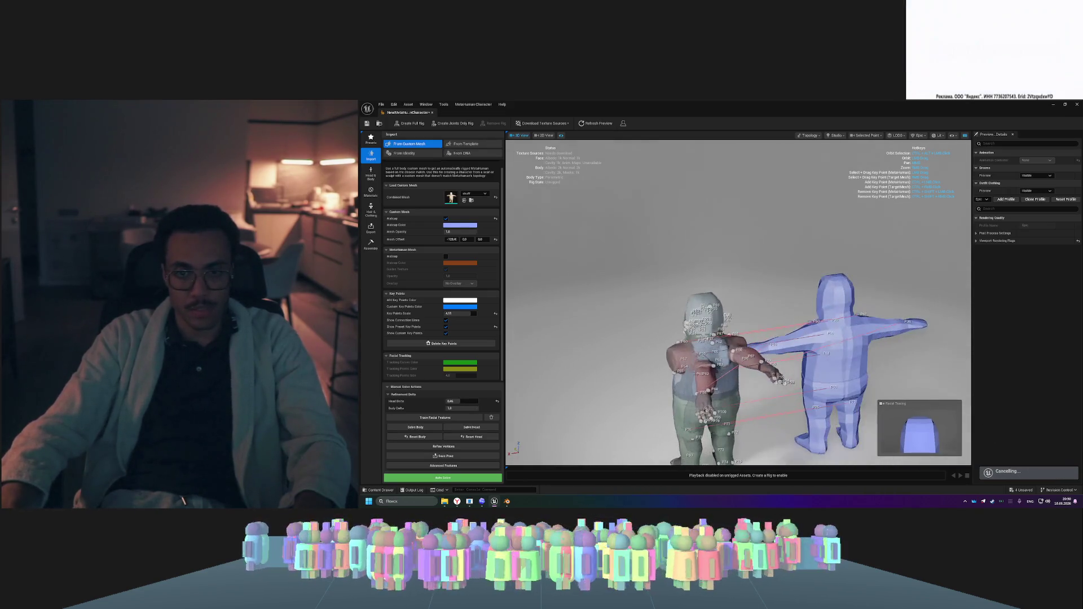
{"action": "left_click_drag", "start_coordinate": [910, 328], "coordinate": [910, 328]}
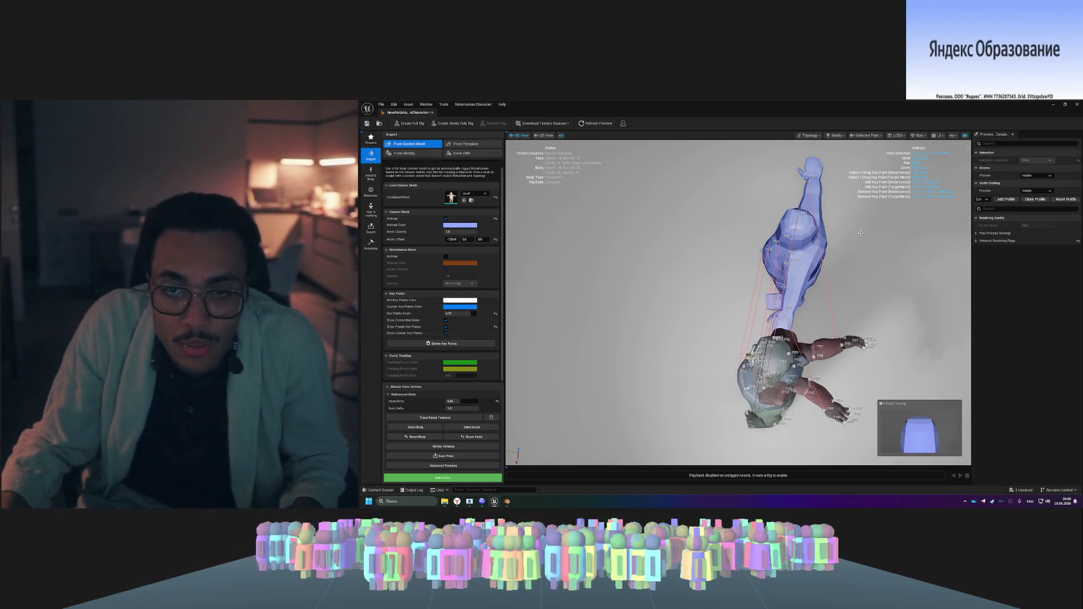
{"action": "left_click_drag", "start_coordinate": [886, 266], "coordinate": [886, 266]}
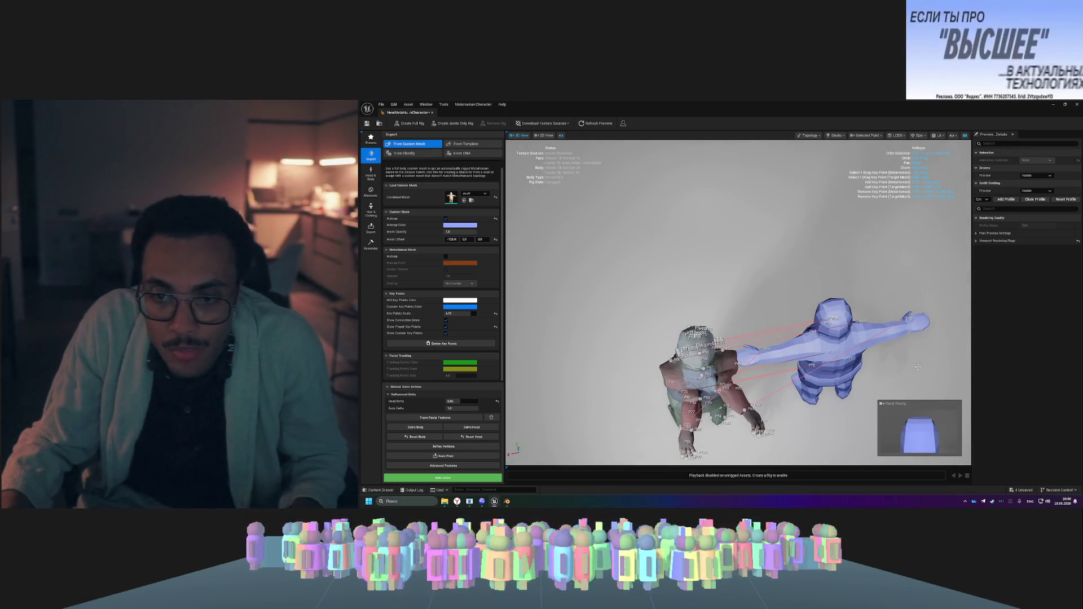
{"action": "left_click_drag", "start_coordinate": [898, 315], "coordinate": [898, 315]}
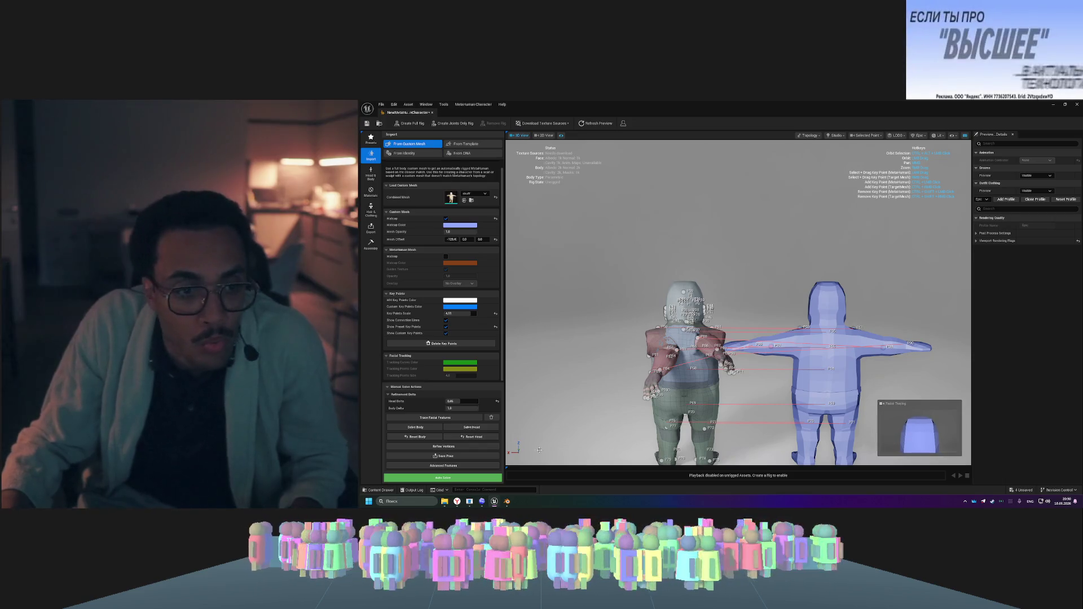
{"action": "left_click", "coordinate": [416, 427]}
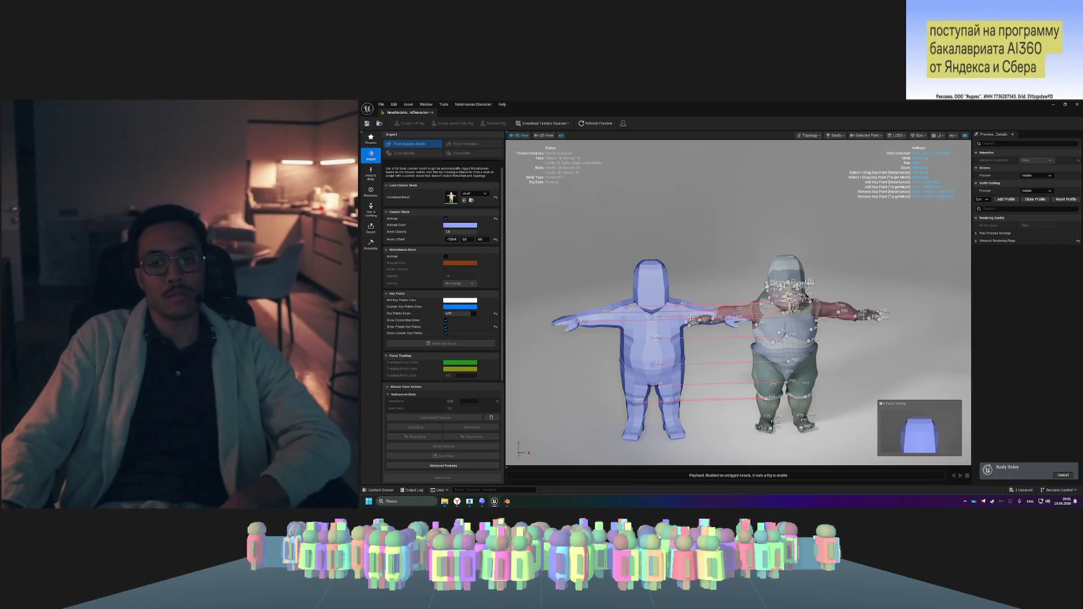
{"action": "left_click", "coordinate": [507, 502]}
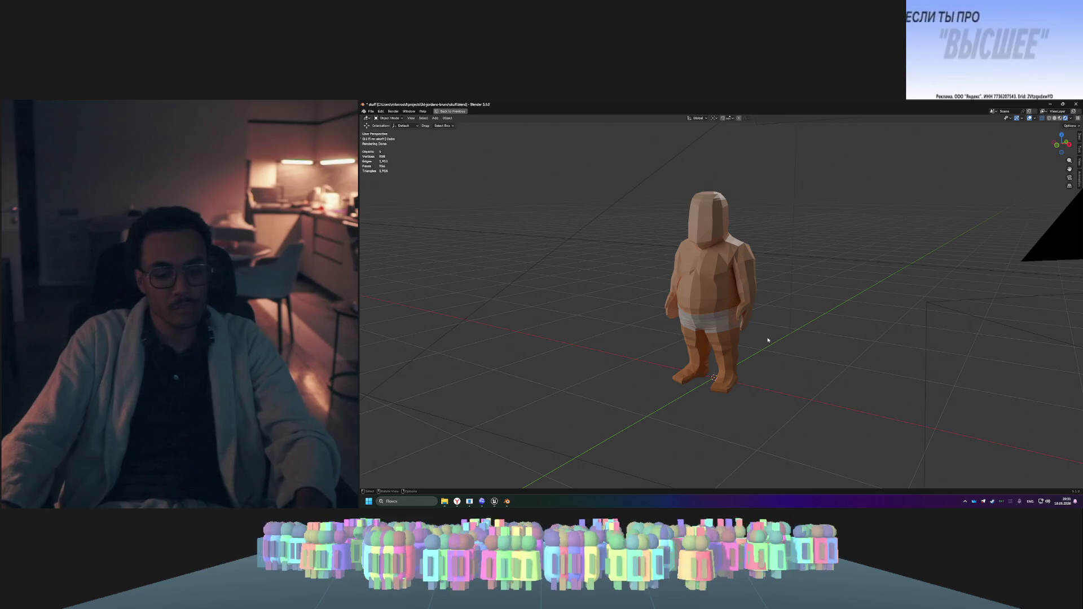
- Snip the low-poly character in Blender to the clipboard and return to Google Gemini
{"action": "key", "text": "super+shift+s"}
{"action": "mouse_move", "coordinate": [607, 163]}
{"action": "left_mouse_down"}
{"action": "mouse_move", "coordinate": [652, 231]}
{"action": "mouse_move", "coordinate": [815, 411]}
{"action": "left_mouse_up"}
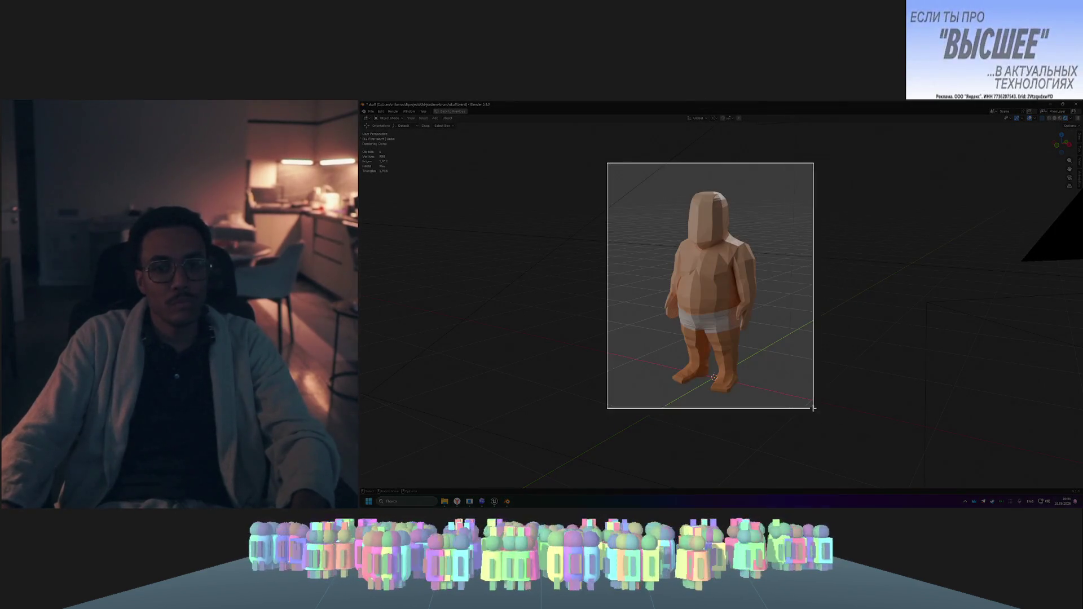
{"action": "key", "text": "alt+Tab"}
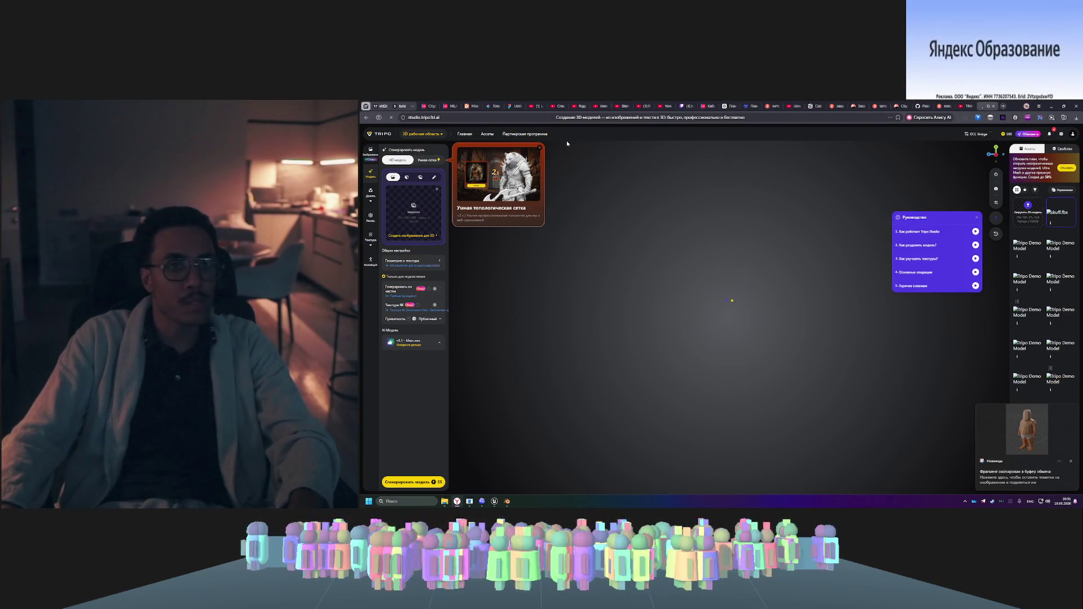
{"action": "left_click", "coordinate": [494, 106]}
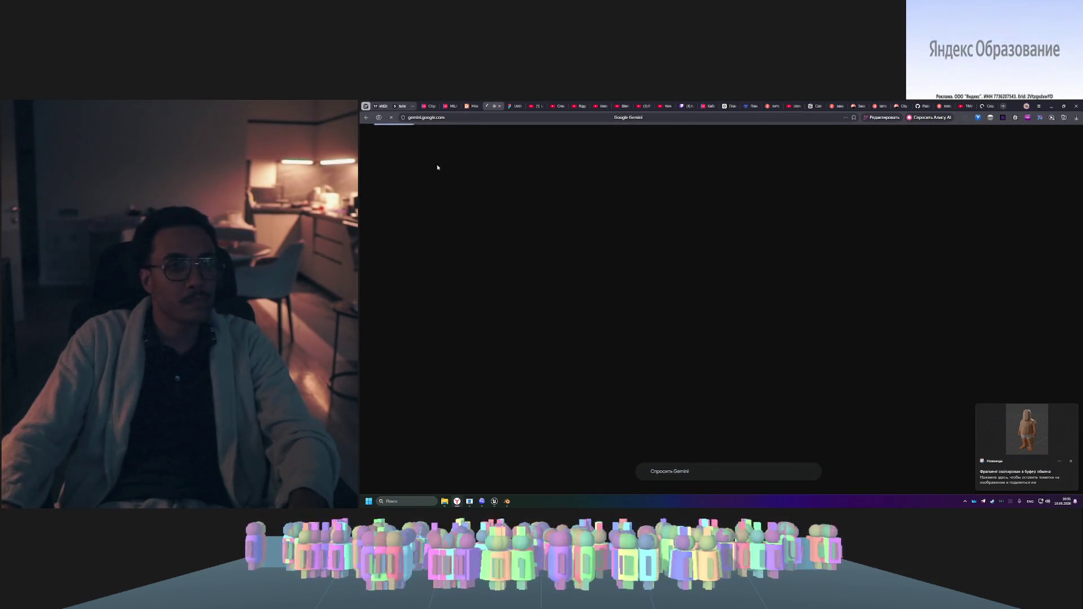
- Start a new Gemini chat with the character screenshot pasted and image creation selected
{"action": "left_click", "coordinate": [382, 145]}
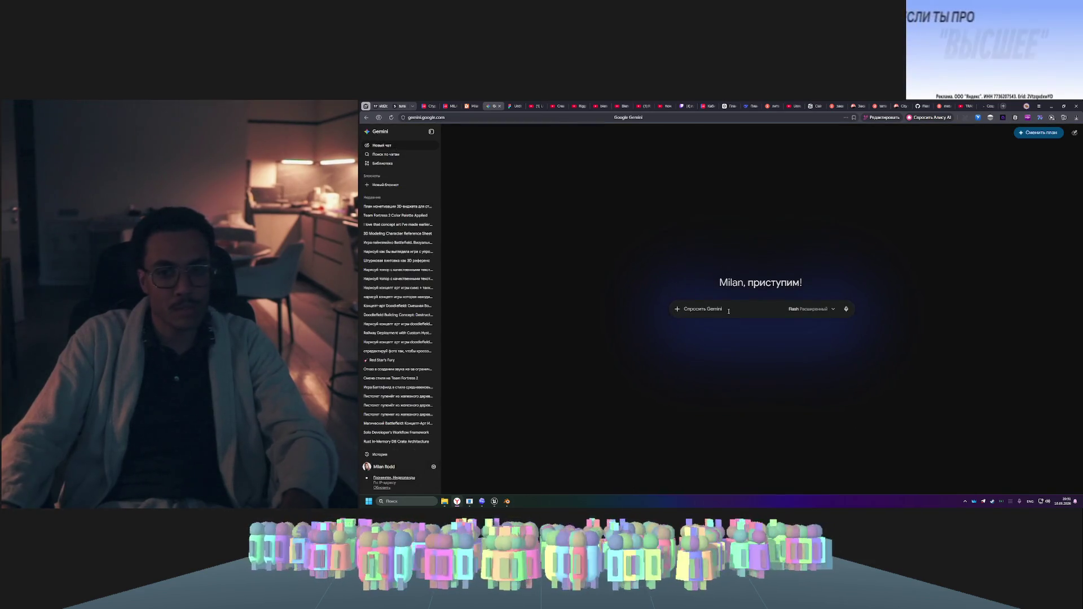
{"action": "key", "text": "ctrl+v"}
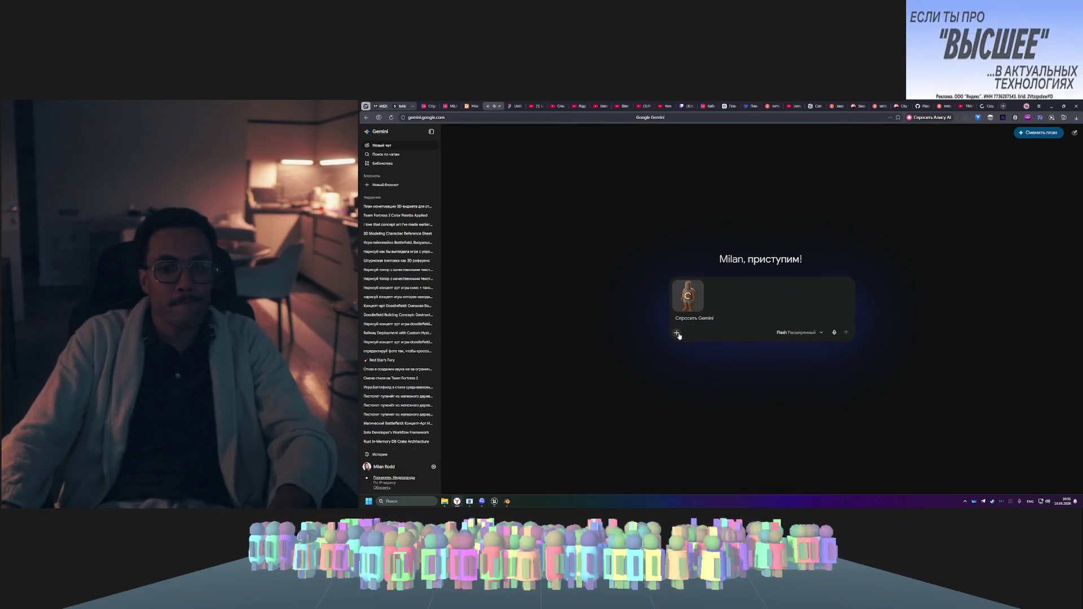
{"action": "left_click", "coordinate": [676, 332]}
{"action": "left_click", "coordinate": [706, 382]}
{"action": "type", "text": "Make him"}
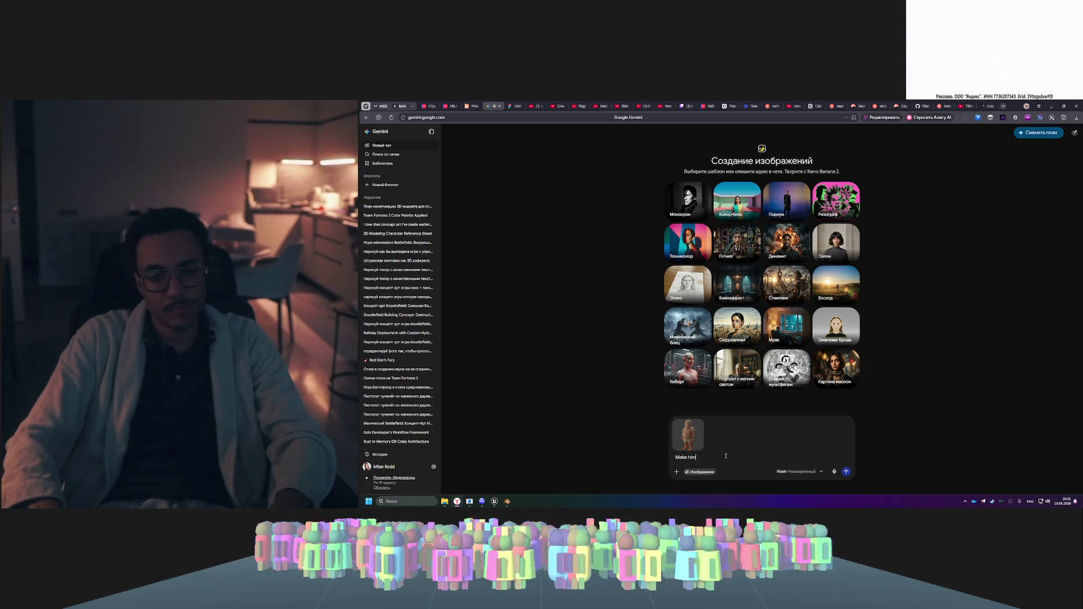
- Send the prompt 'Make him not low poly look' with the attached screenshot
{"action": "type", "text": "realistic look"}
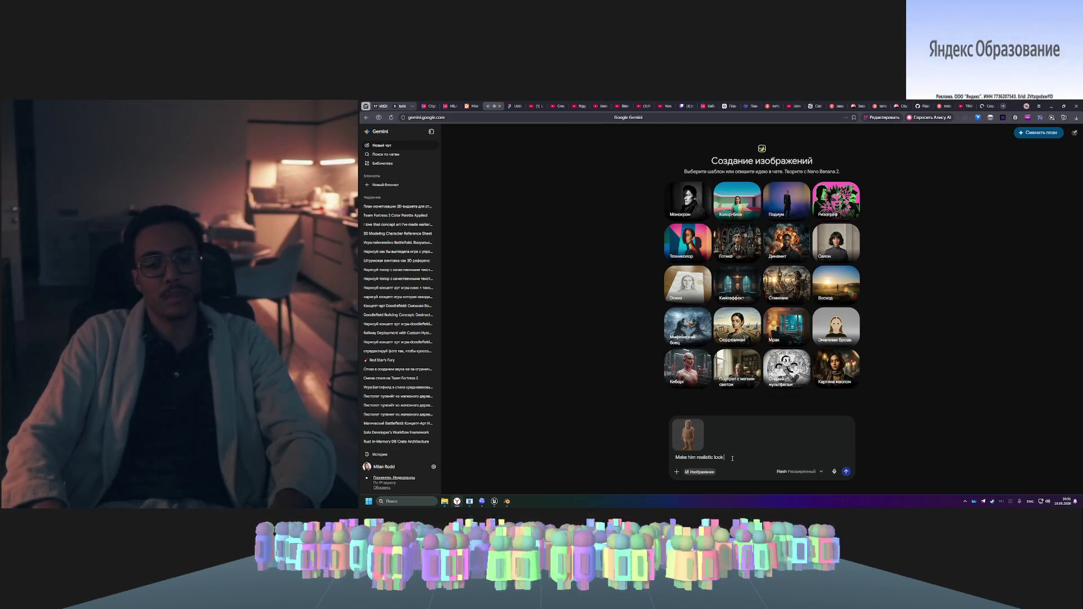
{"action": "type", "text": ","}
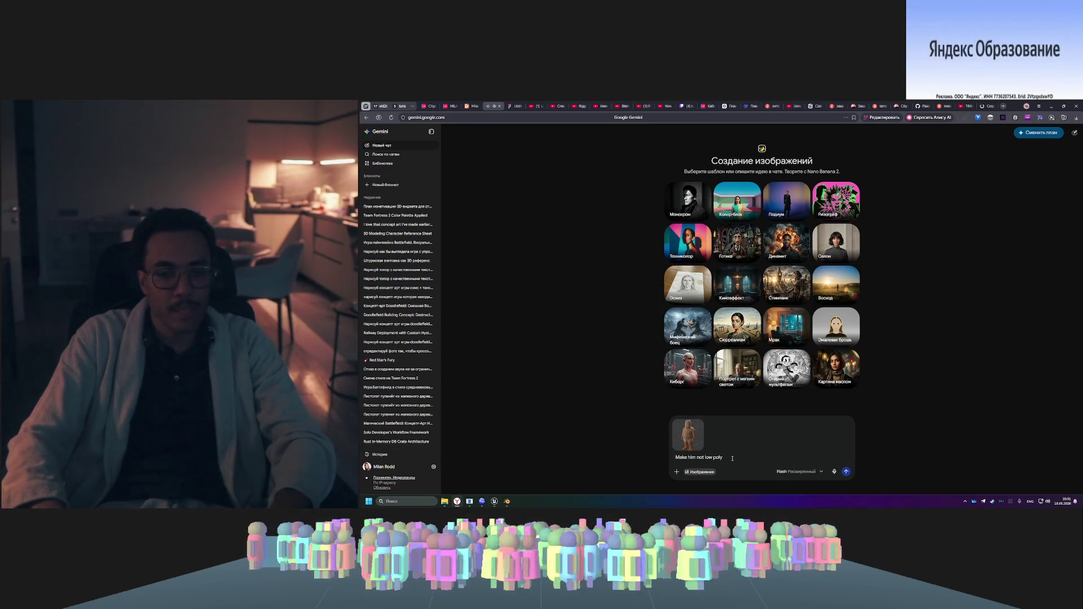
{"action": "type", "text": "look"}
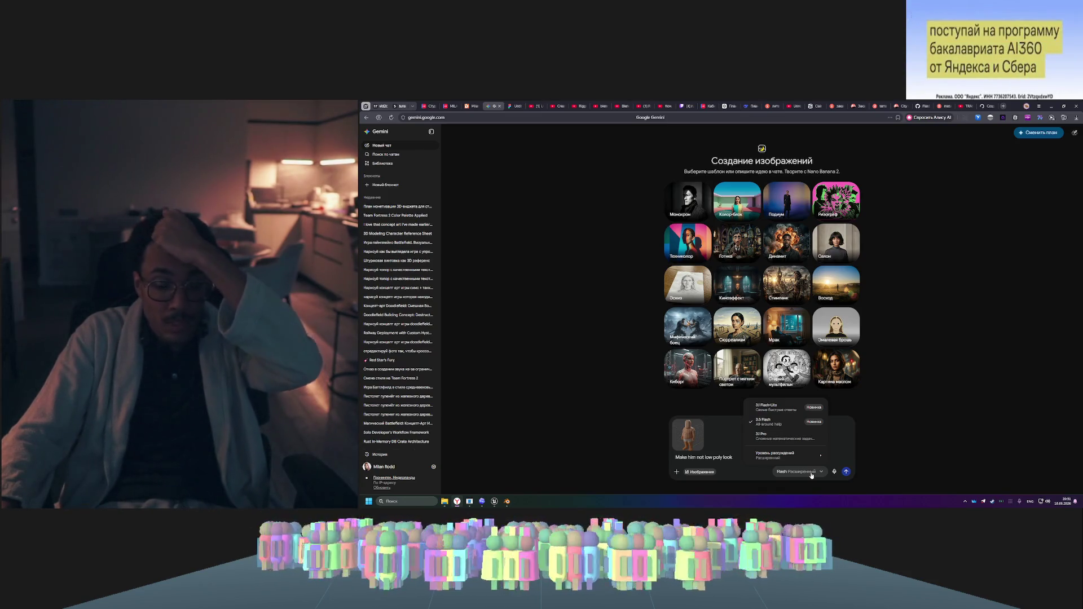
{"action": "left_click", "coordinate": [846, 472]}
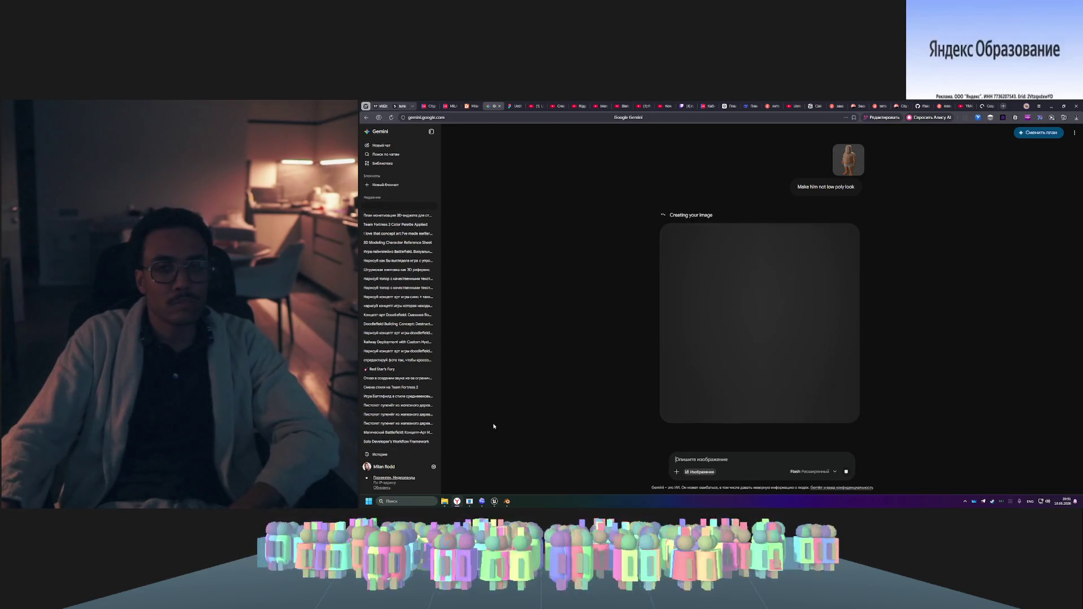
- Orbit and zoom in MetaHuman Creator to compare the solved body with the source mesh from behind and front
{"action": "mouse_move", "coordinate": [495, 502]}
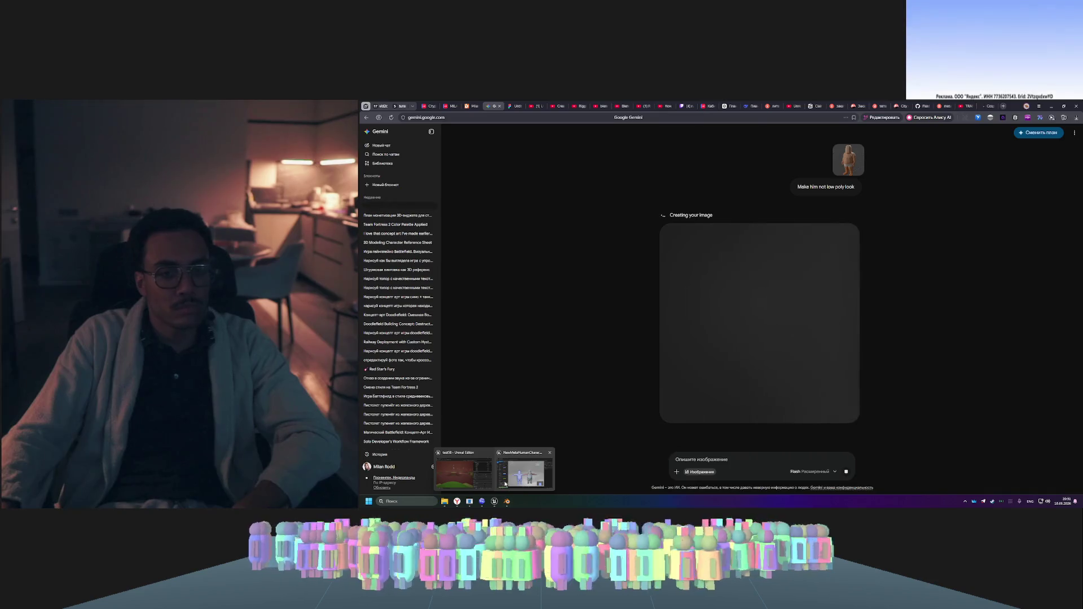
{"action": "left_click", "coordinate": [544, 469]}
{"action": "mouse_move", "coordinate": [899, 346]}
{"action": "left_mouse_down"}
{"action": "mouse_move", "coordinate": [733, 349]}
{"action": "mouse_move", "coordinate": [656, 327]}
{"action": "left_mouse_up"}
{"action": "left_click_drag", "start_coordinate": [697, 362], "coordinate": [648, 359]}
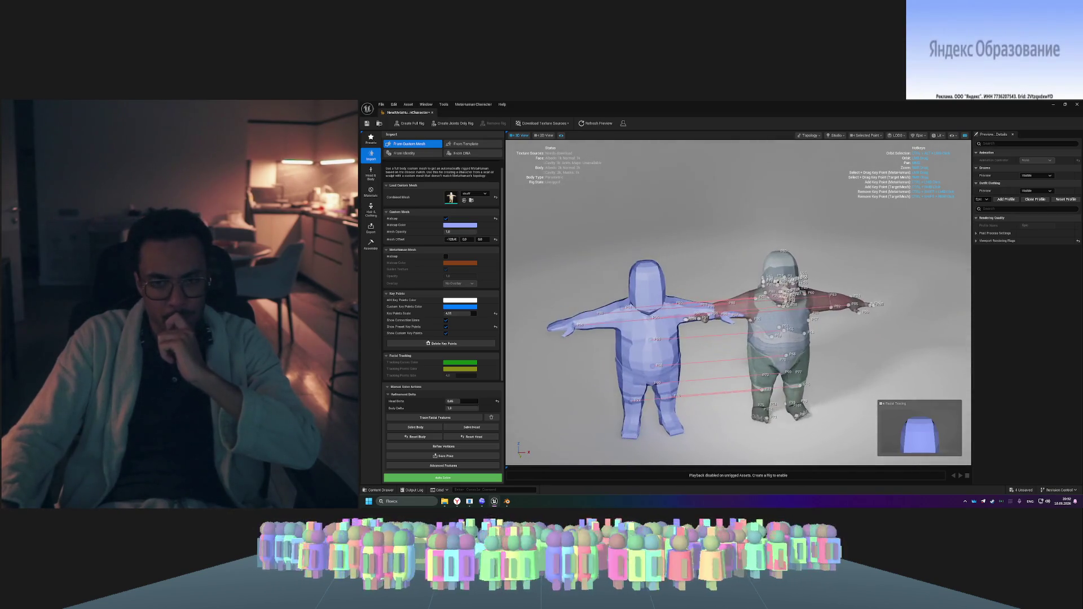
{"action": "scroll", "coordinate": [769, 319], "scroll_direction": "up", "scroll_amount": 5}
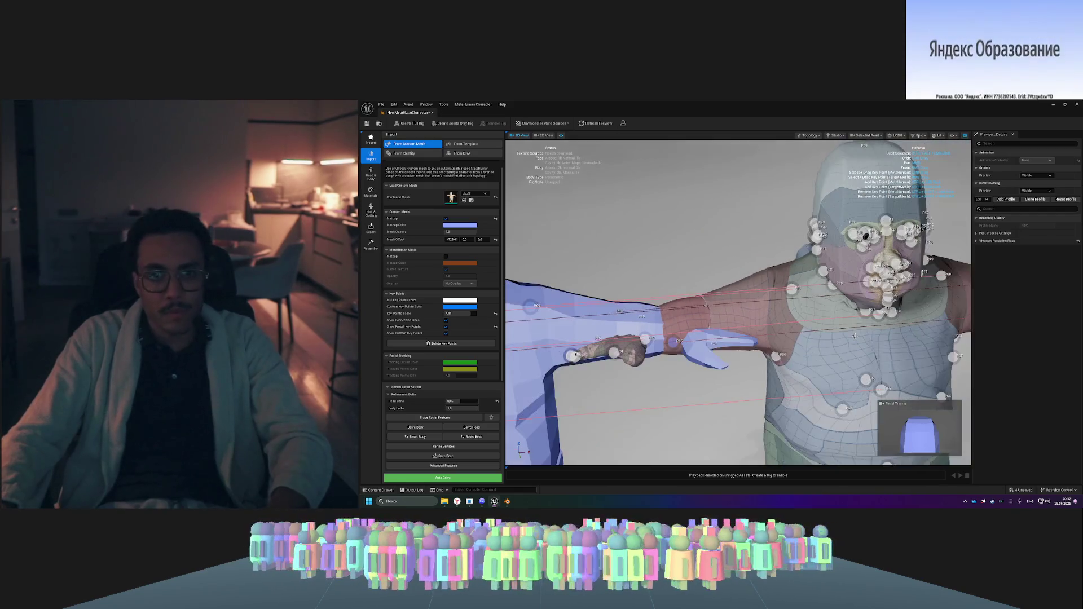
{"action": "scroll", "coordinate": [855, 336], "scroll_direction": "down", "scroll_amount": 5}
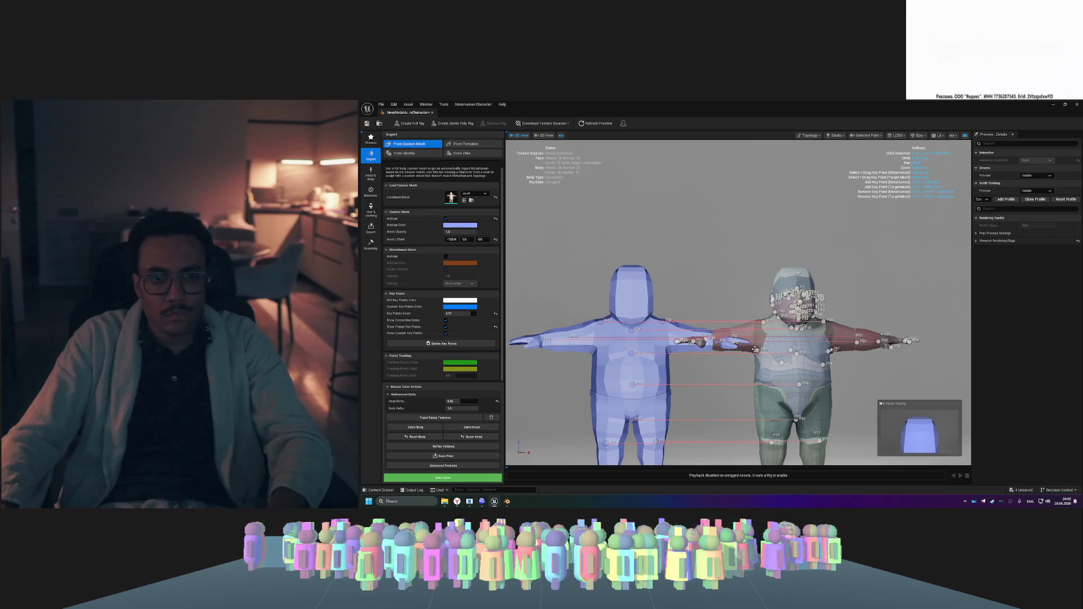
{"action": "left_click", "coordinate": [456, 502]}
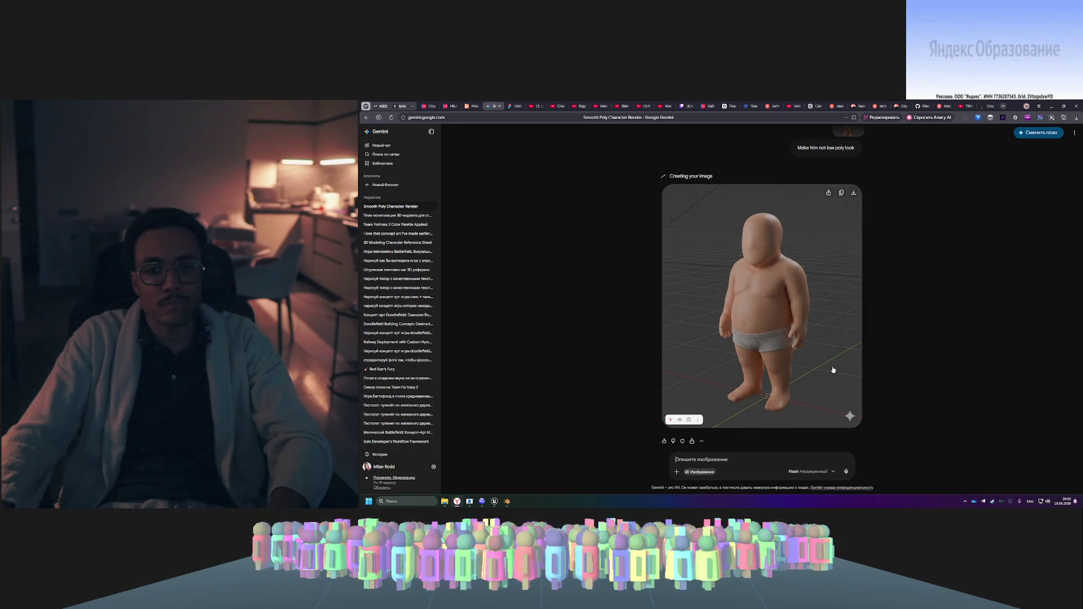
- View the attached low-poly capture full size, then review Gemini's smooth realistic render
{"action": "scroll", "coordinate": [831, 370], "scroll_direction": "up", "scroll_amount": 1}
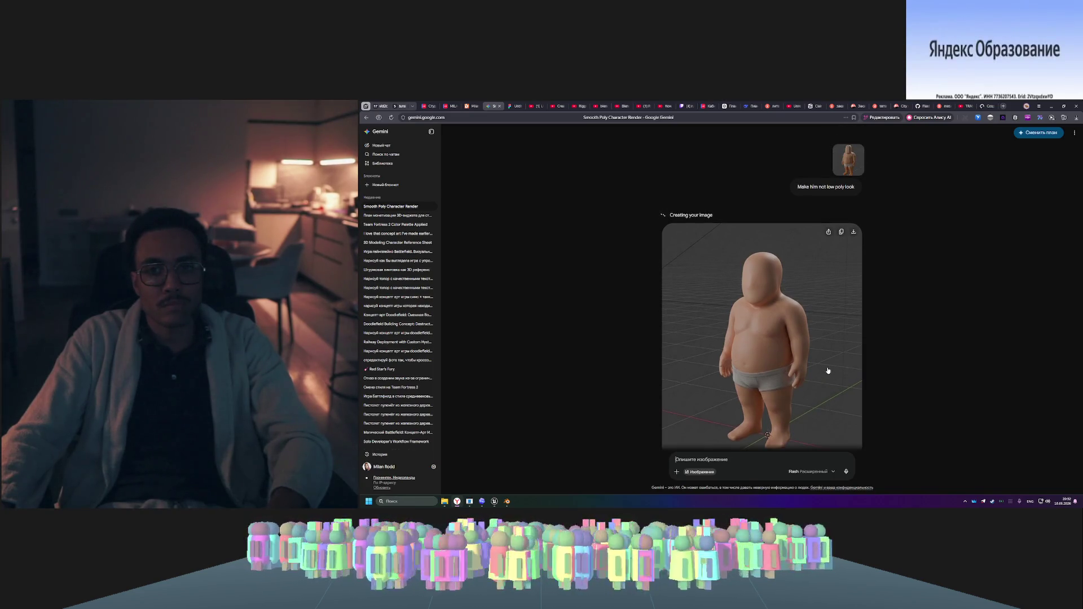
{"action": "left_click", "coordinate": [845, 174]}
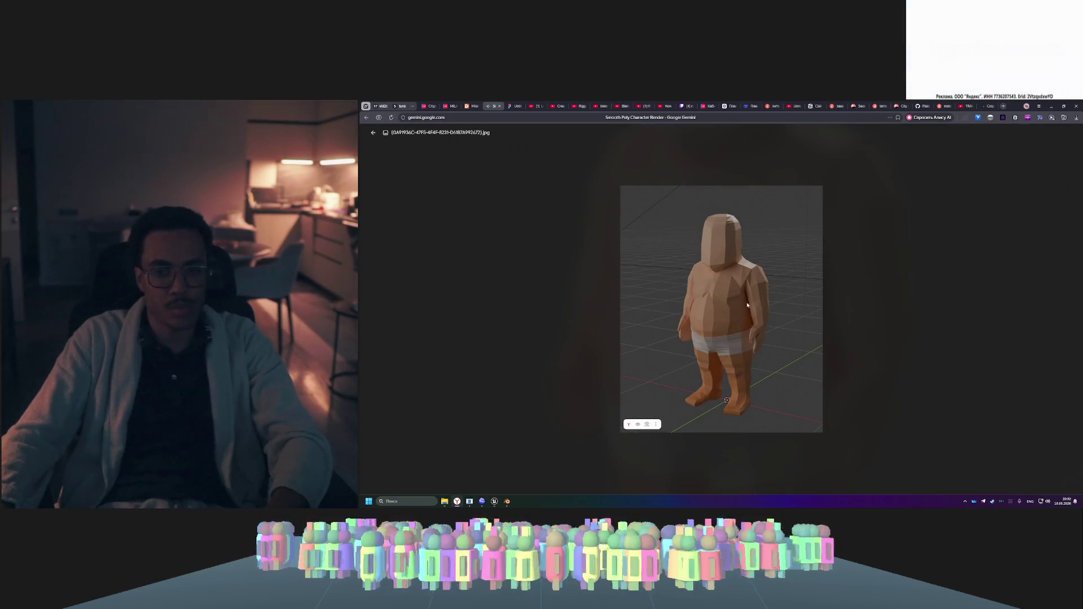
{"action": "left_click", "coordinate": [932, 320]}
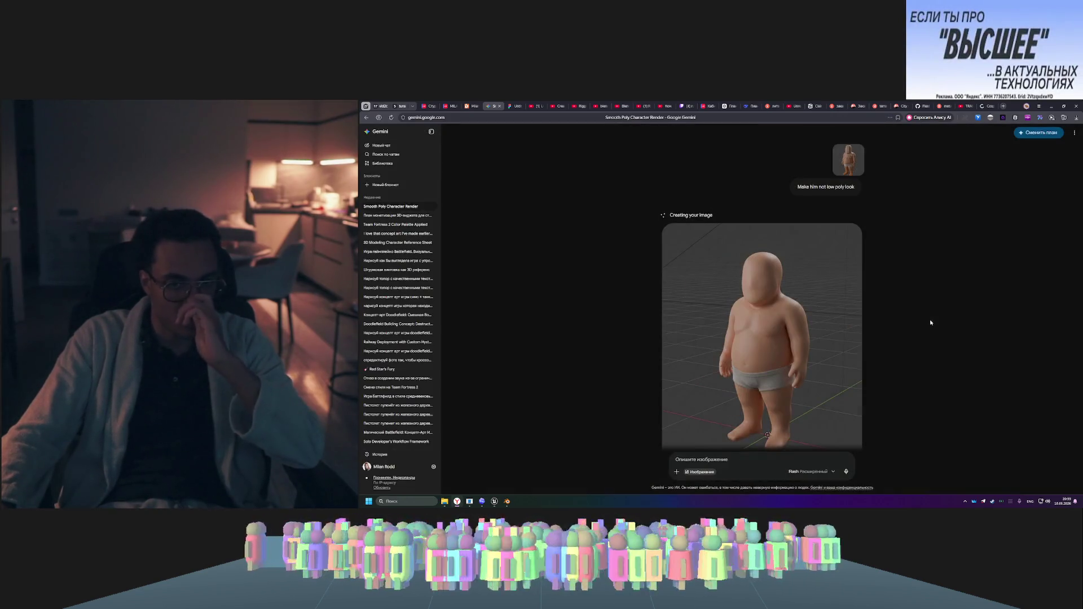
{"action": "scroll", "coordinate": [859, 295], "scroll_direction": "down", "scroll_amount": 1}
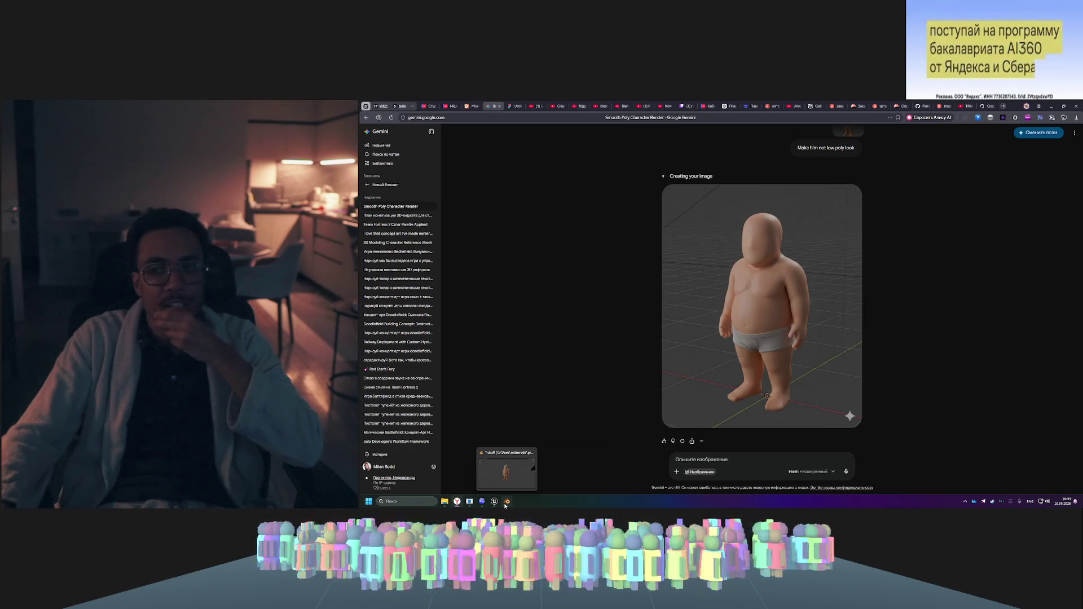
{"action": "left_click", "coordinate": [506, 503]}
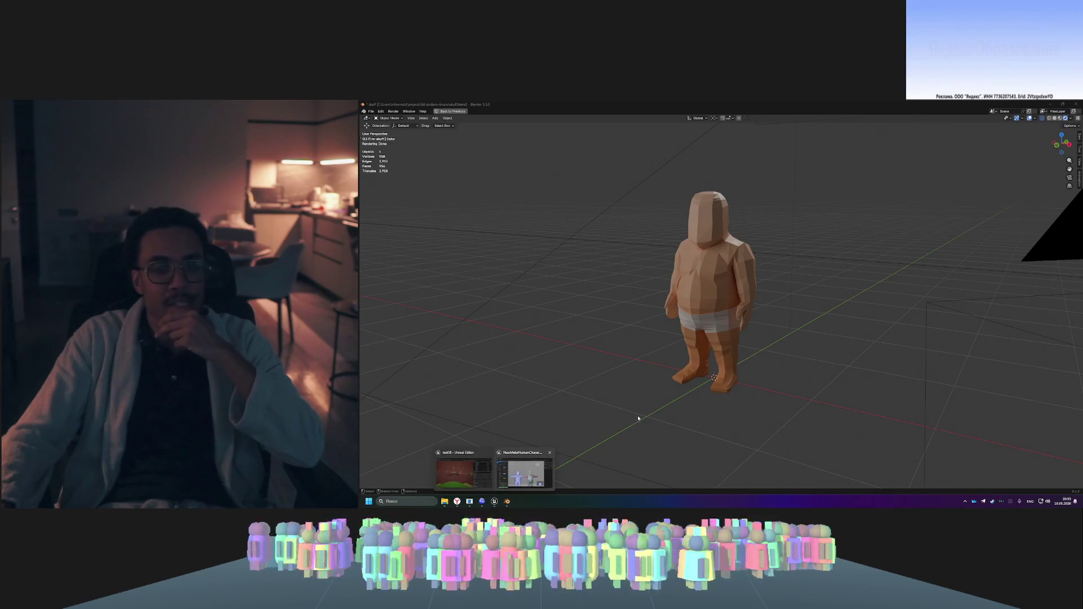
- Back in MetaHuman Creator, orbit and zoom in close on the arm and shoulder of both body meshes
{"action": "left_click", "coordinate": [524, 472]}
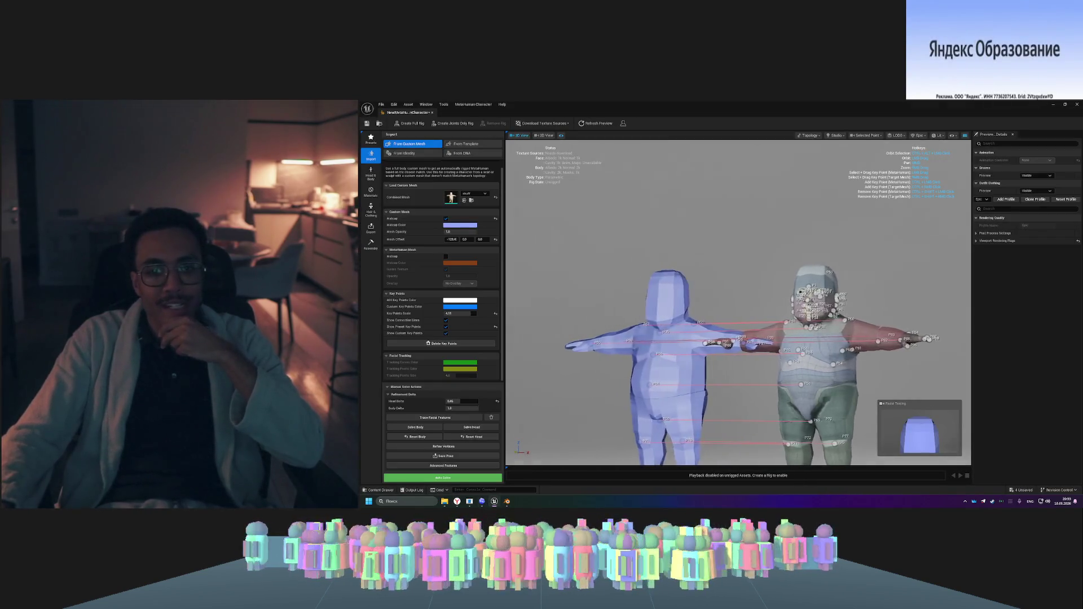
{"action": "left_click_drag", "start_coordinate": [890, 291], "coordinate": [890, 292]}
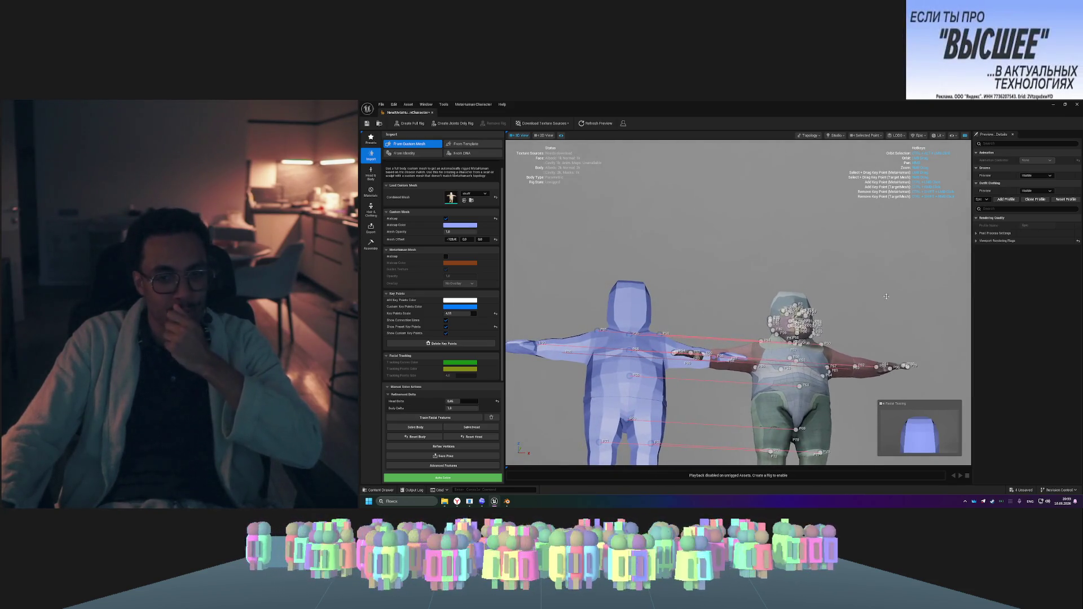
{"action": "scroll", "coordinate": [825, 446], "scroll_direction": "down", "scroll_amount": 3}
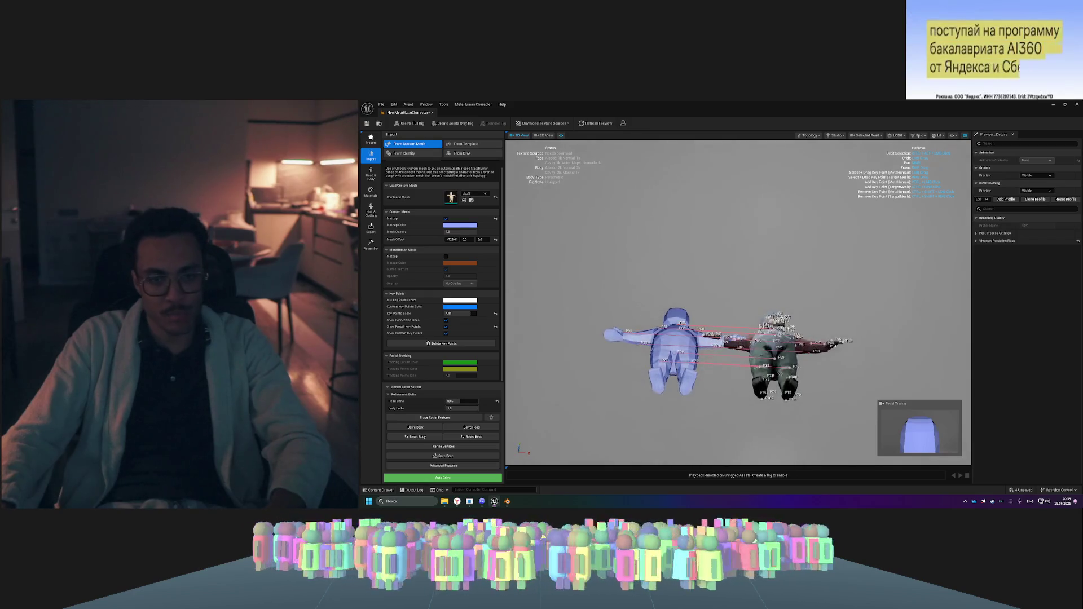
{"action": "left_click_drag", "start_coordinate": [817, 399], "coordinate": [818, 399]}
{"action": "left_click_drag", "start_coordinate": [754, 328], "coordinate": [754, 328]}
{"action": "scroll", "coordinate": [755, 328], "scroll_direction": "down", "scroll_amount": 5}
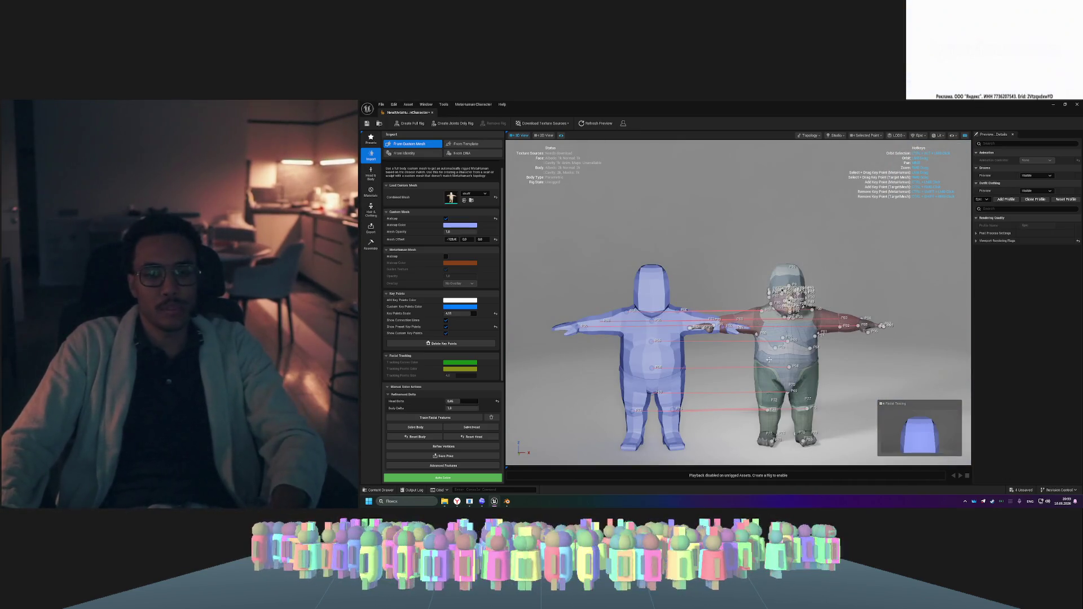
- Check both meshes from front, side and head angles, and open the Head & Body blend presets
{"action": "left_click_drag", "start_coordinate": [768, 360], "coordinate": [768, 360]}
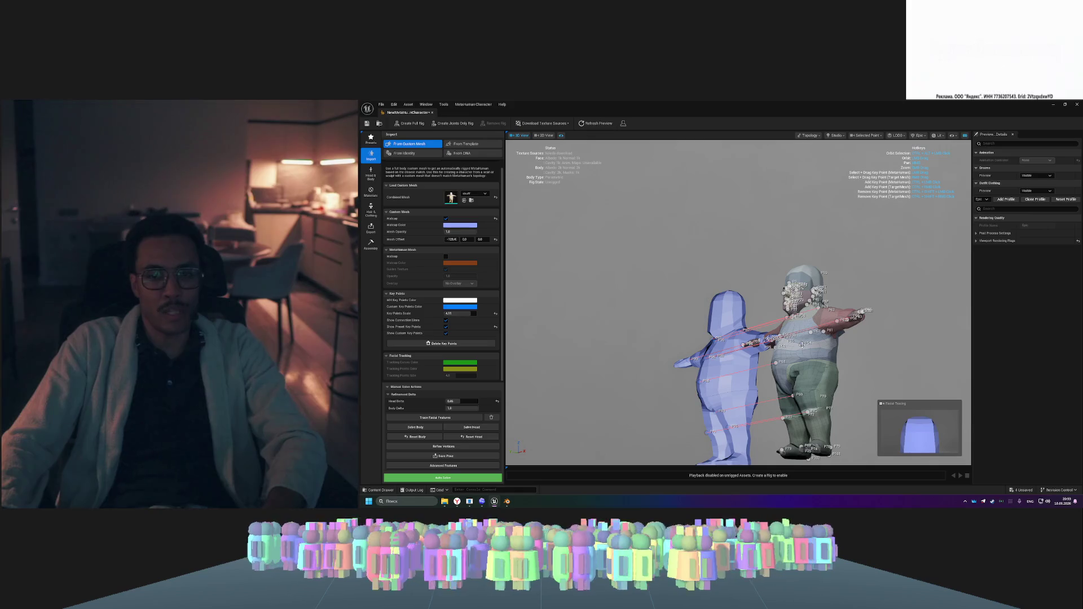
{"action": "left_click_drag", "start_coordinate": [900, 378], "coordinate": [900, 377]}
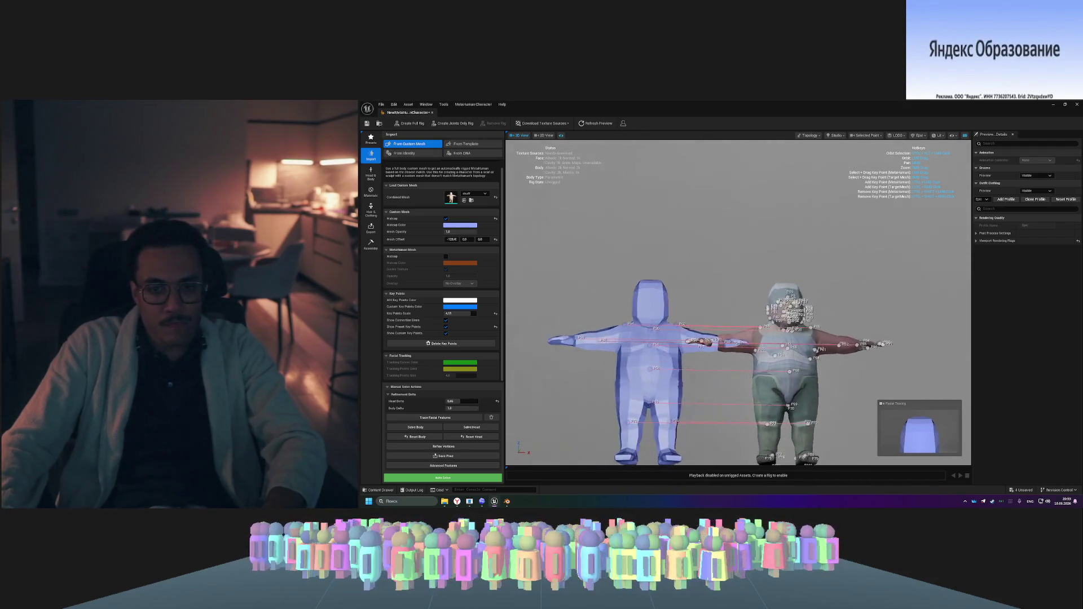
{"action": "left_click_drag", "start_coordinate": [901, 377], "coordinate": [900, 377]}
{"action": "left_click_drag", "start_coordinate": [718, 387], "coordinate": [718, 387]}
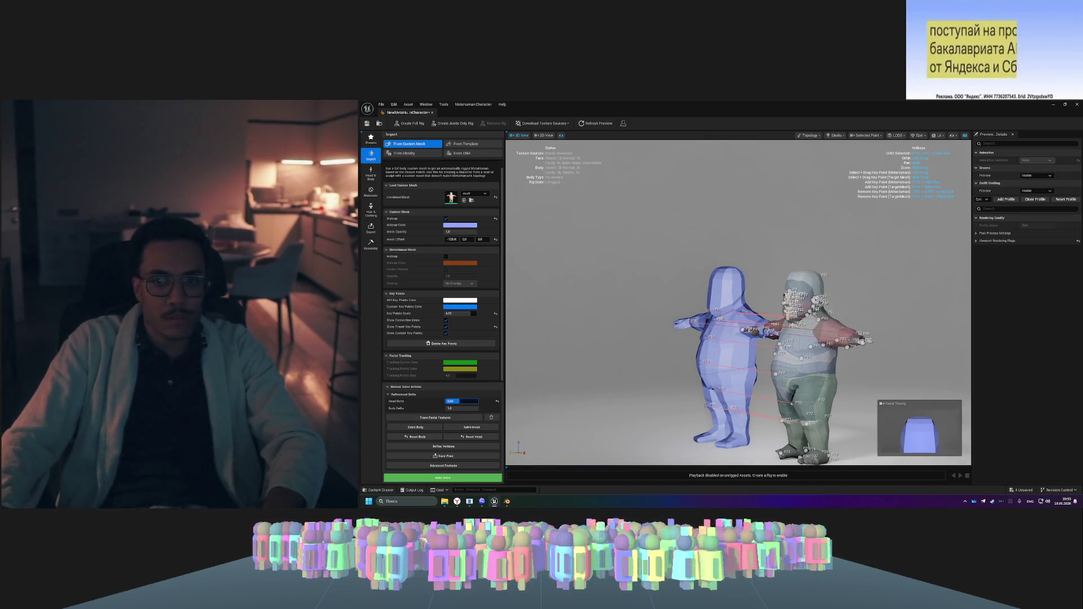
{"action": "scroll", "coordinate": [825, 309], "scroll_direction": "up", "scroll_amount": 5}
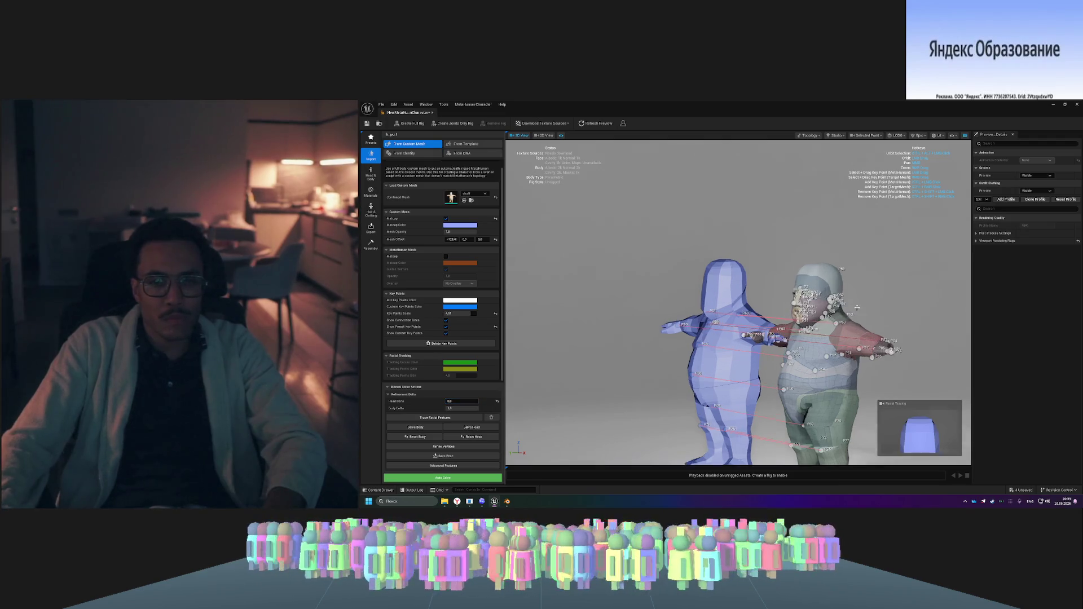
{"action": "left_click_drag", "start_coordinate": [824, 309], "coordinate": [825, 308]}
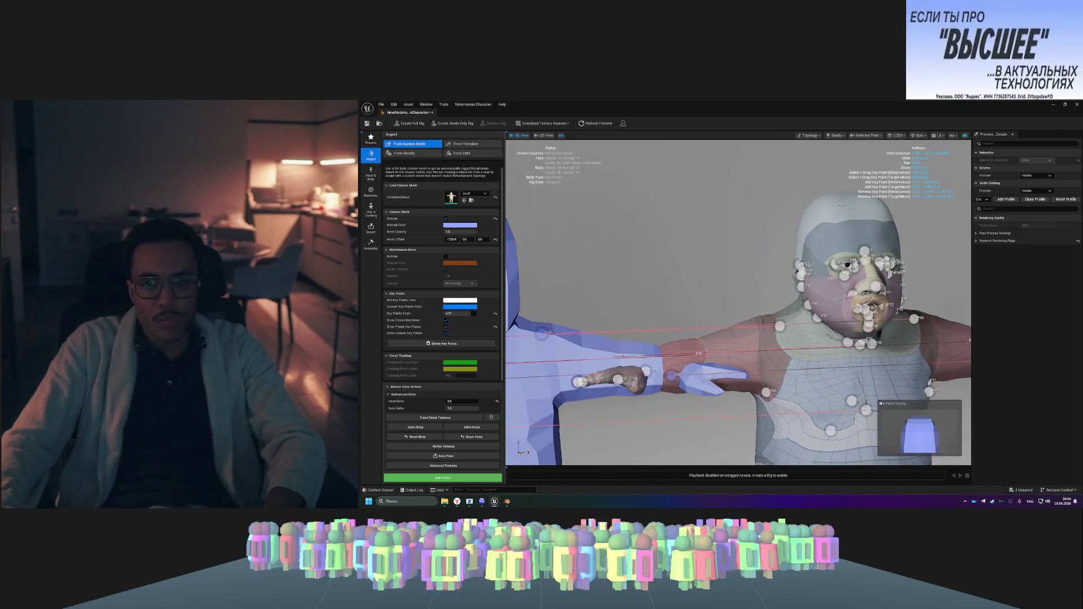
{"action": "left_click", "coordinate": [371, 173]}
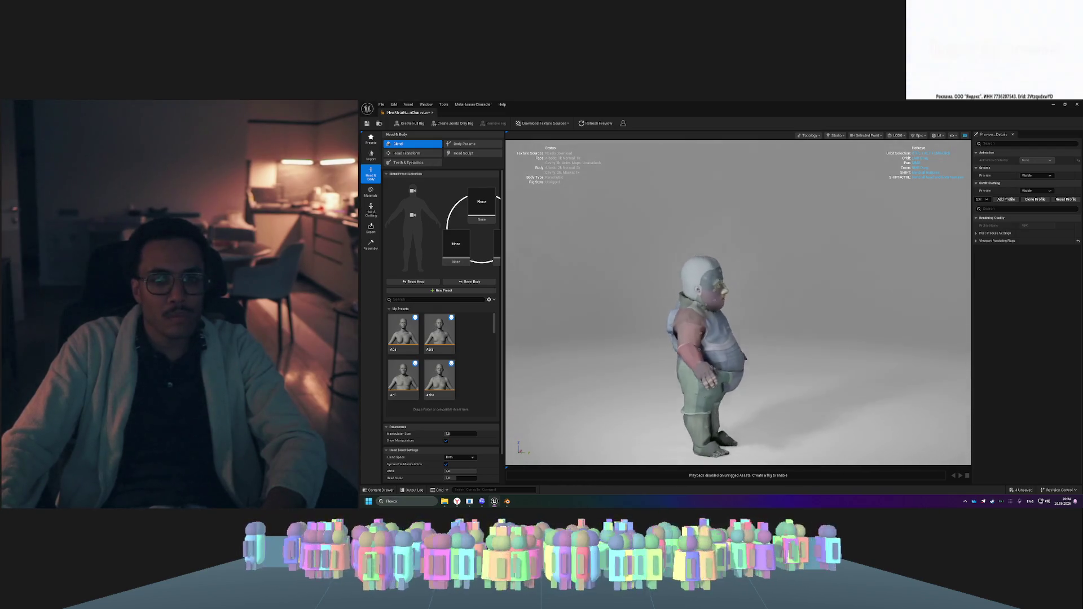
- Orbit the obese character from side to front view and show the Body Params sliders
{"action": "left_click_drag", "start_coordinate": [842, 308], "coordinate": [861, 310]}
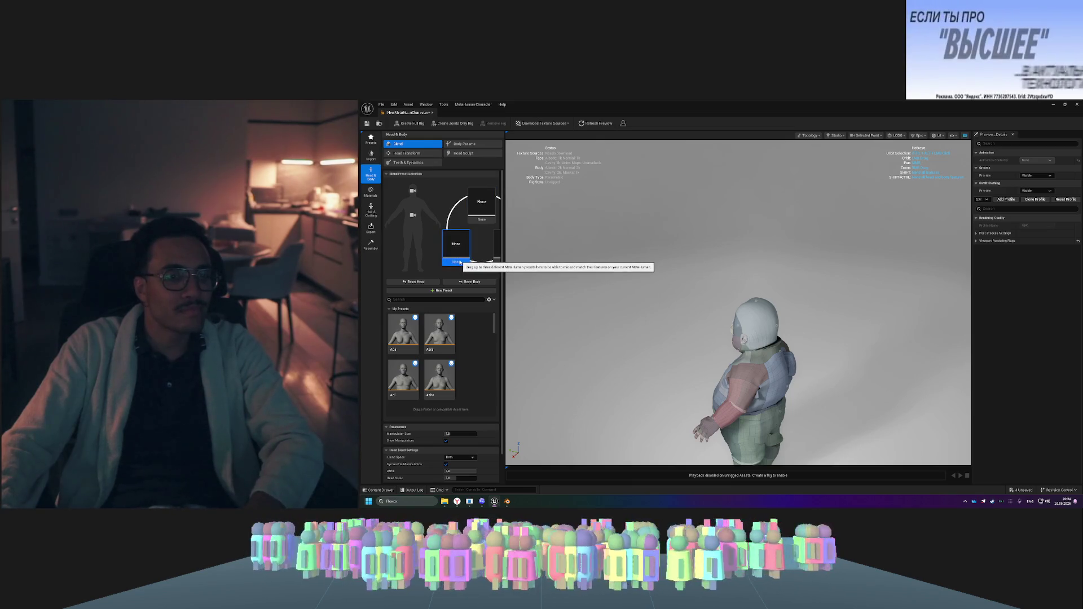
{"action": "left_click_drag", "start_coordinate": [706, 388], "coordinate": [522, 389]}
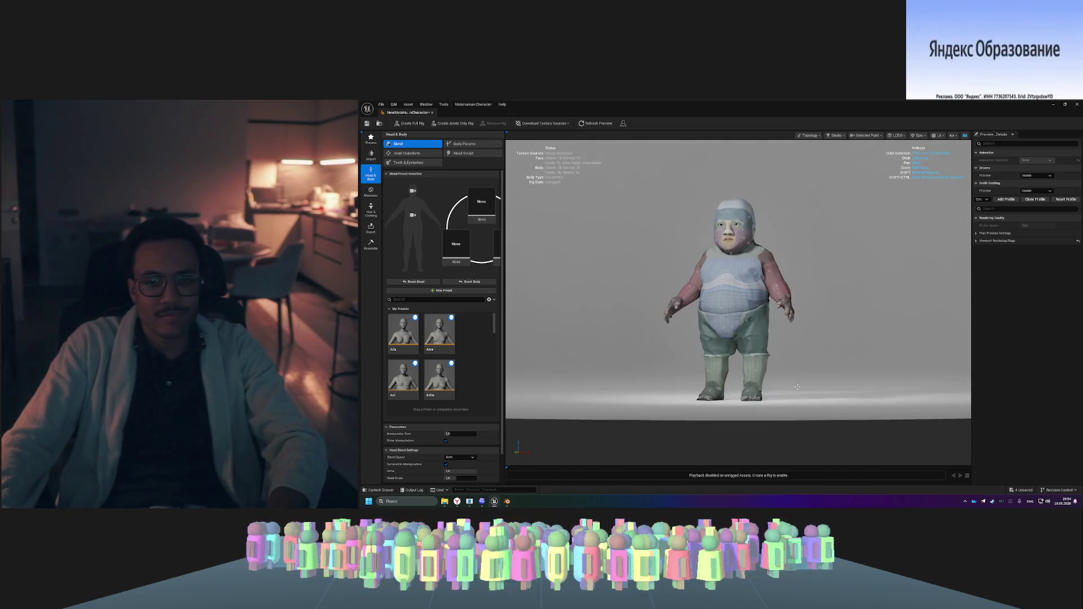
{"action": "scroll", "coordinate": [734, 299], "scroll_direction": "up", "scroll_amount": 3}
{"action": "scroll", "coordinate": [734, 299], "scroll_direction": "up", "scroll_amount": 5}
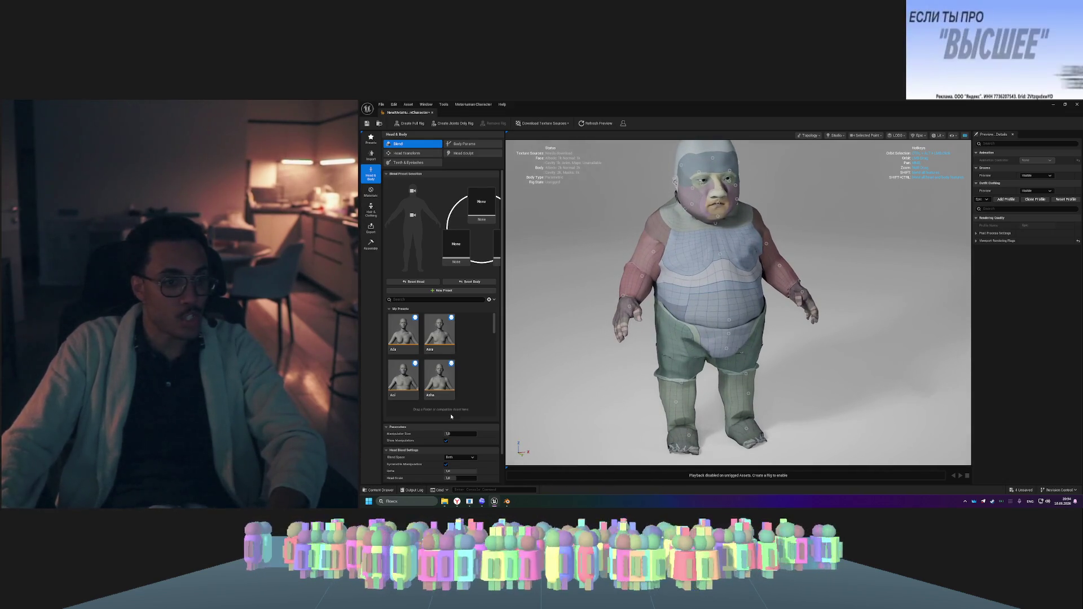
{"action": "scroll", "coordinate": [466, 413], "scroll_direction": "down", "scroll_amount": 1}
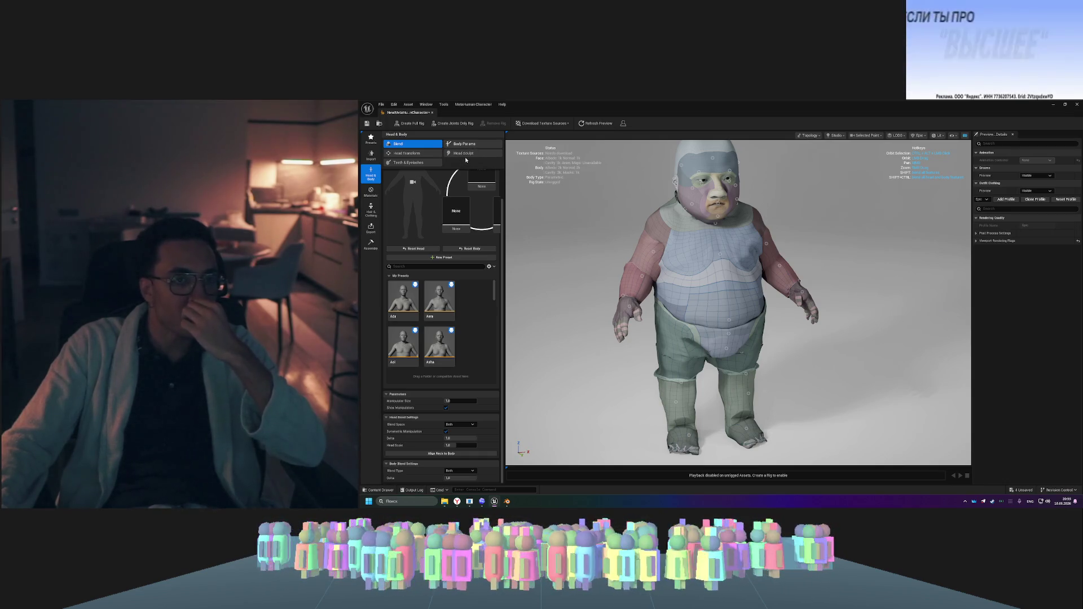
{"action": "left_click", "coordinate": [472, 144]}
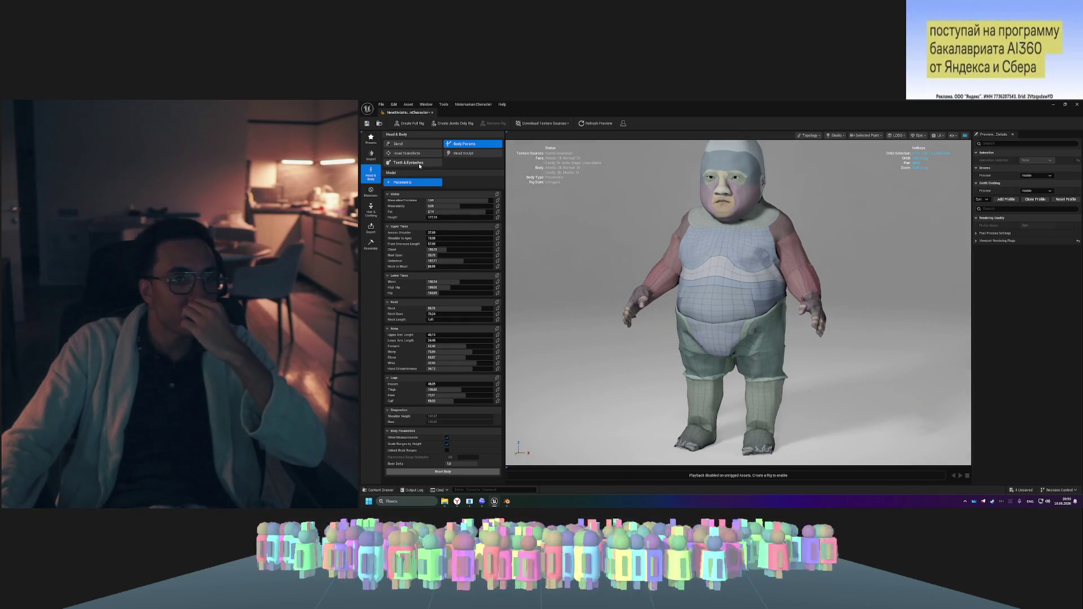
- Switch to Head Sculpt's Head Transform mode and frame the character's head
{"action": "left_click", "coordinate": [464, 153]}
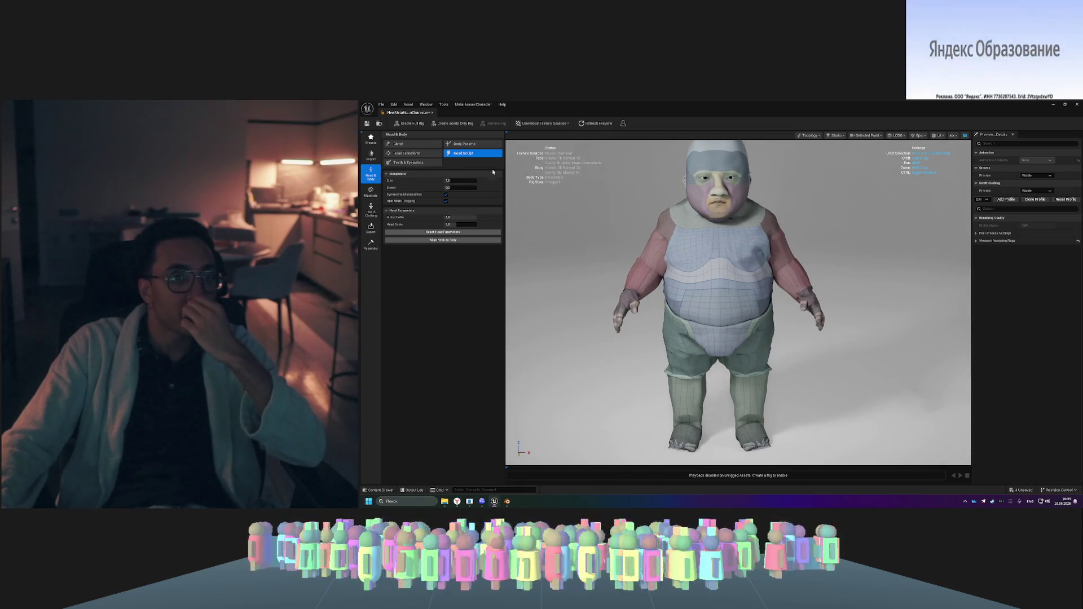
{"action": "left_click", "coordinate": [427, 154]}
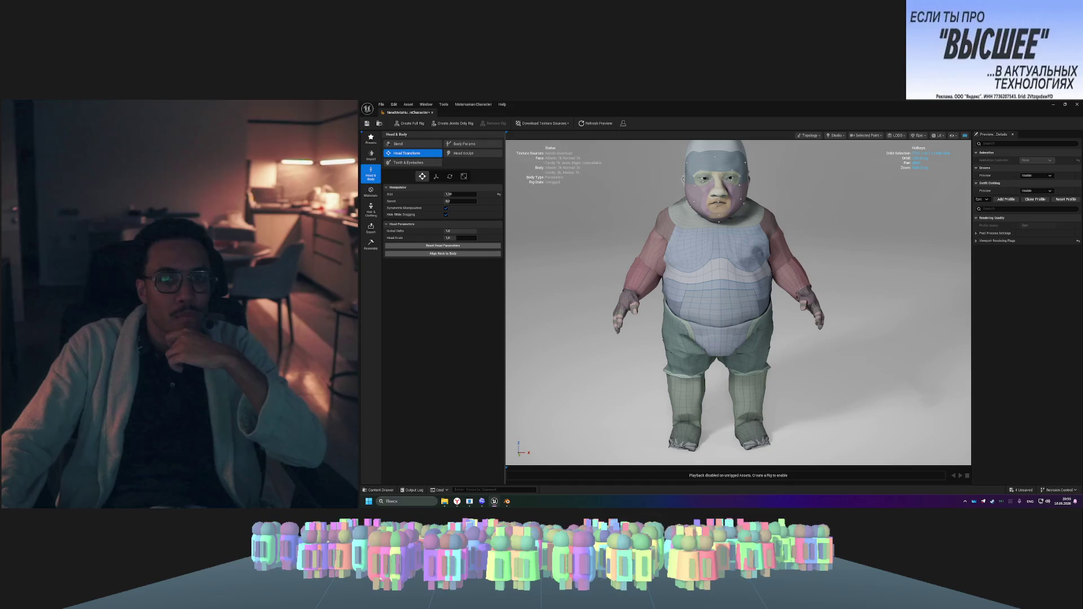
{"action": "scroll", "coordinate": [683, 230], "scroll_direction": "up", "scroll_amount": 5}
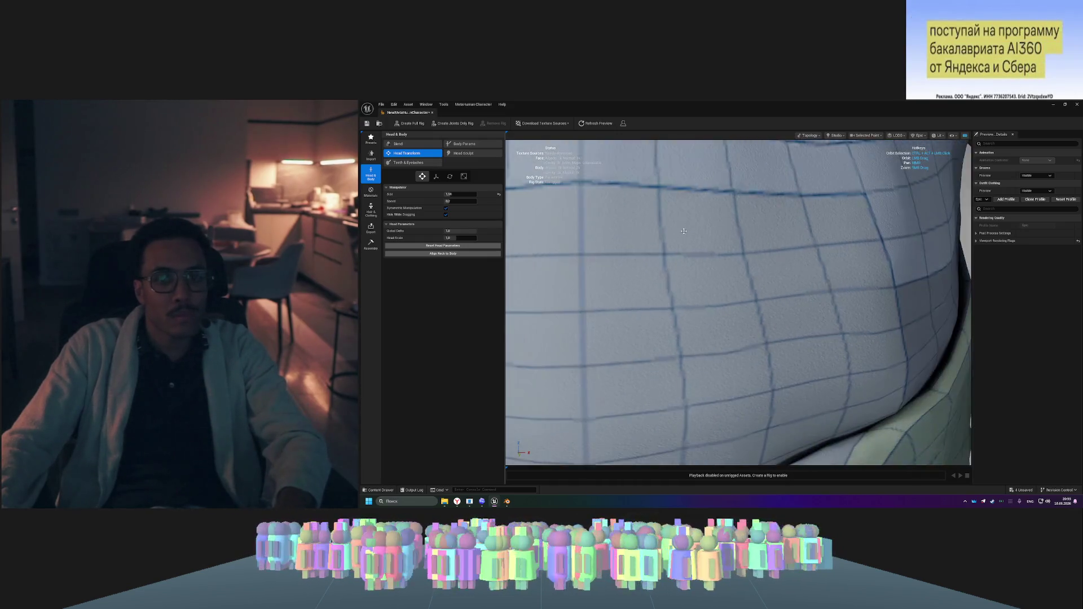
{"action": "key", "text": "f"}
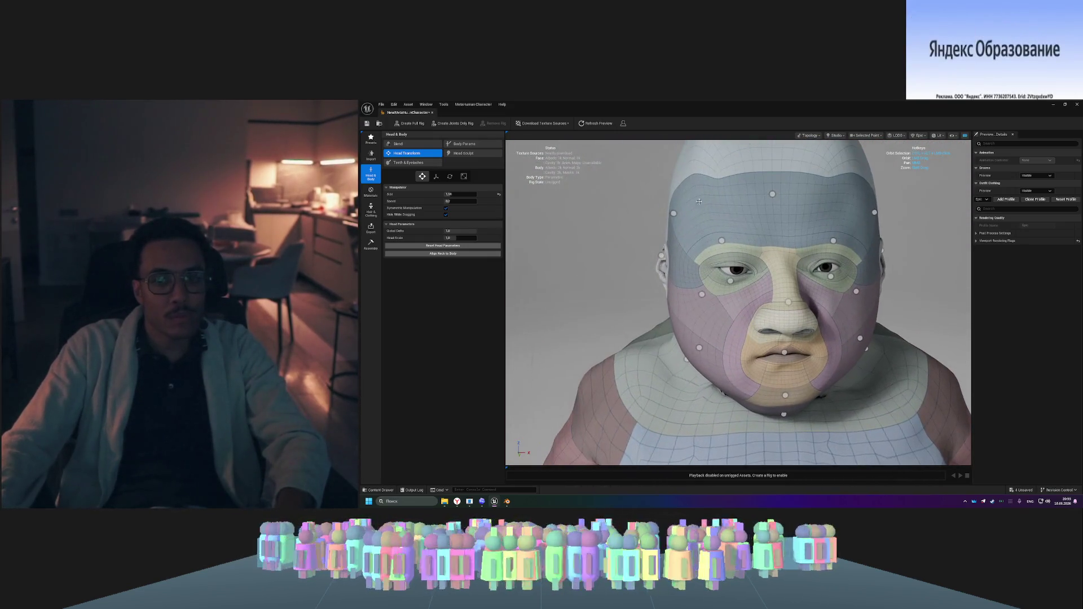
- Push the brow landmarks outward and upward and nudge the ear up and left
{"action": "mouse_move", "coordinate": [732, 239]}
{"action": "left_mouse_down"}
{"action": "mouse_move", "coordinate": [722, 254]}
{"action": "mouse_move", "coordinate": [930, 263]}
{"action": "left_mouse_up"}
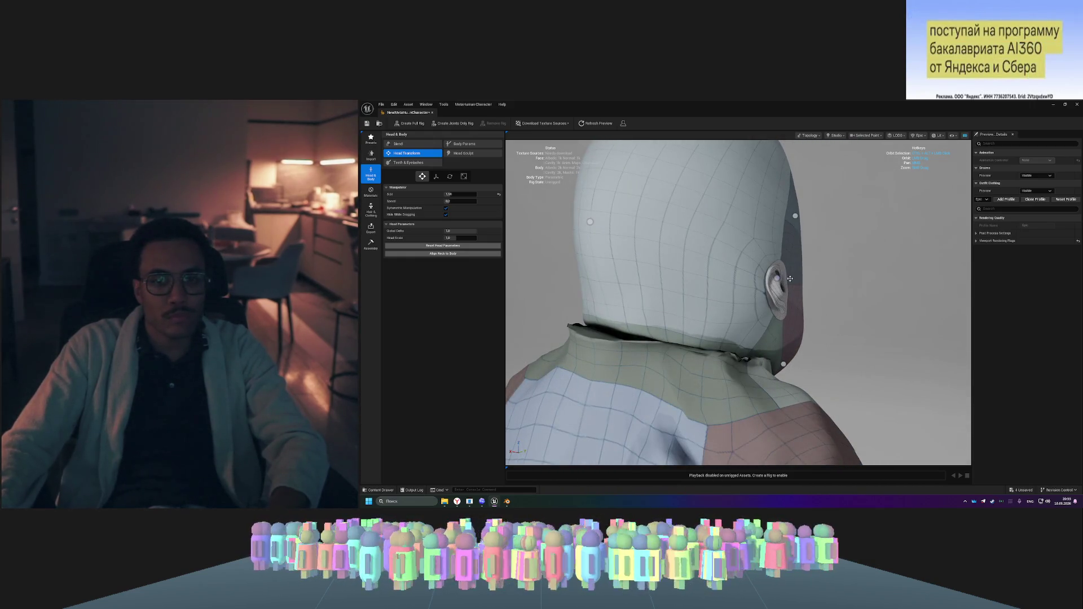
{"action": "left_click_drag", "start_coordinate": [776, 268], "coordinate": [773, 266]}
{"action": "left_click_drag", "start_coordinate": [914, 305], "coordinate": [694, 288]}
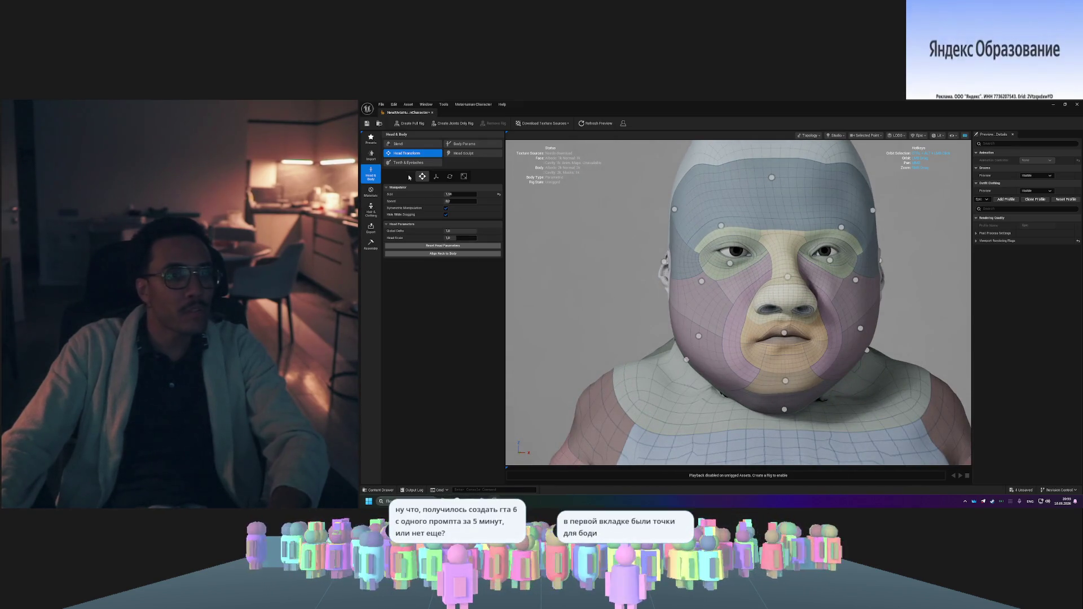
{"action": "left_click", "coordinate": [398, 144]}
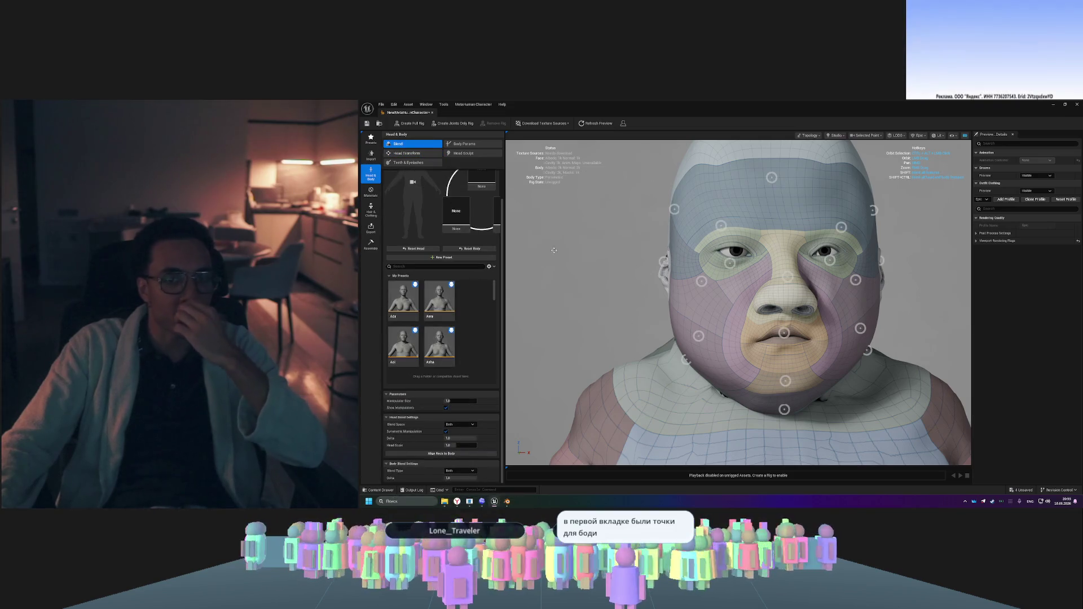
- Focus the camera on the head, reframe the full body, and orbit around to inspect the ear
{"action": "scroll", "coordinate": [521, 222], "scroll_direction": "down", "scroll_amount": 5}
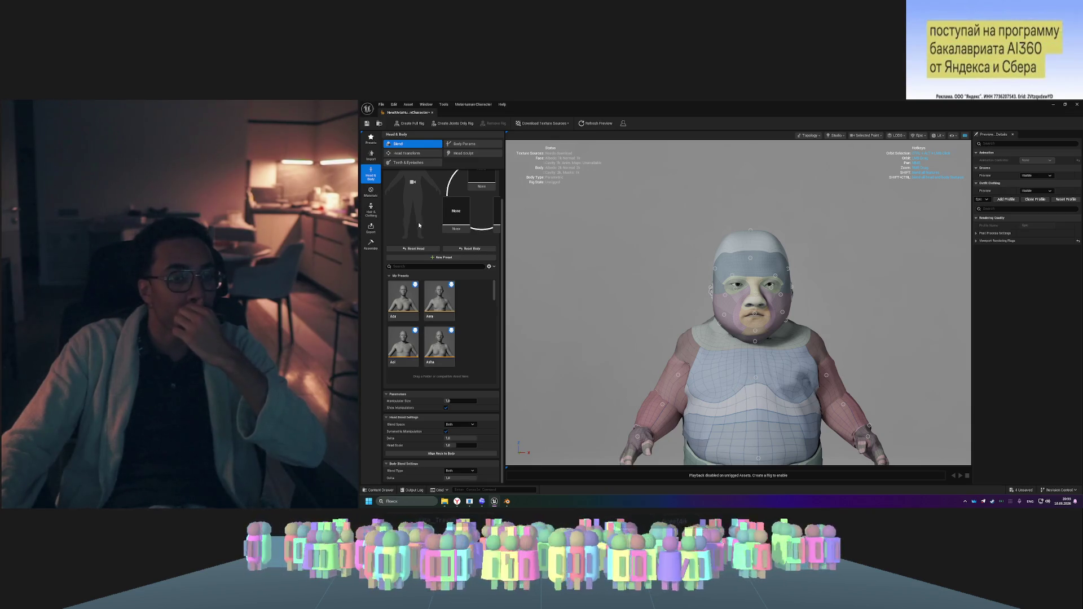
{"action": "scroll", "coordinate": [419, 225], "scroll_direction": "up", "scroll_amount": 1}
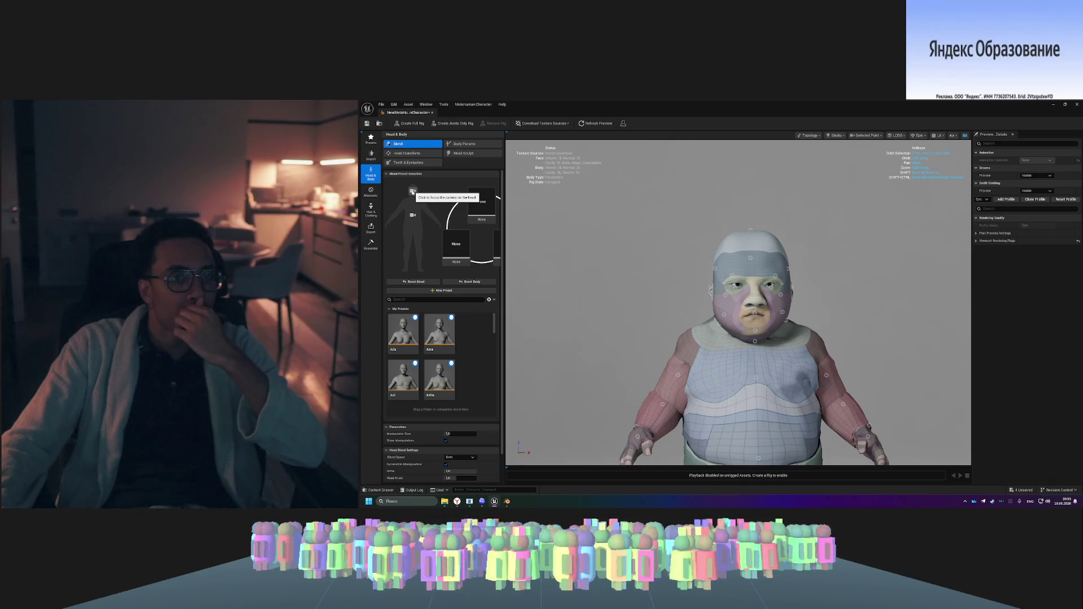
{"action": "left_click", "coordinate": [413, 192]}
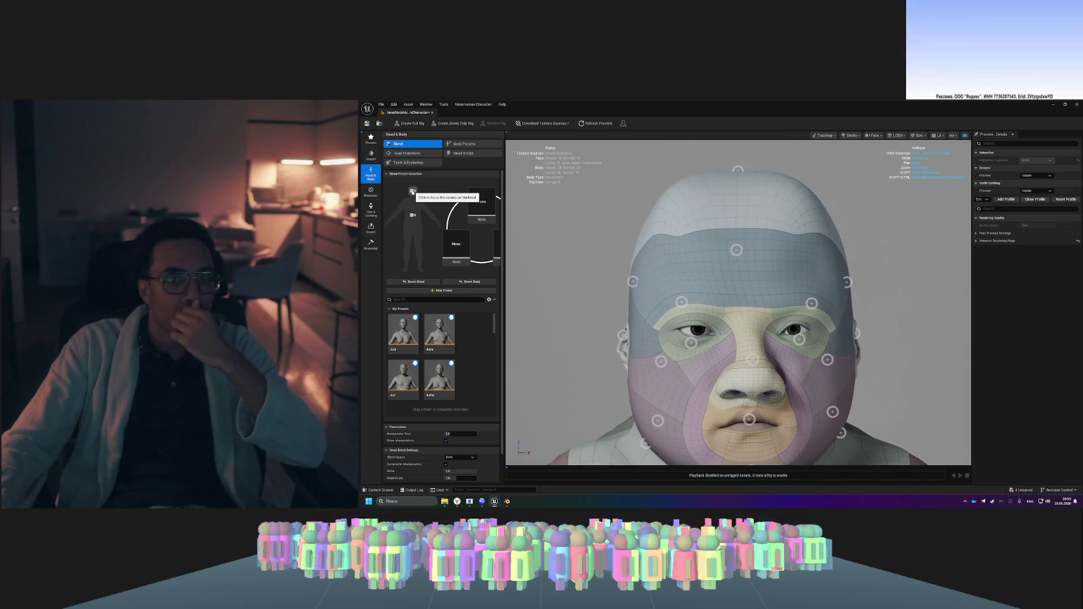
{"action": "left_click", "coordinate": [413, 215]}
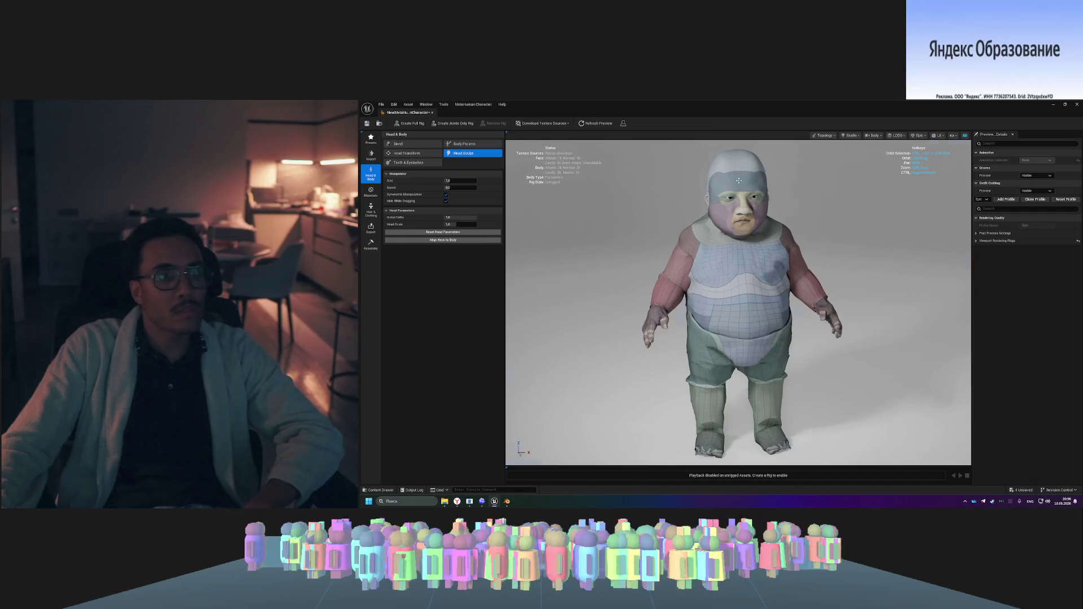
{"action": "scroll", "coordinate": [737, 181], "scroll_direction": "up", "scroll_amount": 5}
{"action": "scroll", "coordinate": [738, 181], "scroll_direction": "down", "scroll_amount": 8}
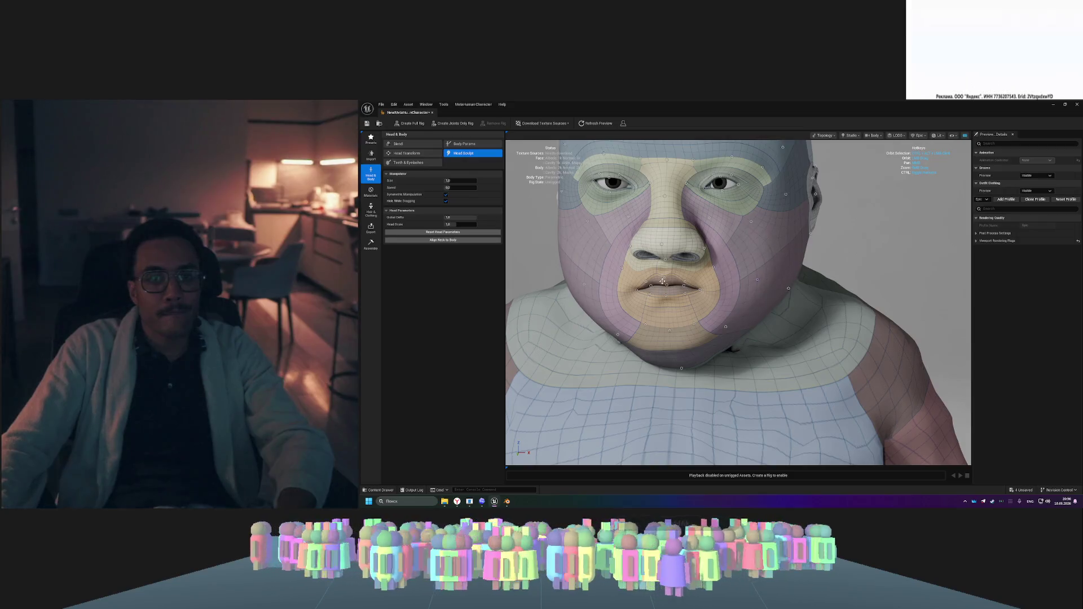
{"action": "left_click_drag", "start_coordinate": [754, 260], "coordinate": [672, 263]}
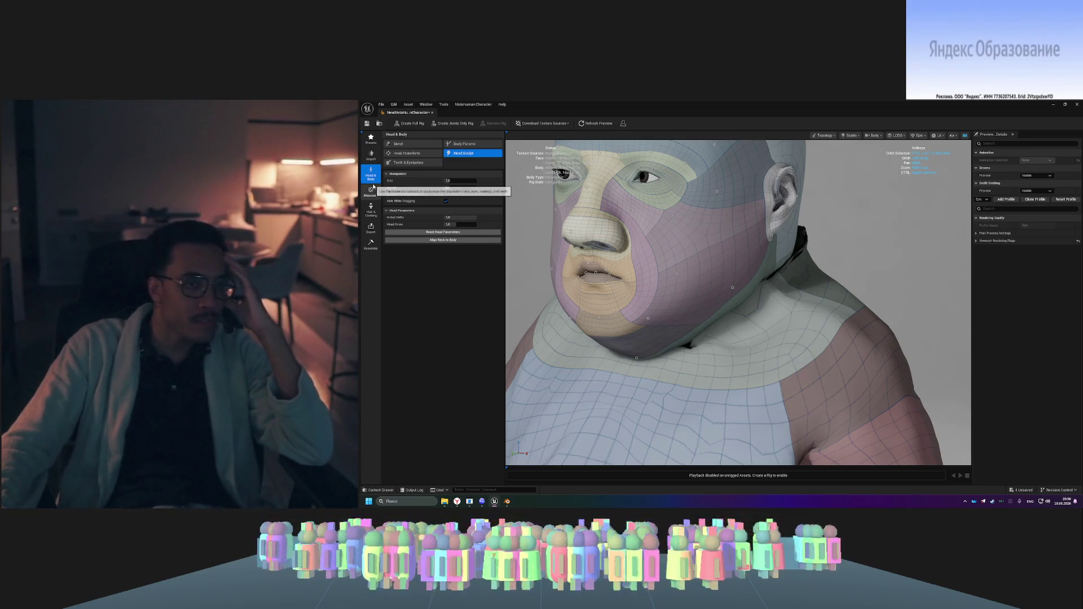
{"action": "left_click", "coordinate": [464, 144]}
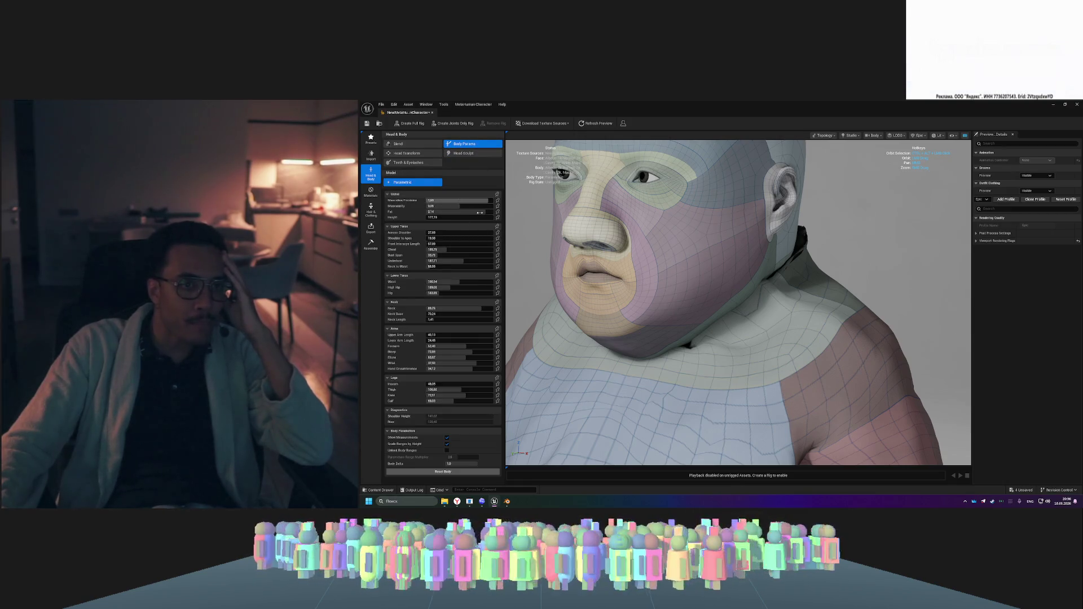
- Try Masculine/Feminine at 2, undo twice, then lower Masculinity to about -3.46
{"action": "mouse_move", "coordinate": [464, 199]}
{"action": "left_mouse_down"}
{"action": "mouse_move", "coordinate": [479, 199]}
{"action": "mouse_move", "coordinate": [430, 200]}
{"action": "left_mouse_up"}
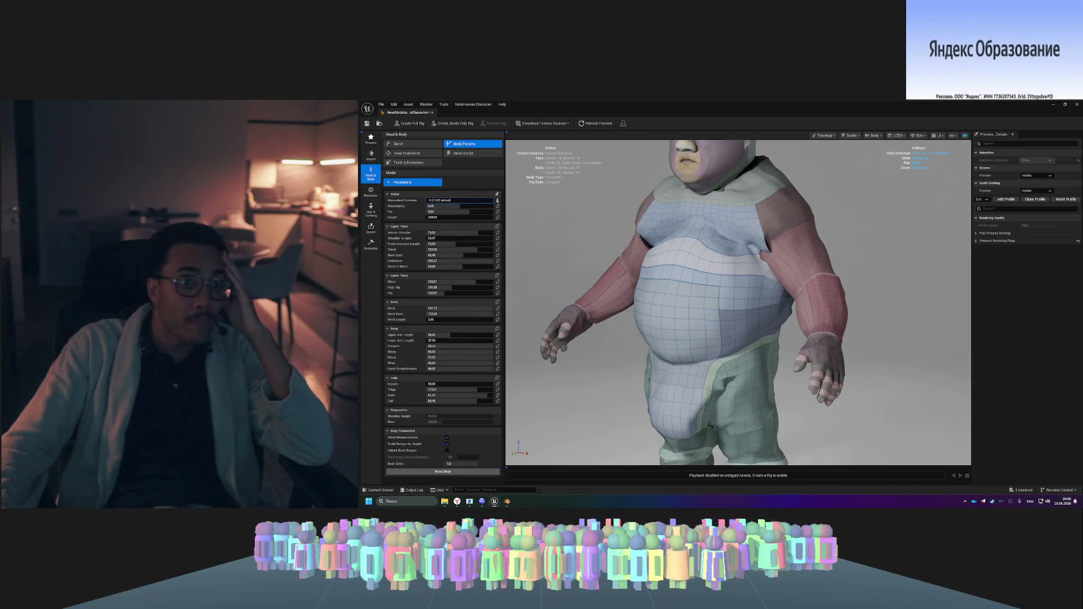
{"action": "key", "text": "ctrl+z"}
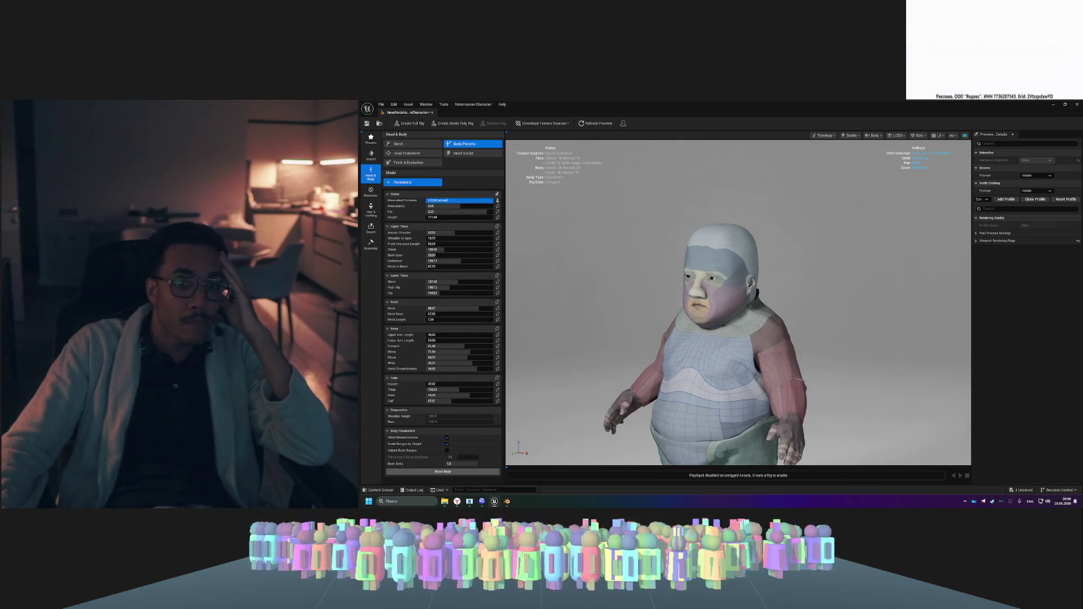
{"action": "key", "text": "ctrl+z"}
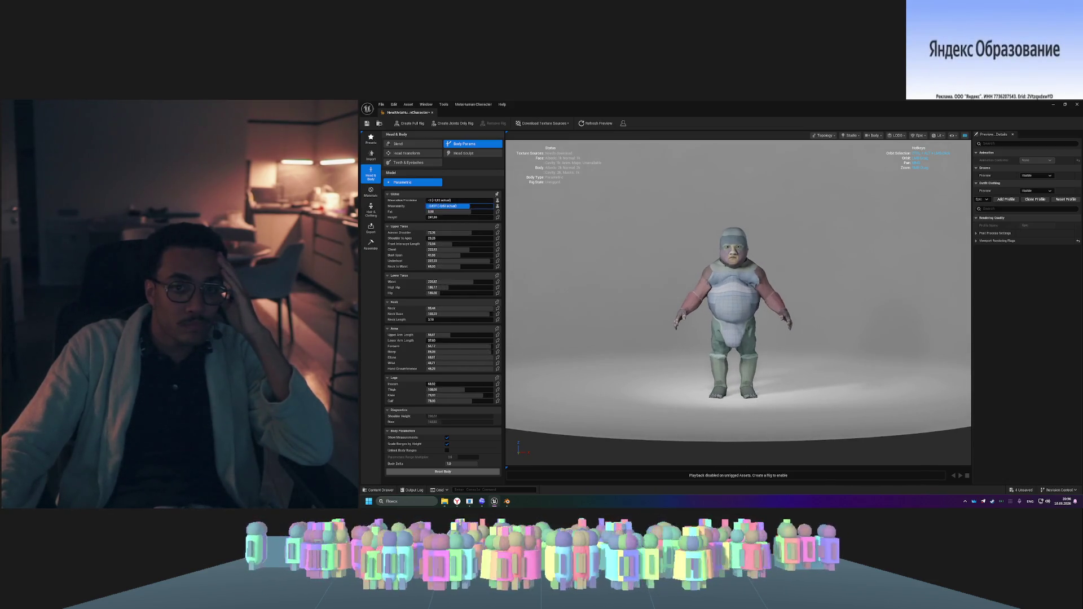
{"action": "mouse_move", "coordinate": [474, 206]}
{"action": "left_mouse_down"}
{"action": "mouse_move", "coordinate": [440, 206]}
{"action": "mouse_move", "coordinate": [493, 212]}
{"action": "mouse_move", "coordinate": [426, 201]}
{"action": "left_mouse_up"}
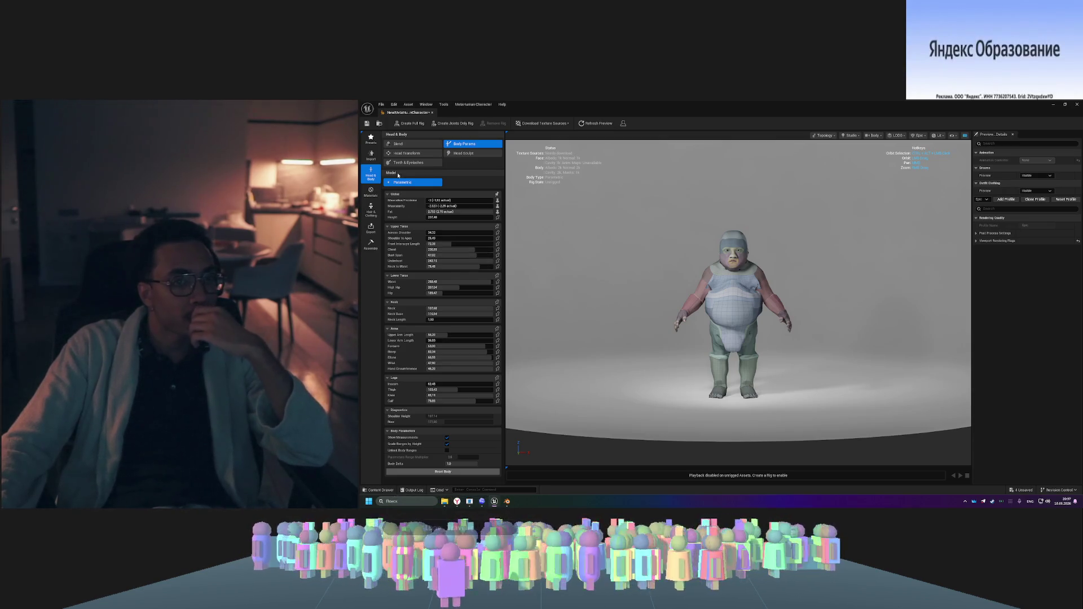
- Place the Ada preset in a blend slot and pull the body toward it to shrink the belly
{"action": "left_click", "coordinate": [410, 145]}
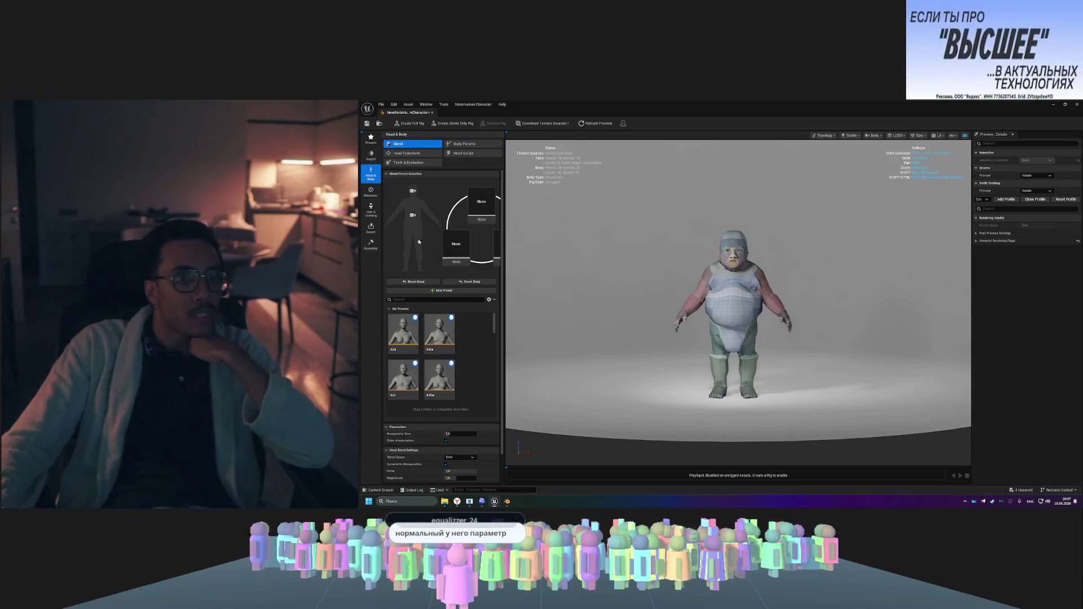
{"action": "left_click_drag", "start_coordinate": [460, 250], "coordinate": [498, 248]}
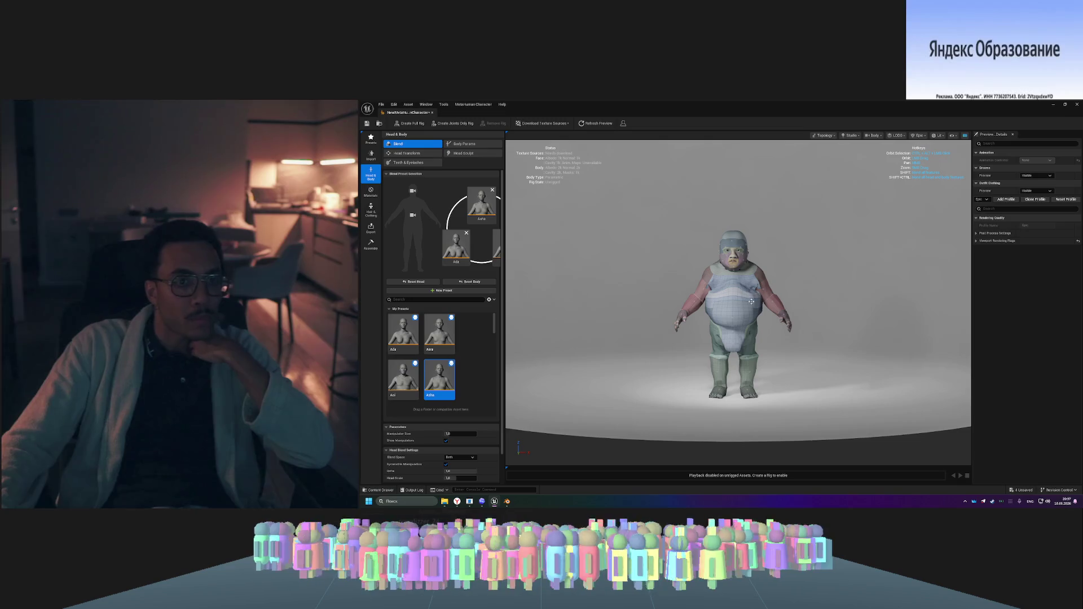
{"action": "scroll", "coordinate": [721, 298], "scroll_direction": "up", "scroll_amount": 5}
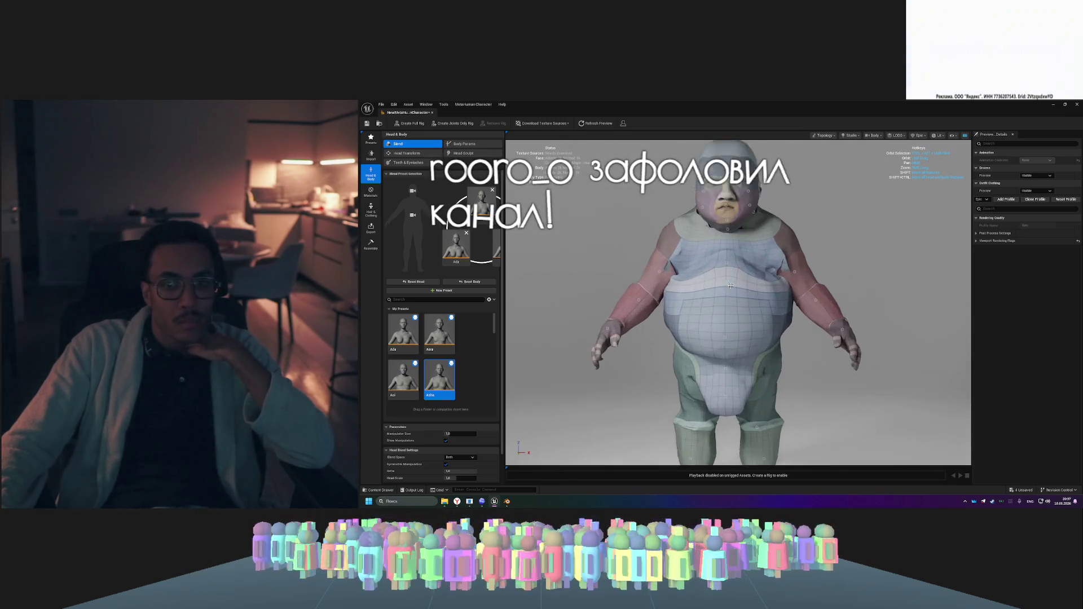
{"action": "mouse_move", "coordinate": [717, 353]}
{"action": "left_mouse_down"}
{"action": "mouse_move", "coordinate": [710, 325]}
{"action": "mouse_move", "coordinate": [724, 341]}
{"action": "left_mouse_up"}
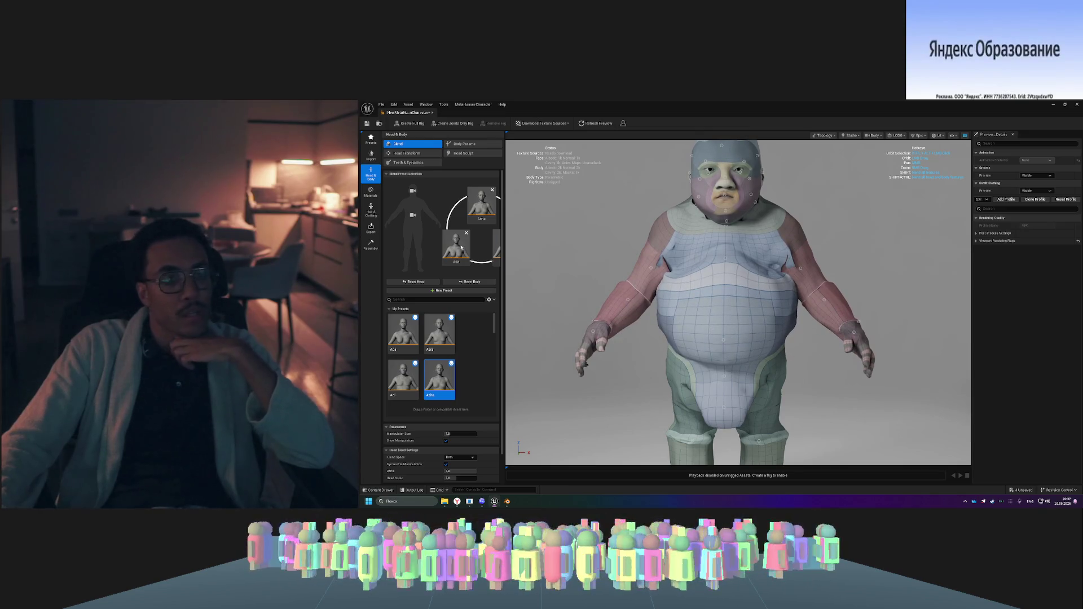
{"action": "left_click_drag", "start_coordinate": [509, 233], "coordinate": [557, 233]}
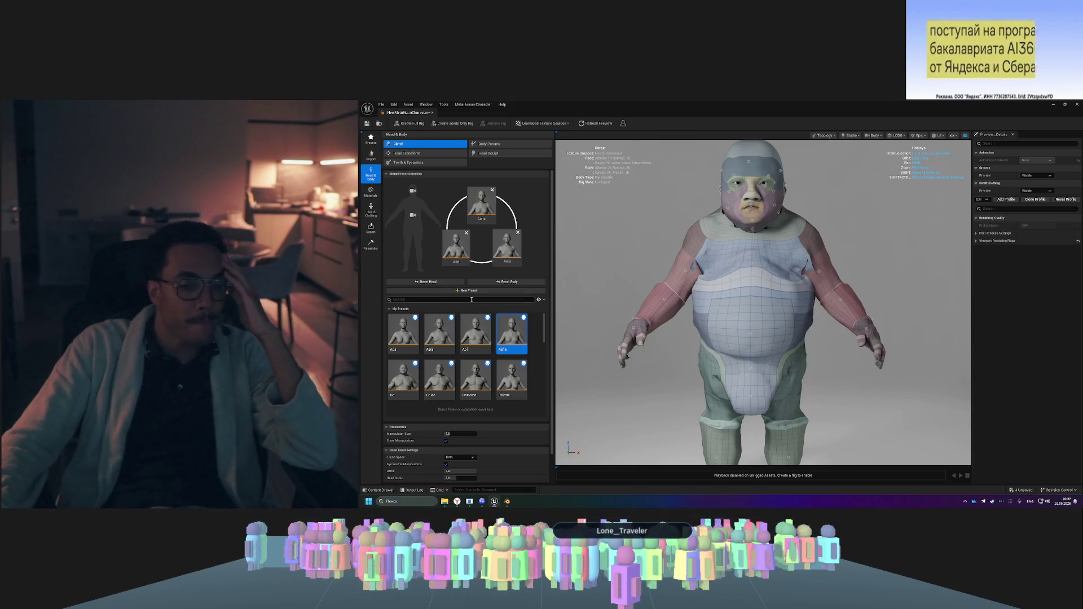
- Add the Jorge, Walter and Orlando presets to the blend circle slots
{"action": "scroll", "coordinate": [485, 337], "scroll_direction": "down", "scroll_amount": 2}
{"action": "scroll", "coordinate": [484, 337], "scroll_direction": "down", "scroll_amount": 4}
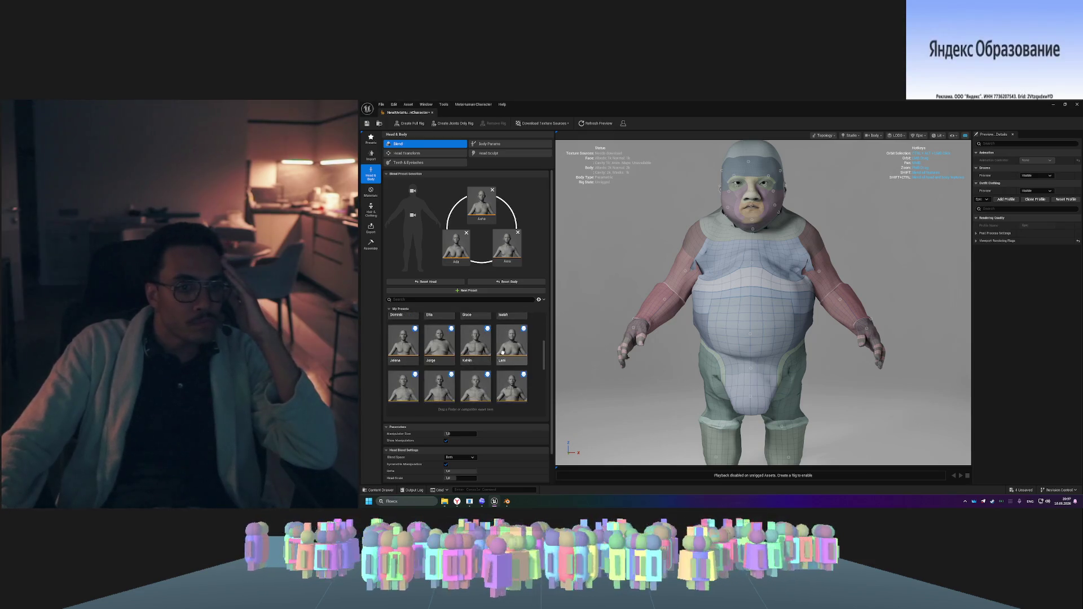
{"action": "mouse_move", "coordinate": [440, 336]}
{"action": "left_mouse_down"}
{"action": "mouse_move", "coordinate": [508, 329]}
{"action": "mouse_move", "coordinate": [475, 231]}
{"action": "mouse_move", "coordinate": [483, 214]}
{"action": "left_mouse_up"}
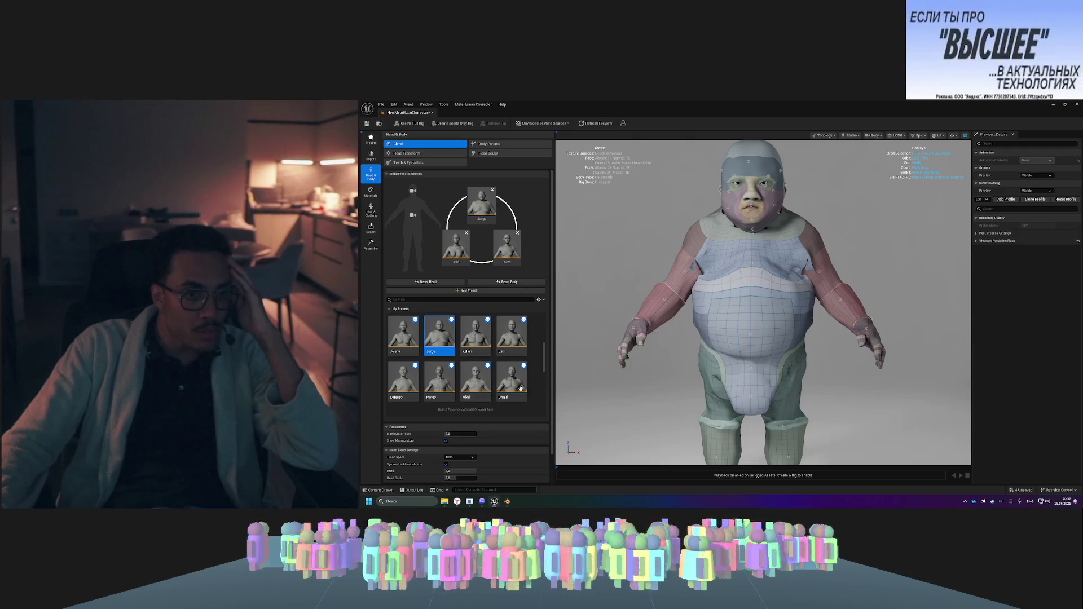
{"action": "scroll", "coordinate": [526, 394], "scroll_direction": "down", "scroll_amount": 4}
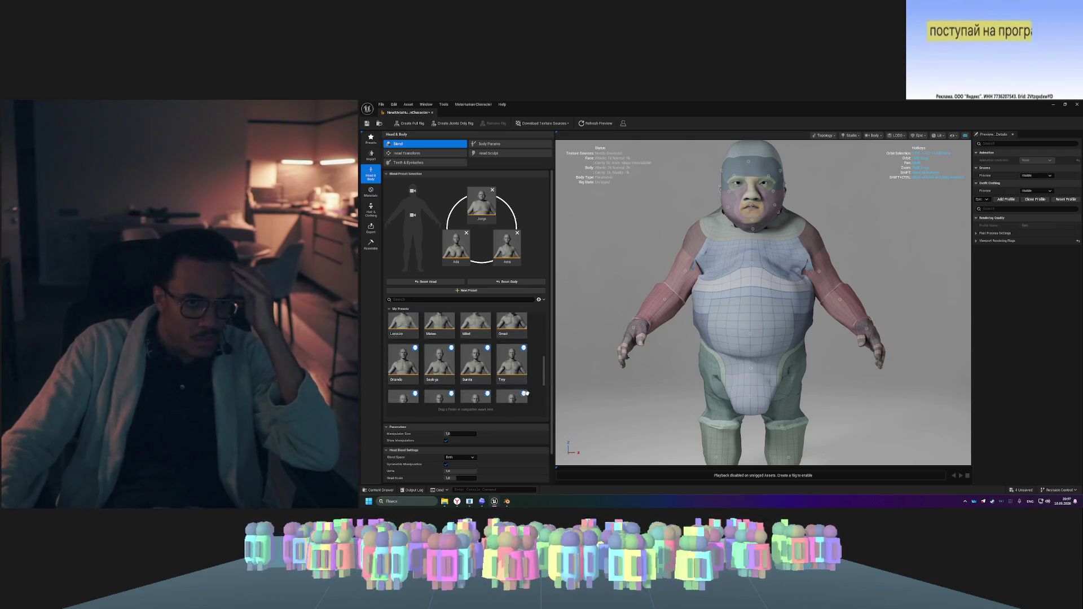
{"action": "scroll", "coordinate": [526, 393], "scroll_direction": "down", "scroll_amount": 2}
{"action": "left_click_drag", "start_coordinate": [511, 323], "coordinate": [502, 241]}
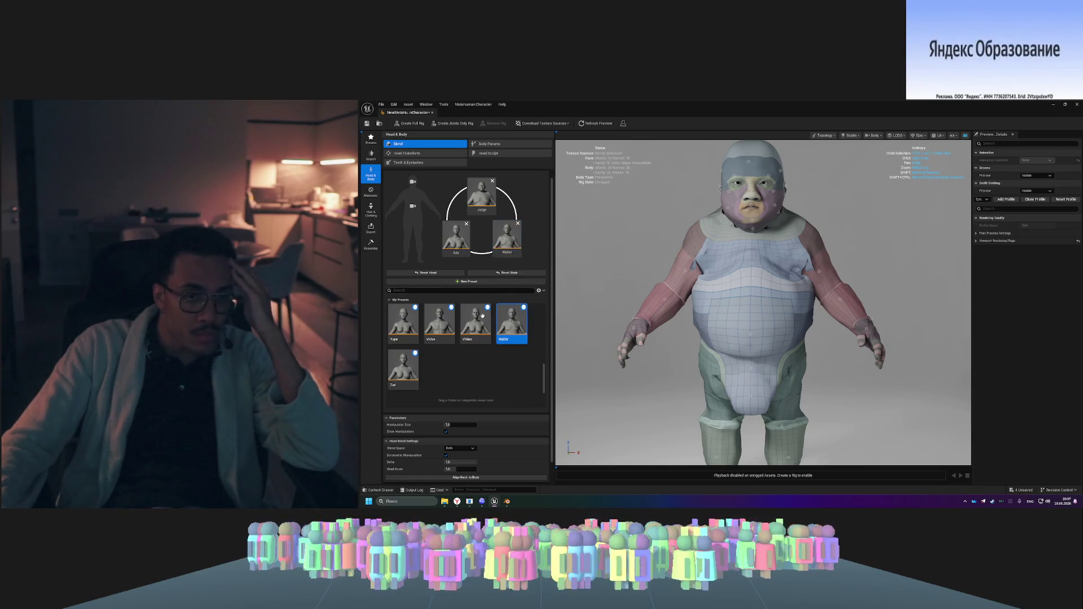
{"action": "scroll", "coordinate": [488, 310], "scroll_direction": "up", "scroll_amount": 2}
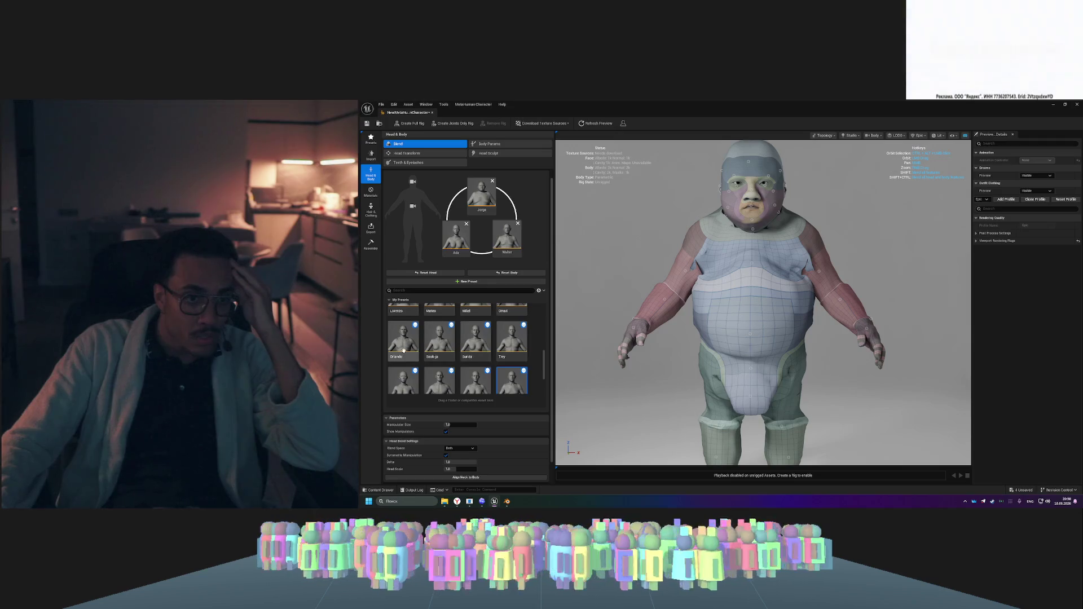
{"action": "left_click_drag", "start_coordinate": [451, 237], "coordinate": [454, 237]}
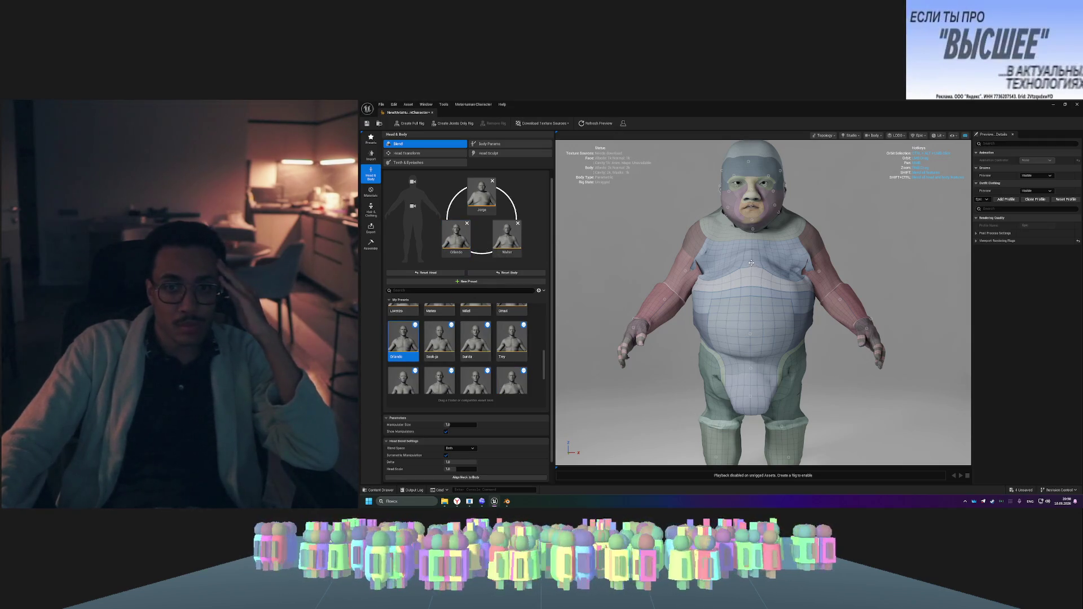
- Reshape the chest toward the blended presets and check the full body from front and side
{"action": "left_click_drag", "start_coordinate": [757, 242], "coordinate": [740, 239]}
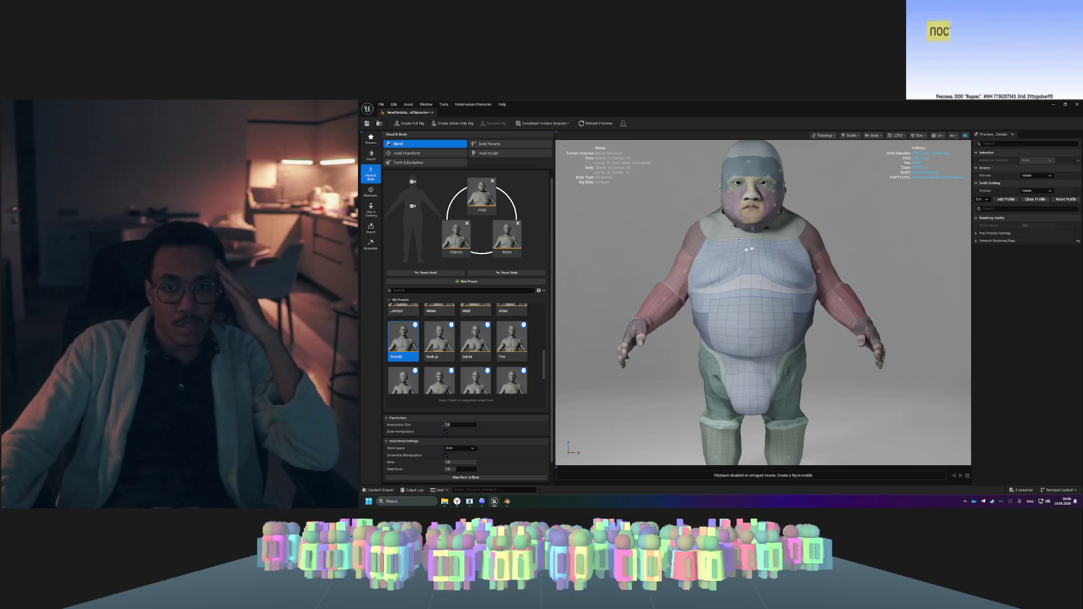
{"action": "mouse_move", "coordinate": [820, 338]}
{"action": "left_mouse_down"}
{"action": "mouse_move", "coordinate": [740, 337]}
{"action": "mouse_move", "coordinate": [820, 337]}
{"action": "mouse_move", "coordinate": [769, 337]}
{"action": "left_mouse_up"}
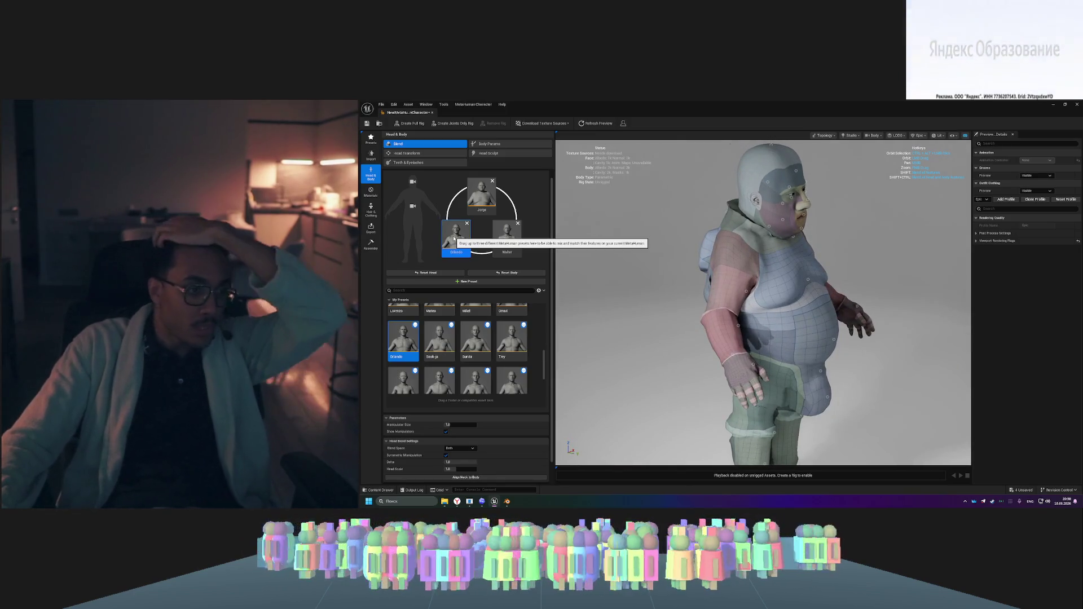
{"action": "left_click", "coordinate": [413, 206]}
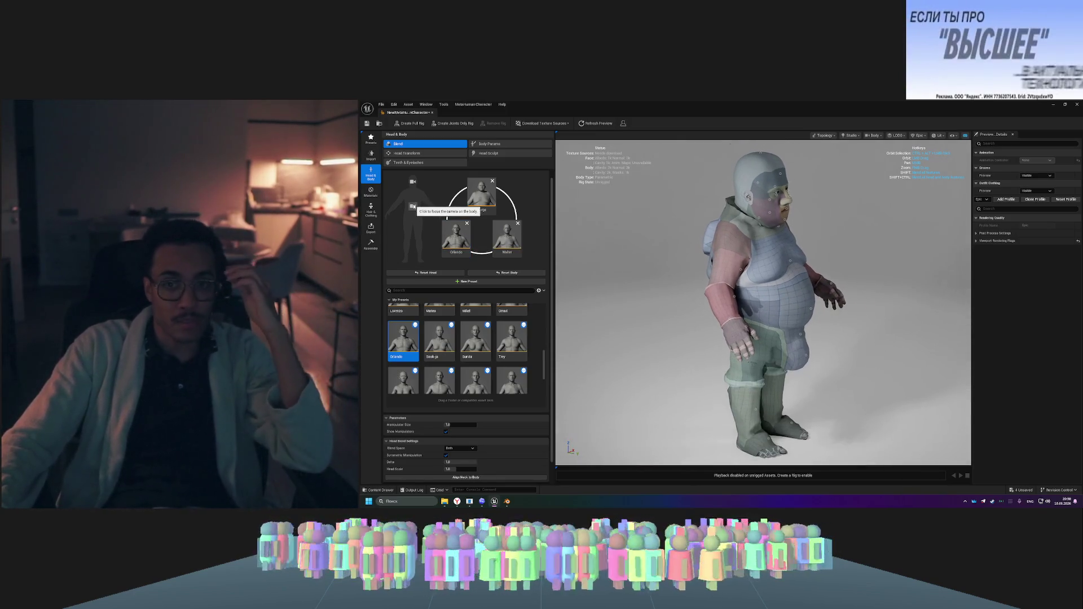
{"action": "left_click_drag", "start_coordinate": [728, 353], "coordinate": [777, 353]}
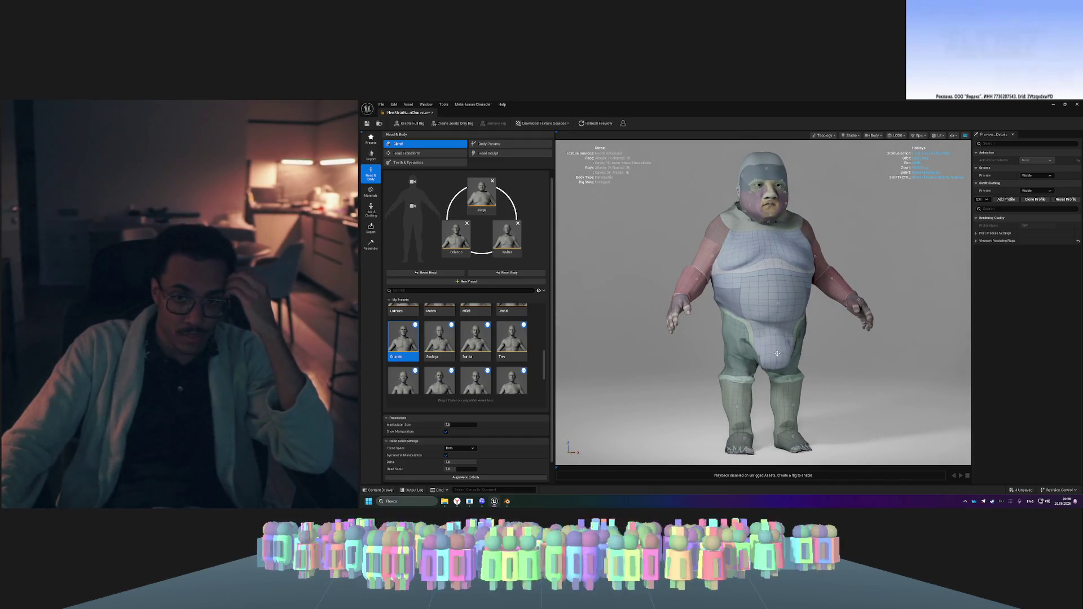
{"action": "left_click_drag", "start_coordinate": [771, 326], "coordinate": [799, 319]}
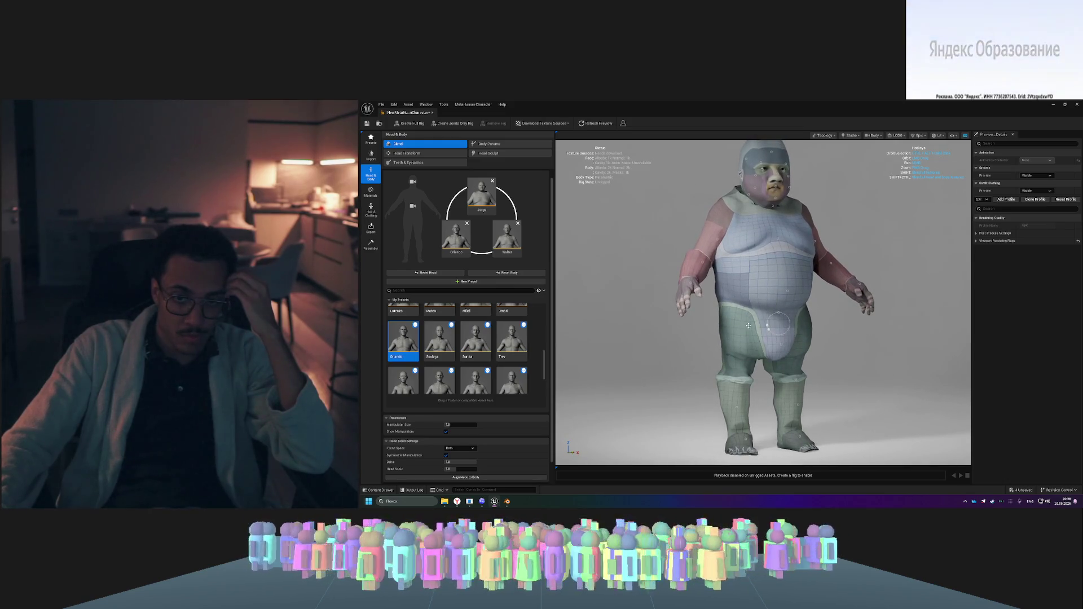
{"action": "left_click_drag", "start_coordinate": [748, 329], "coordinate": [914, 327]}
{"action": "mouse_move", "coordinate": [823, 390]}
{"action": "left_mouse_down"}
{"action": "mouse_move", "coordinate": [745, 391]}
{"action": "mouse_move", "coordinate": [722, 374]}
{"action": "left_mouse_up"}
{"action": "scroll", "coordinate": [744, 400], "scroll_direction": "up", "scroll_amount": 2}
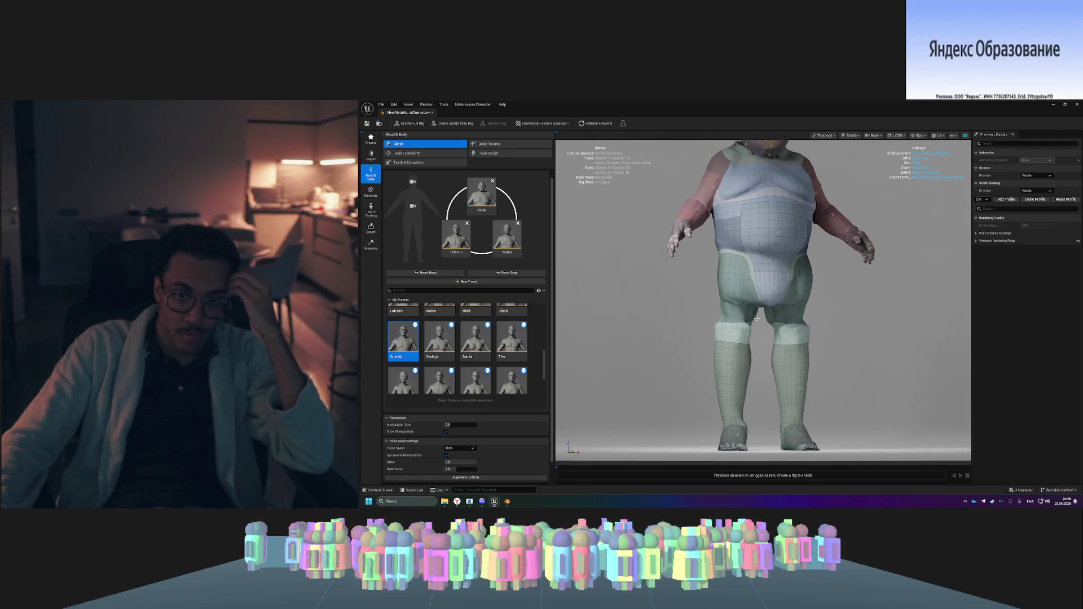
- Blend the legs to thicken the thighs and calves, then check the profile
{"action": "left_click_drag", "start_coordinate": [746, 302], "coordinate": [756, 292]}
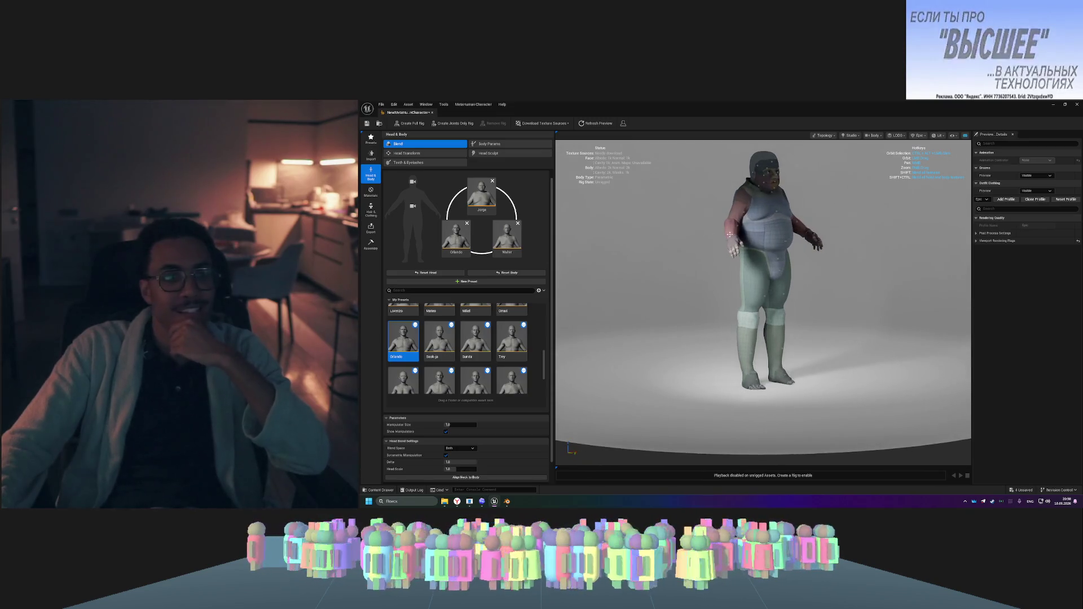
{"action": "left_click_drag", "start_coordinate": [812, 260], "coordinate": [849, 259]}
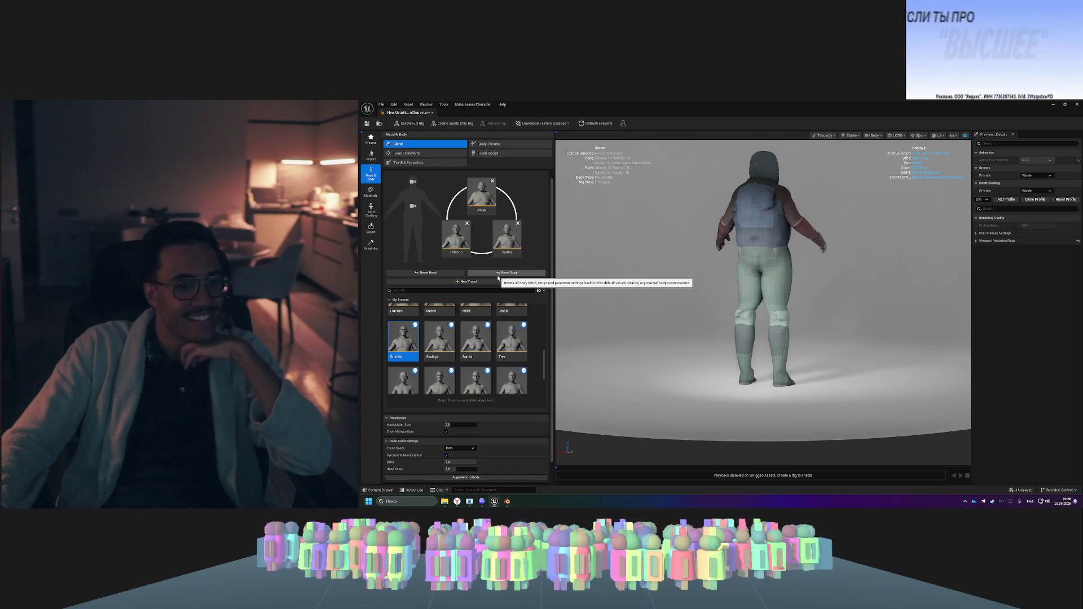
{"action": "scroll", "coordinate": [514, 361], "scroll_direction": "up", "scroll_amount": 6}
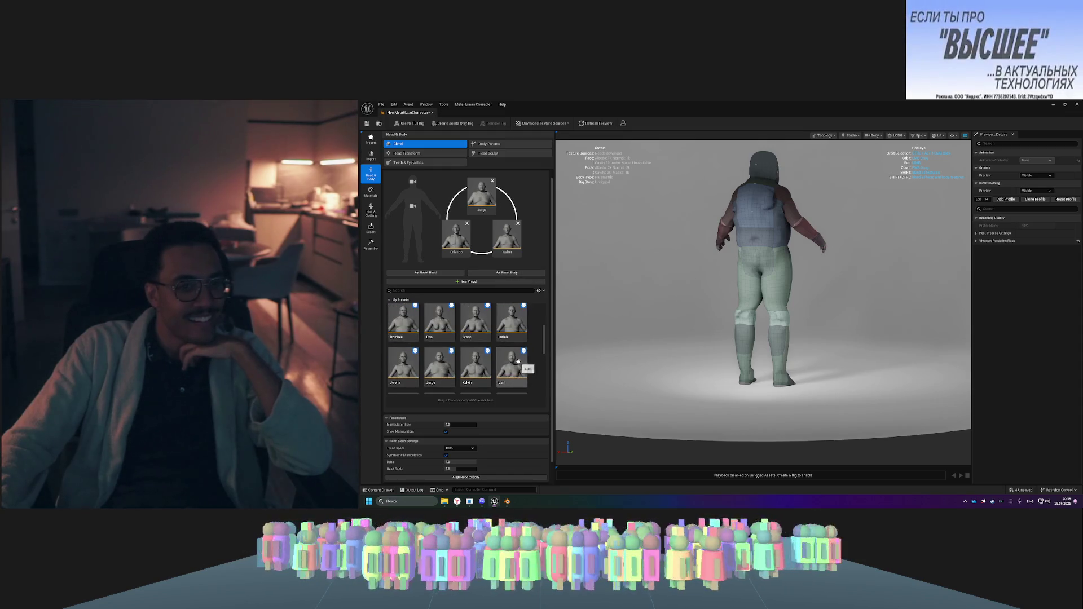
{"action": "scroll", "coordinate": [517, 355], "scroll_direction": "up", "scroll_amount": 3}
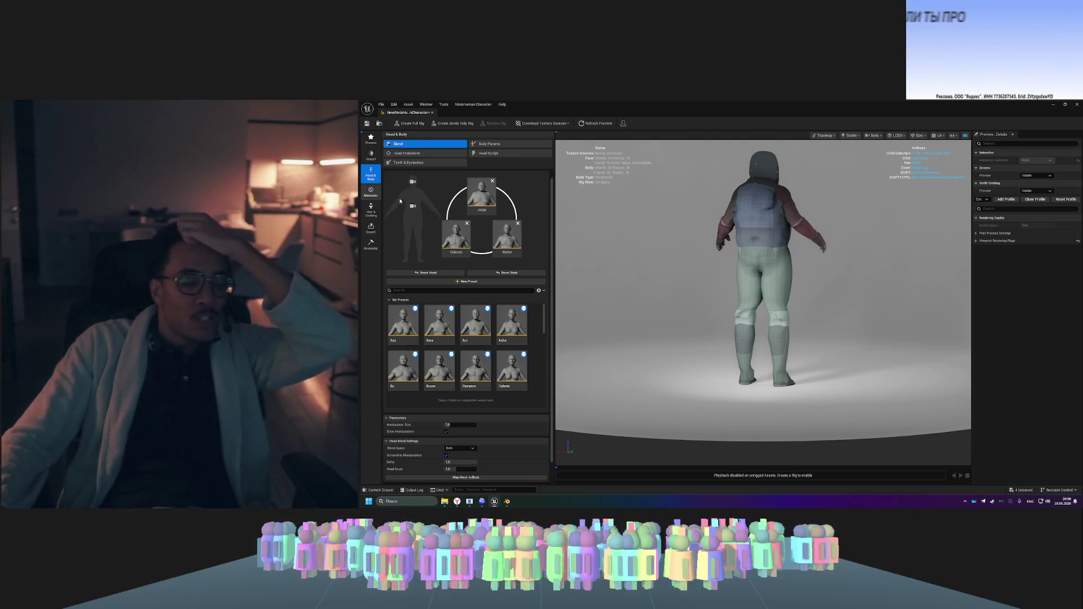
{"action": "left_click", "coordinate": [371, 194]}
- Turn the view off the character's back and bring up the Hair & Clothing presets
{"action": "mouse_move", "coordinate": [843, 244]}
{"action": "left_mouse_down"}
{"action": "mouse_move", "coordinate": [575, 247]}
{"action": "mouse_move", "coordinate": [839, 245]}
{"action": "mouse_move", "coordinate": [722, 247]}
{"action": "left_mouse_up"}
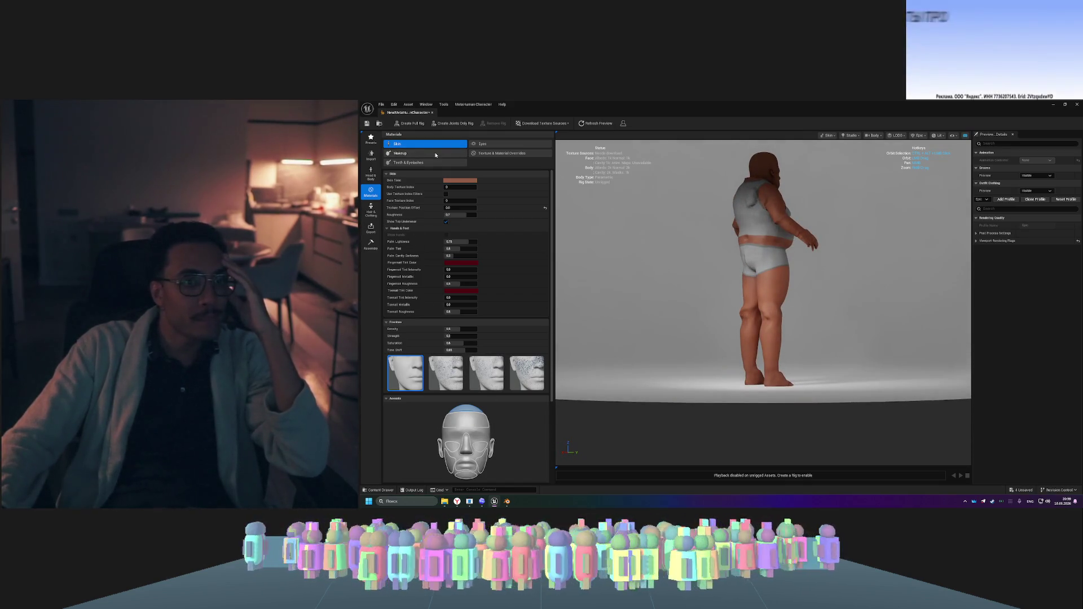
{"action": "left_click", "coordinate": [372, 211]}
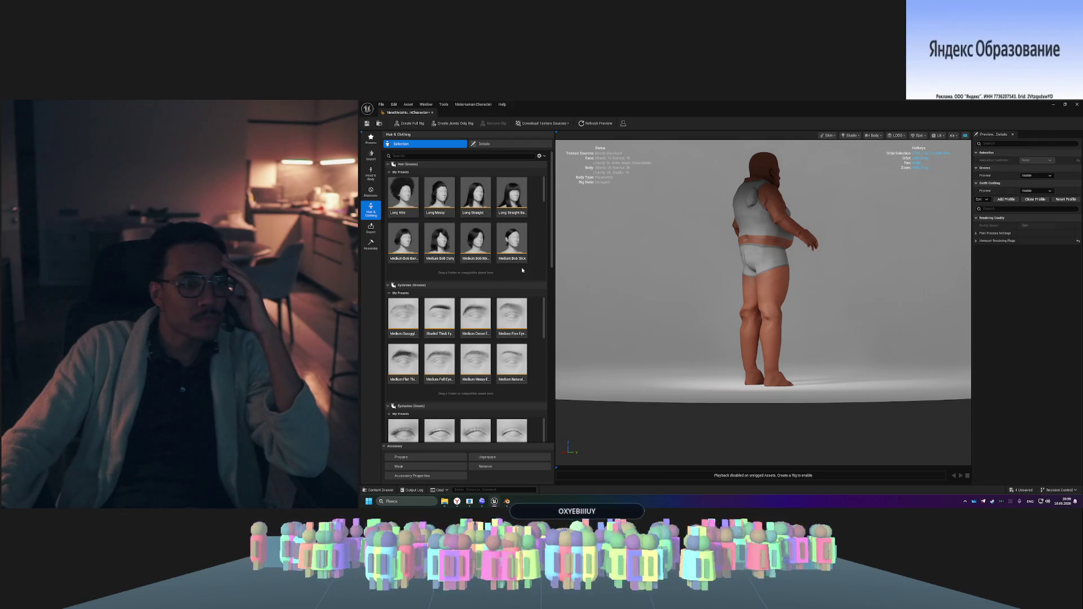
- Zoom in, face the character from the front, and apply the Short Recede hairstyle
{"action": "left_click_drag", "start_coordinate": [544, 197], "coordinate": [544, 242]}
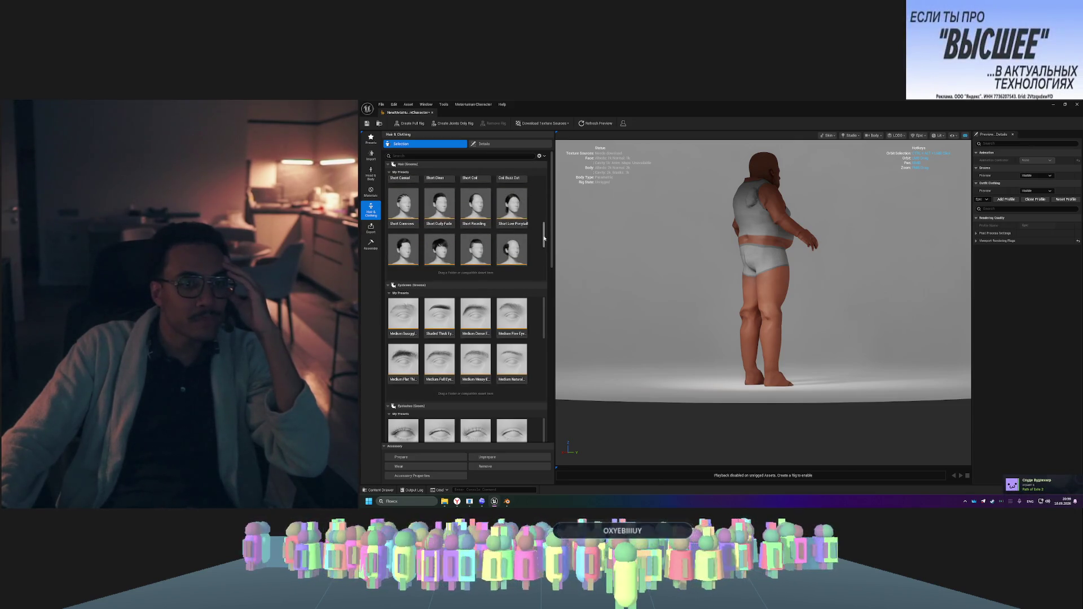
{"action": "scroll", "coordinate": [526, 226], "scroll_direction": "down", "scroll_amount": 2}
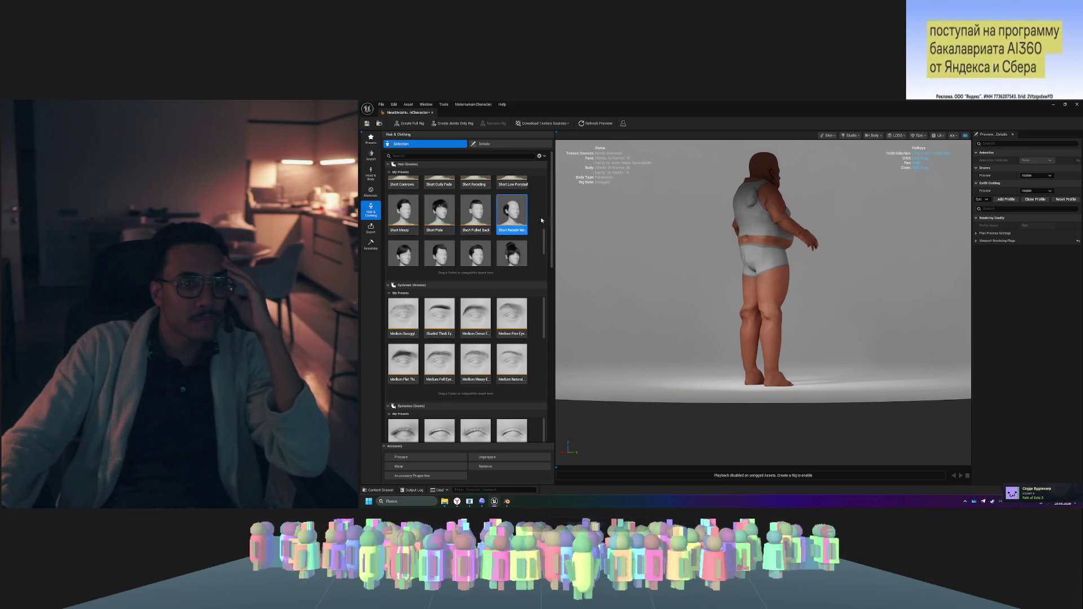
{"action": "left_click_drag", "start_coordinate": [684, 224], "coordinate": [734, 224]}
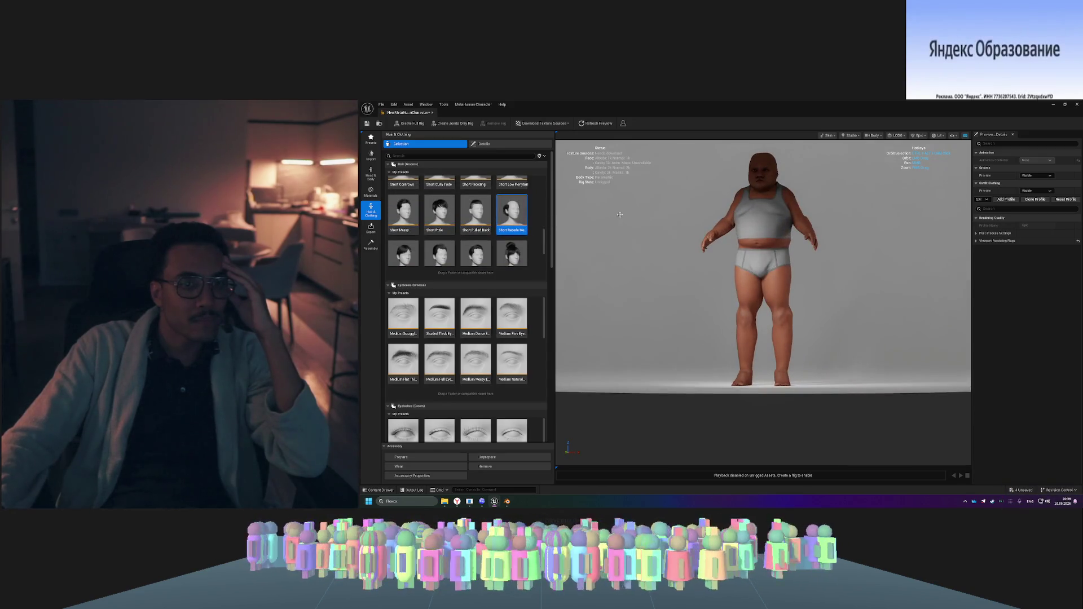
{"action": "left_click", "coordinate": [499, 211]}
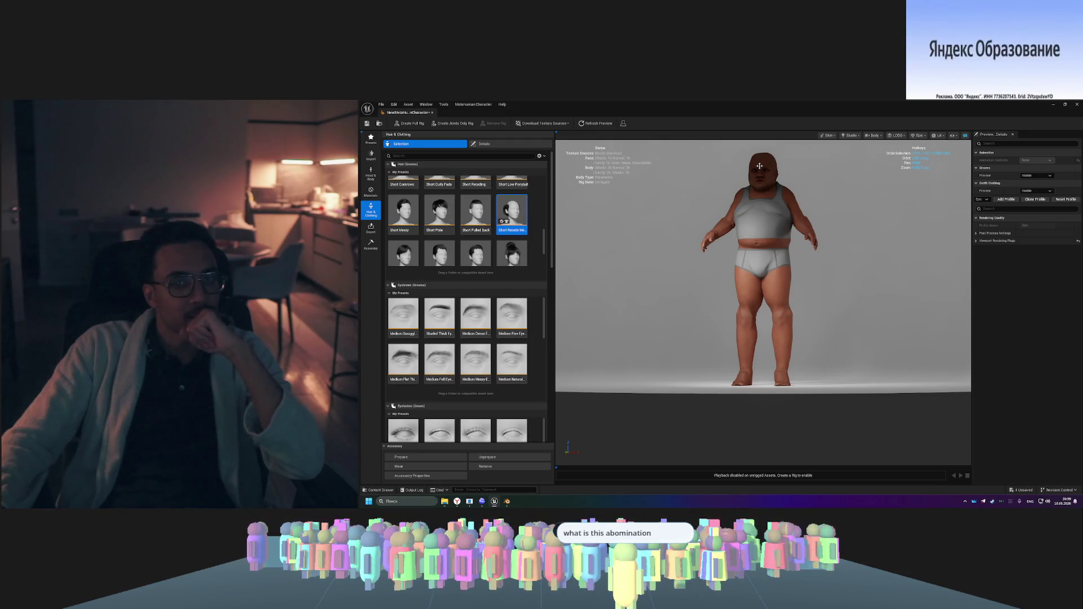
- Inspect the receding hairstyle from the right side profile, then collapse the Hair presets
{"action": "scroll", "coordinate": [760, 188], "scroll_direction": "down", "scroll_amount": 2}
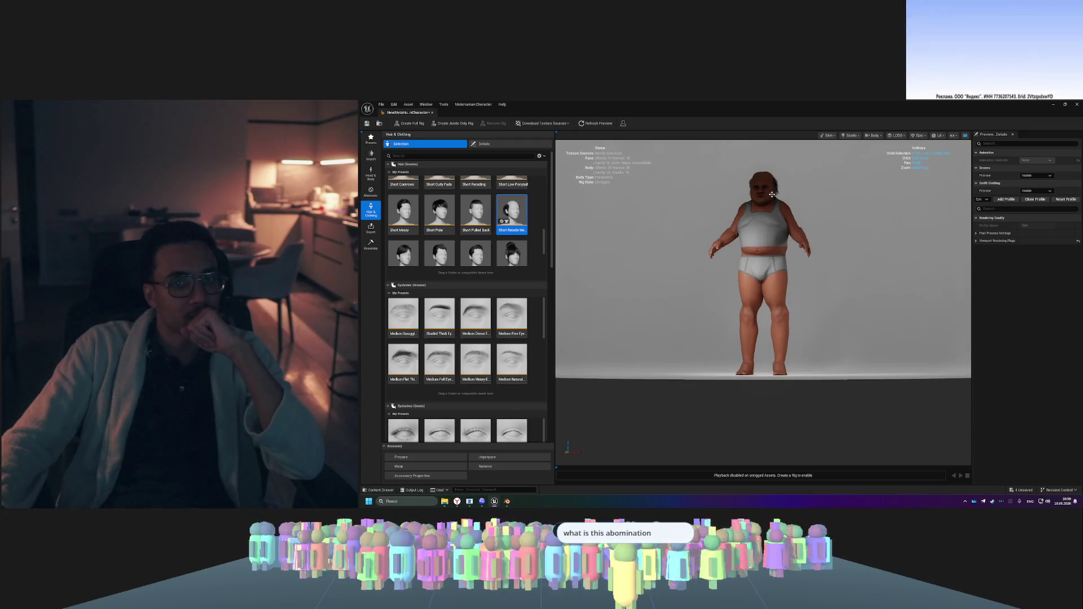
{"action": "scroll", "coordinate": [771, 195], "scroll_direction": "up", "scroll_amount": 3}
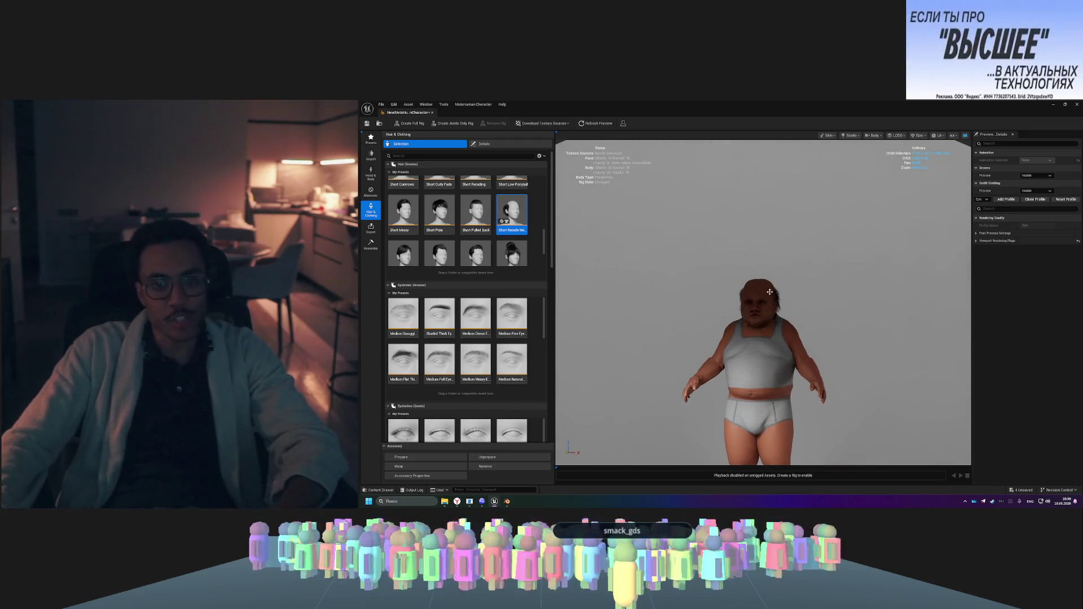
{"action": "scroll", "coordinate": [770, 291], "scroll_direction": "up", "scroll_amount": 5}
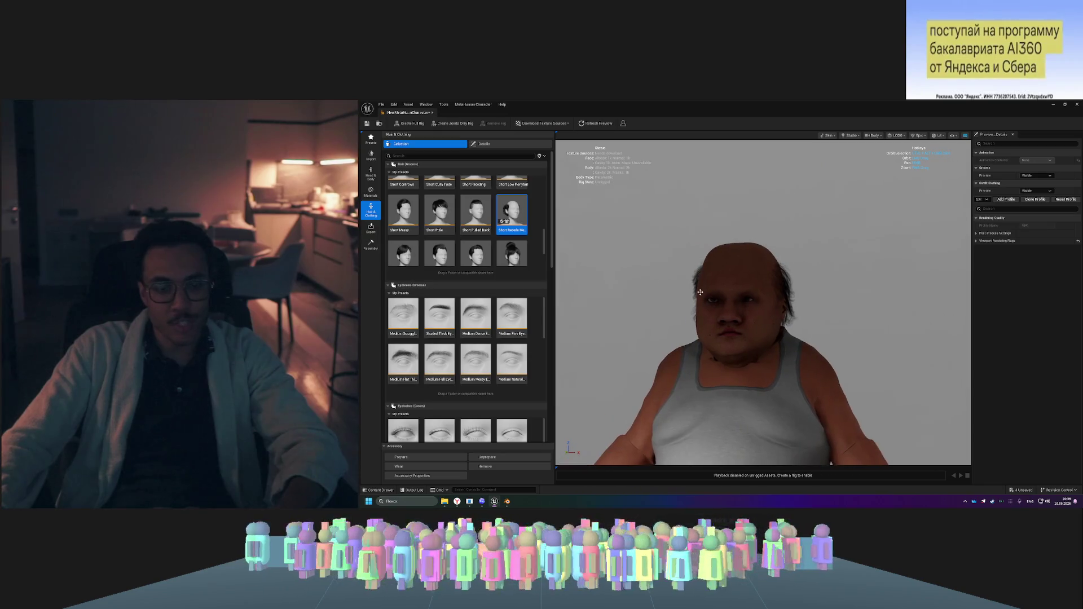
{"action": "mouse_move", "coordinate": [700, 292]}
{"action": "left_mouse_down"}
{"action": "mouse_move", "coordinate": [813, 292]}
{"action": "mouse_move", "coordinate": [525, 292]}
{"action": "left_mouse_up"}
{"action": "left_click_drag", "start_coordinate": [801, 269], "coordinate": [733, 269]}
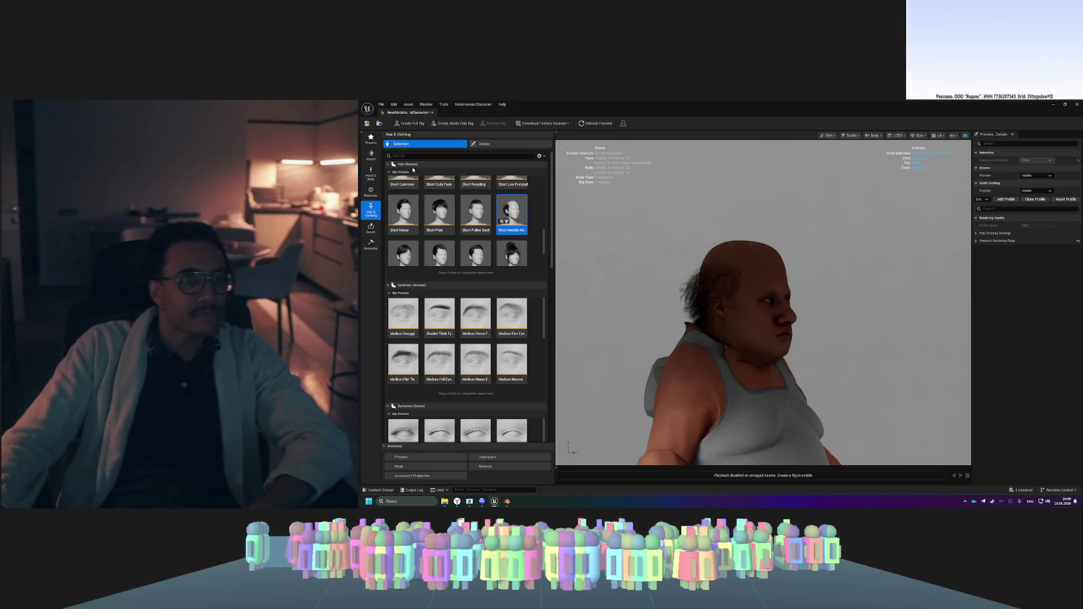
{"action": "left_click", "coordinate": [388, 164]}
- Collapse the Eyebrows and Eyelashes sections and apply the Long Stubble Mustache groom
{"action": "left_click", "coordinate": [388, 171]}
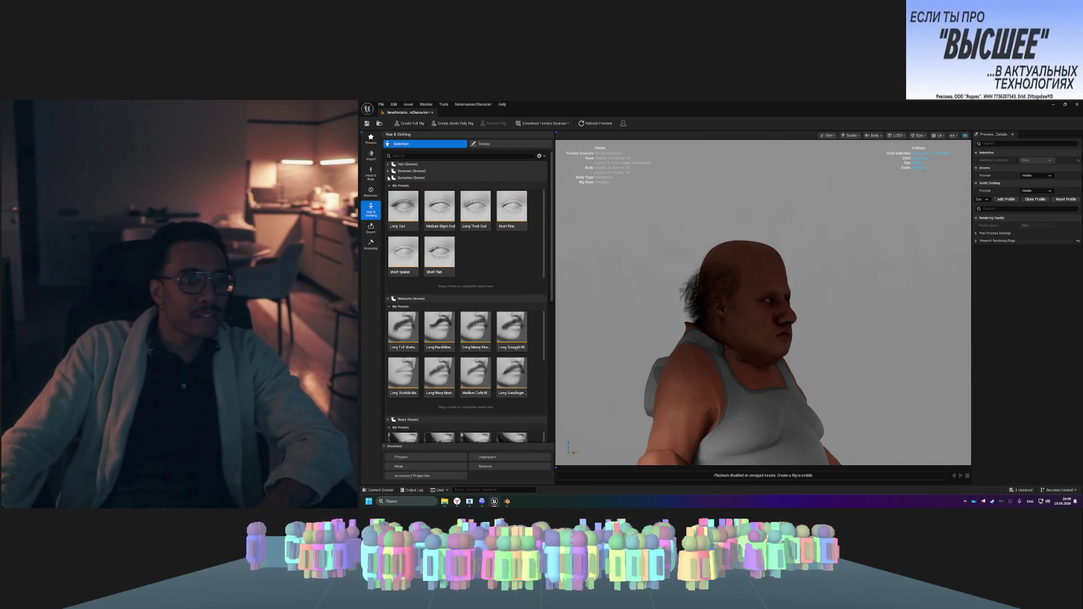
{"action": "left_click", "coordinate": [388, 177]}
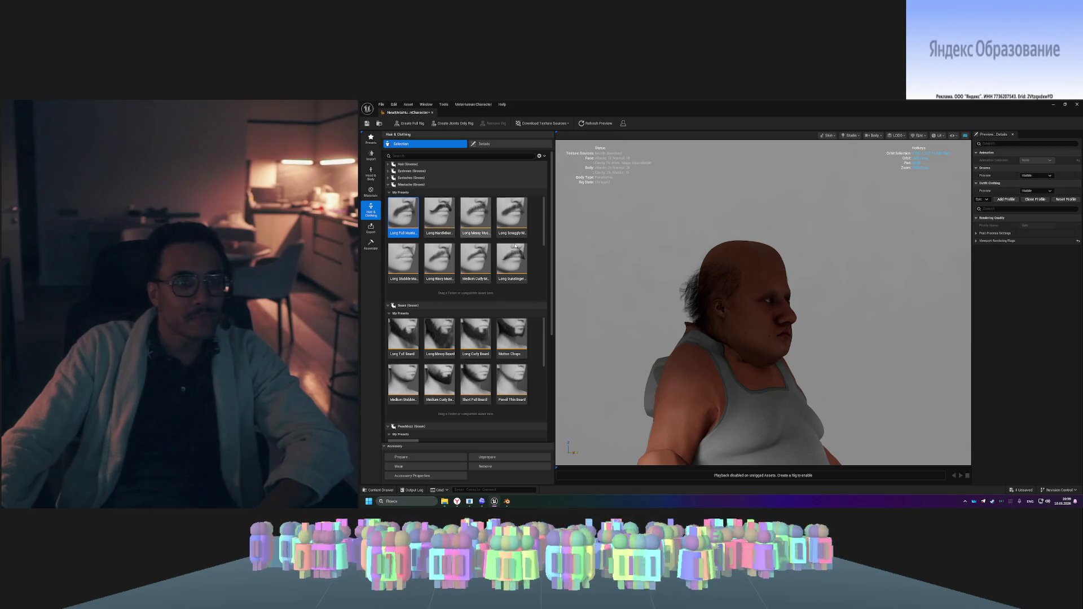
{"action": "left_click", "coordinate": [410, 267]}
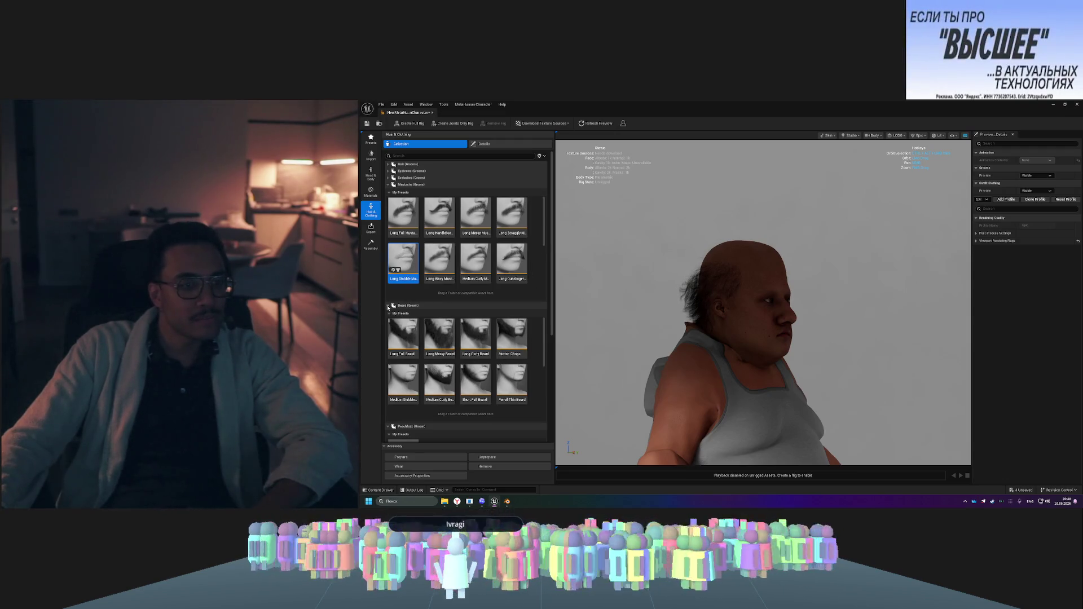
{"action": "scroll", "coordinate": [516, 350], "scroll_direction": "down", "scroll_amount": 5}
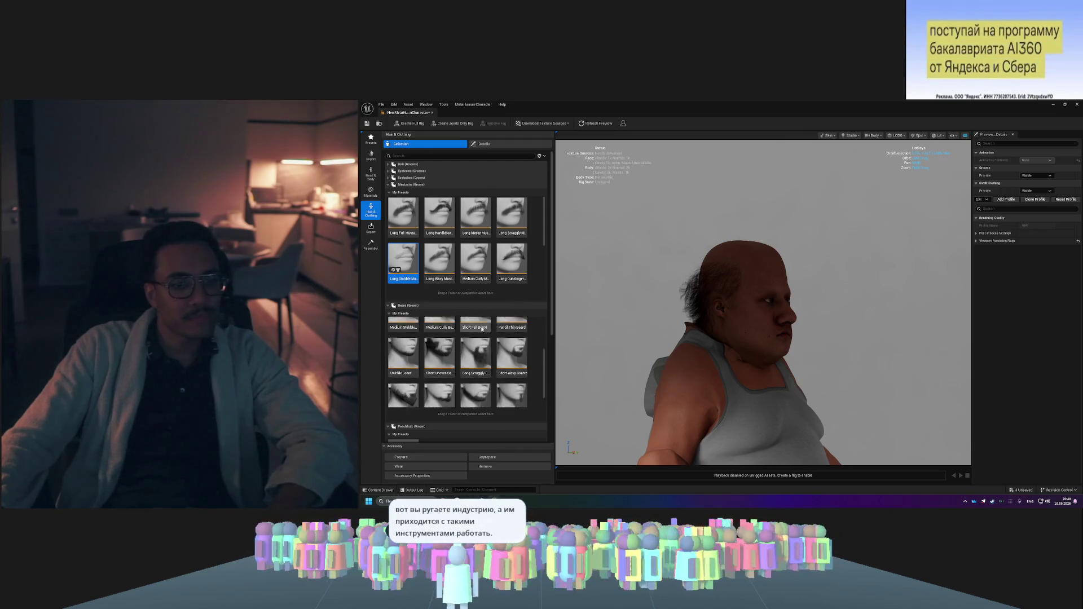
{"action": "scroll", "coordinate": [517, 378], "scroll_direction": "down", "scroll_amount": 3}
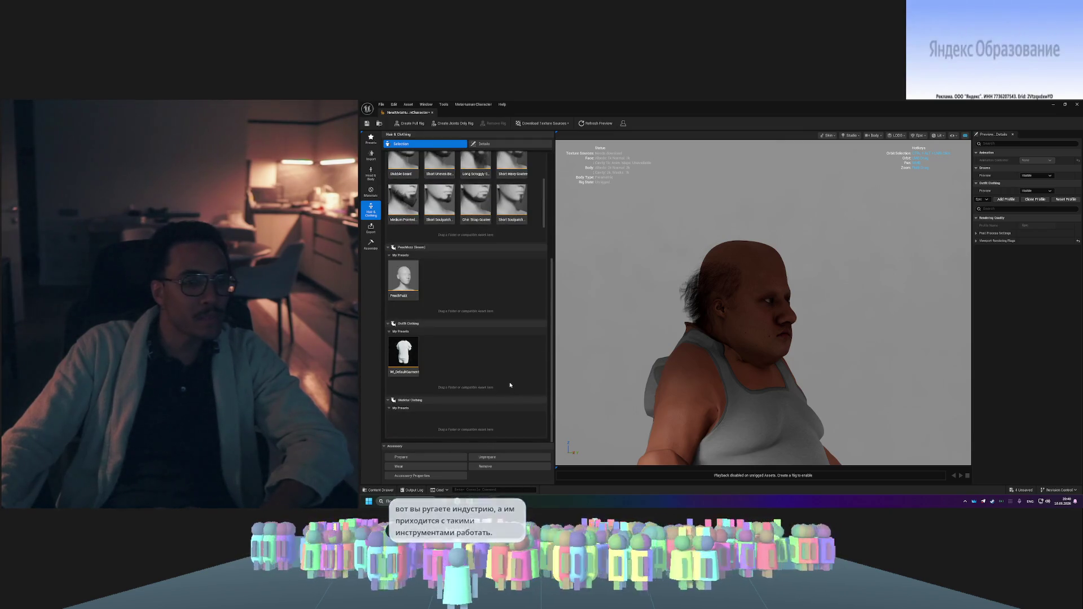
- Dress the character in WL_DefaultGarment and check the outfit from the side
{"action": "left_click", "coordinate": [404, 355]}
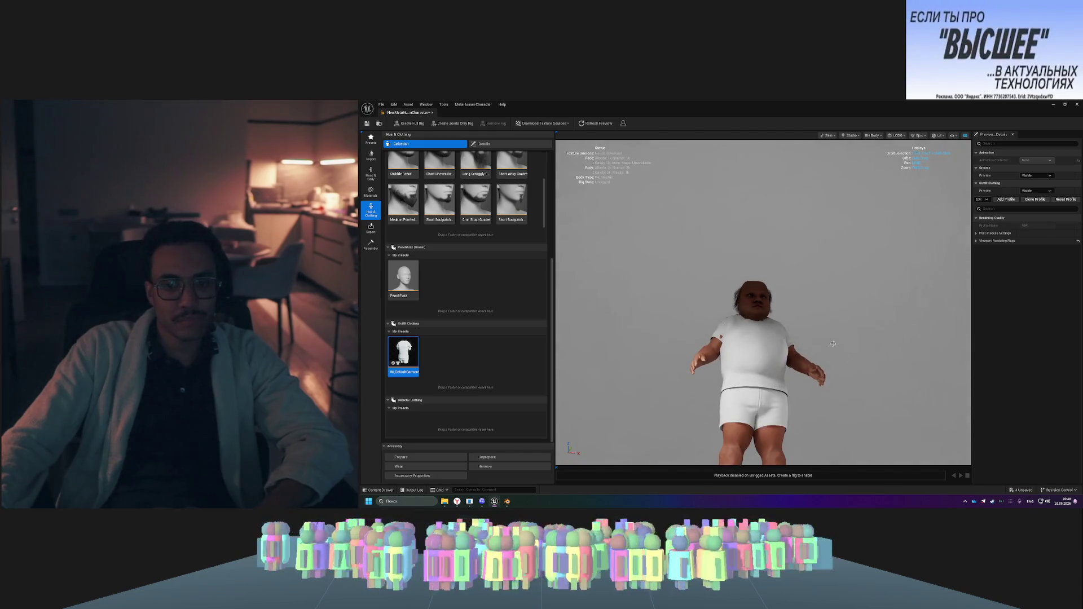
{"action": "mouse_move", "coordinate": [835, 346]}
{"action": "left_mouse_down"}
{"action": "mouse_move", "coordinate": [756, 347]}
{"action": "mouse_move", "coordinate": [778, 346]}
{"action": "left_mouse_up"}
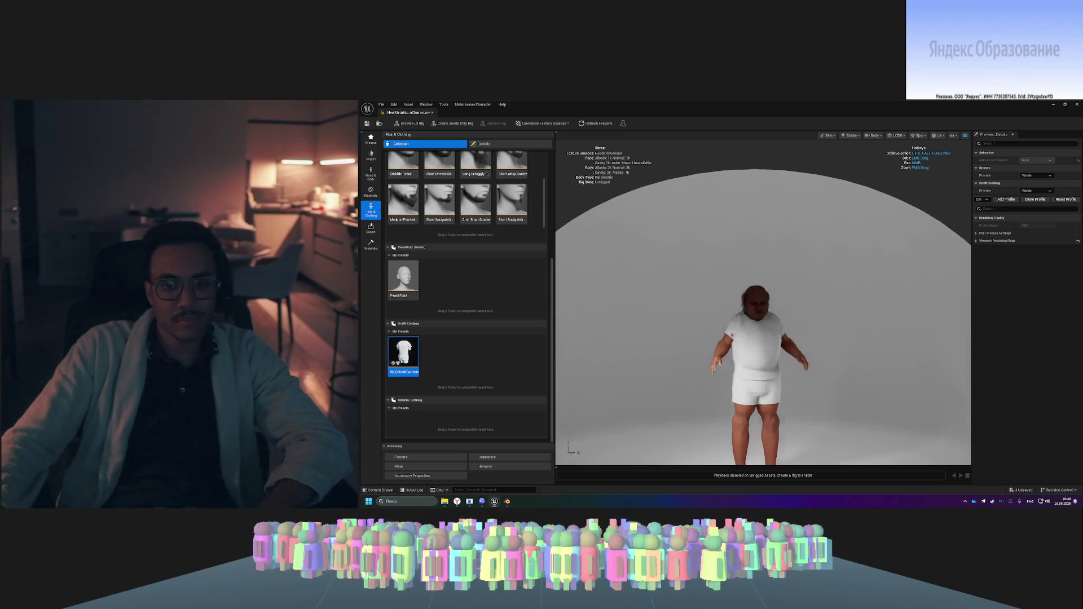
{"action": "mouse_move", "coordinate": [781, 389]}
{"action": "left_mouse_down"}
{"action": "mouse_move", "coordinate": [745, 389]}
{"action": "mouse_move", "coordinate": [782, 389]}
{"action": "left_mouse_up"}
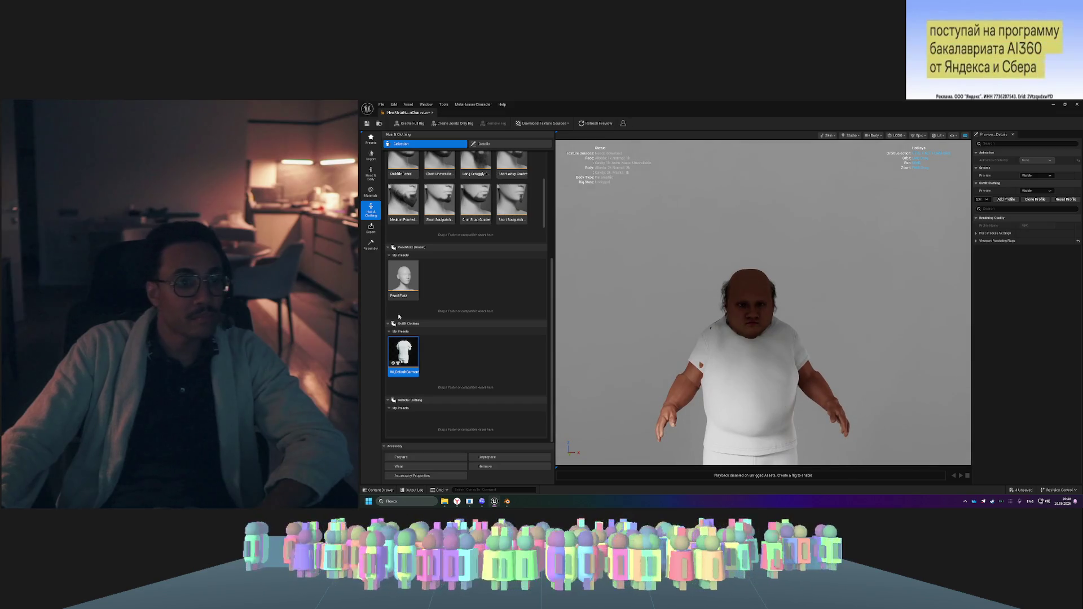
{"action": "left_click", "coordinate": [371, 175]}
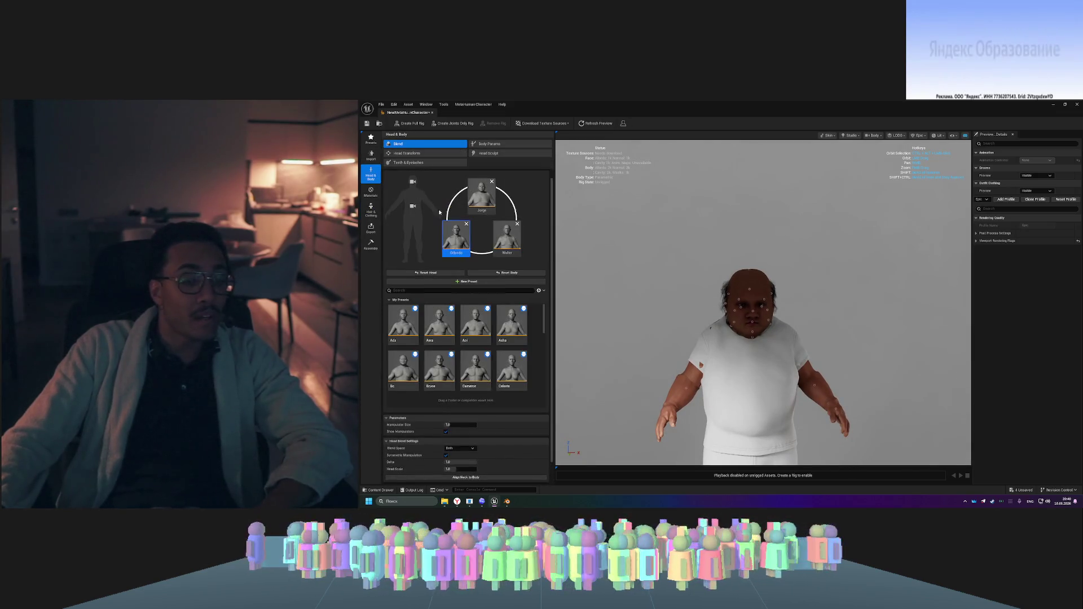
- In Body Params, shorten the inseam to about 121.6, reduce the thigh, and set fat to 2.753
{"action": "left_click", "coordinate": [492, 146]}
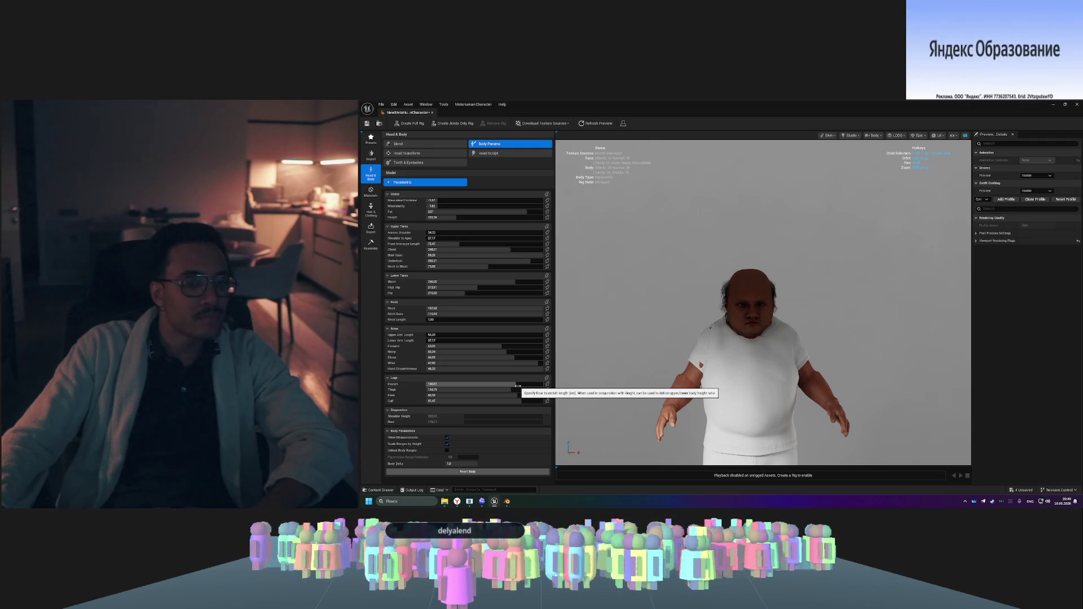
{"action": "left_click_drag", "start_coordinate": [518, 385], "coordinate": [495, 386]}
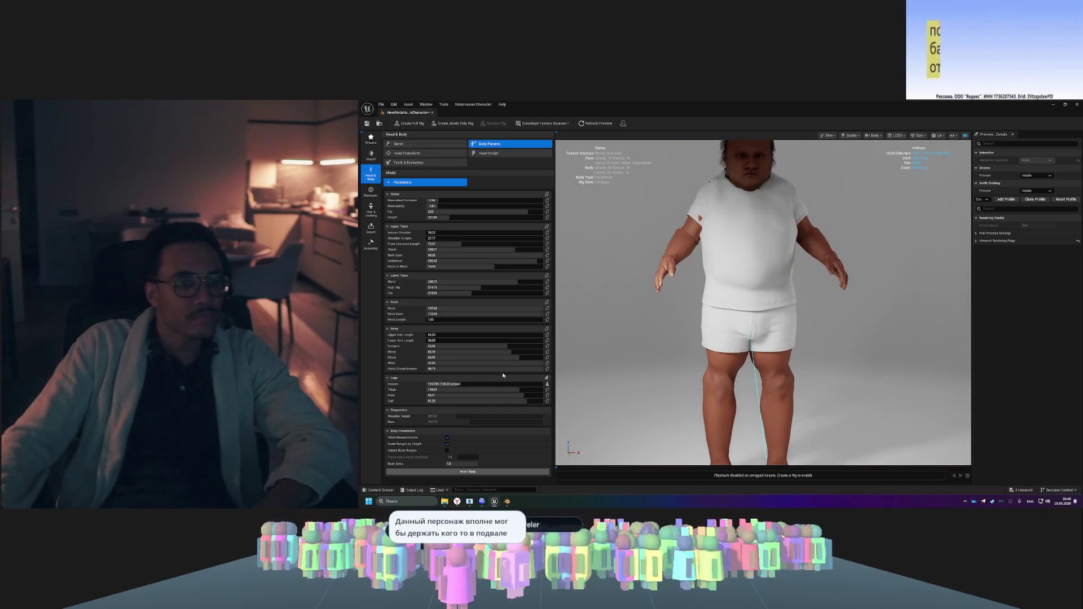
{"action": "mouse_move", "coordinate": [446, 383]}
{"action": "left_mouse_down"}
{"action": "mouse_move", "coordinate": [431, 384]}
{"action": "mouse_move", "coordinate": [445, 383]}
{"action": "left_mouse_up"}
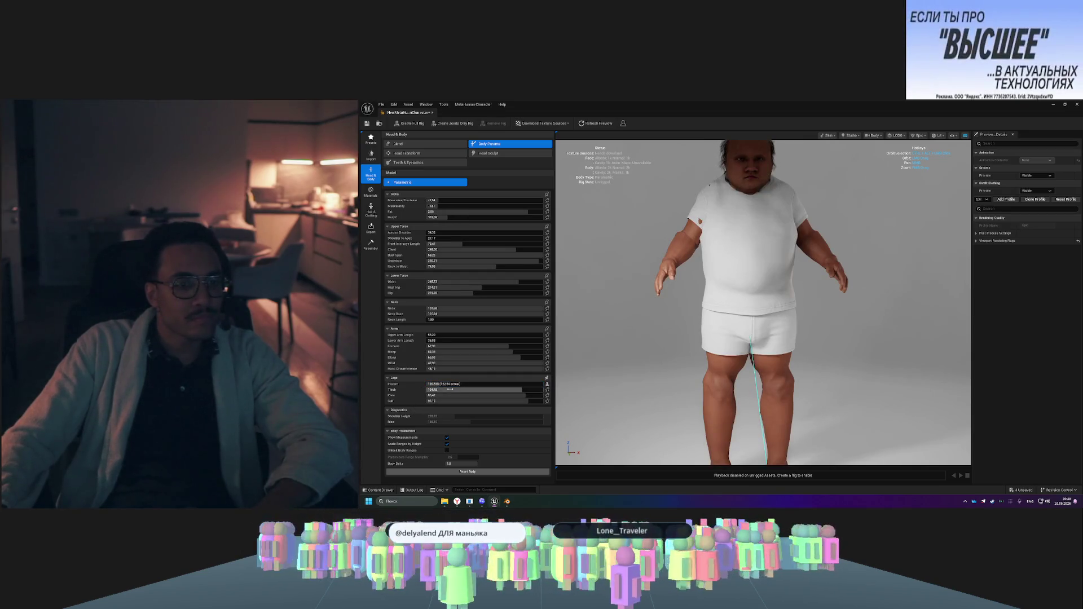
{"action": "mouse_move", "coordinate": [446, 389]}
{"action": "left_mouse_down"}
{"action": "mouse_move", "coordinate": [432, 390]}
{"action": "mouse_move", "coordinate": [467, 386]}
{"action": "mouse_move", "coordinate": [456, 402]}
{"action": "mouse_move", "coordinate": [469, 399]}
{"action": "left_mouse_up"}
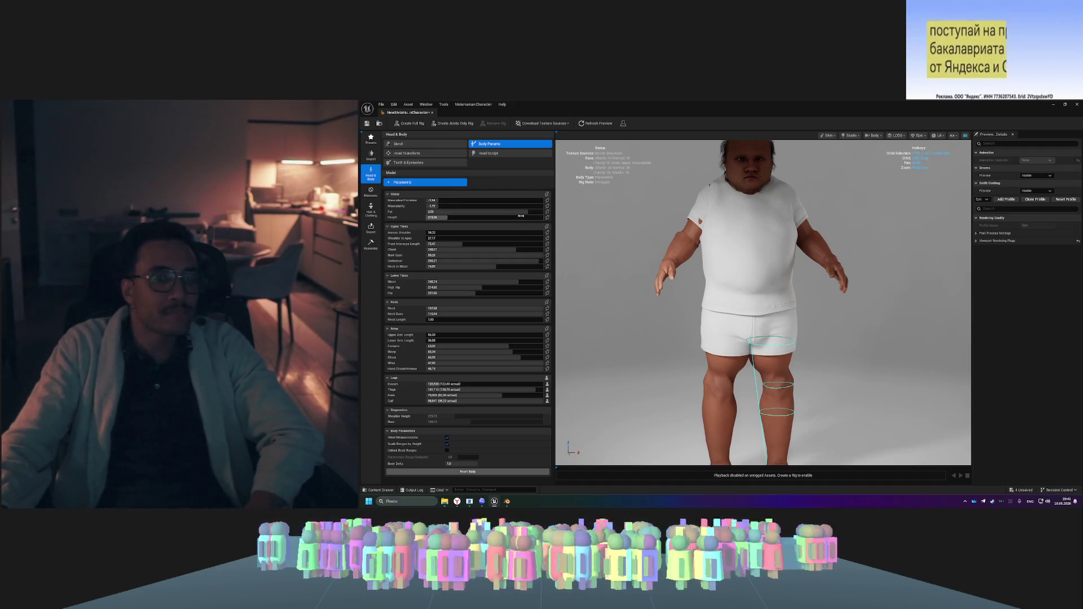
{"action": "mouse_move", "coordinate": [521, 212]}
{"action": "left_mouse_down"}
{"action": "mouse_move", "coordinate": [536, 212]}
{"action": "mouse_move", "coordinate": [452, 211]}
{"action": "left_mouse_up"}
- Restore body fat to 2.753, set Masculine/Feminine to 0.756, and check the body from the side
{"action": "key", "text": "ctrl+z"}
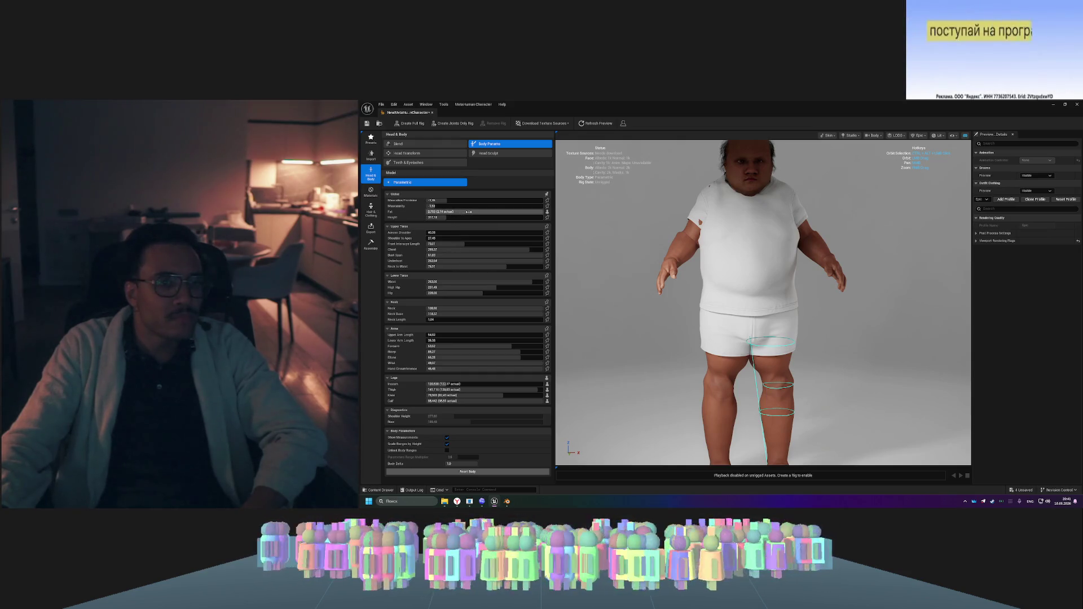
{"action": "left_click_drag", "start_coordinate": [446, 200], "coordinate": [542, 201]}
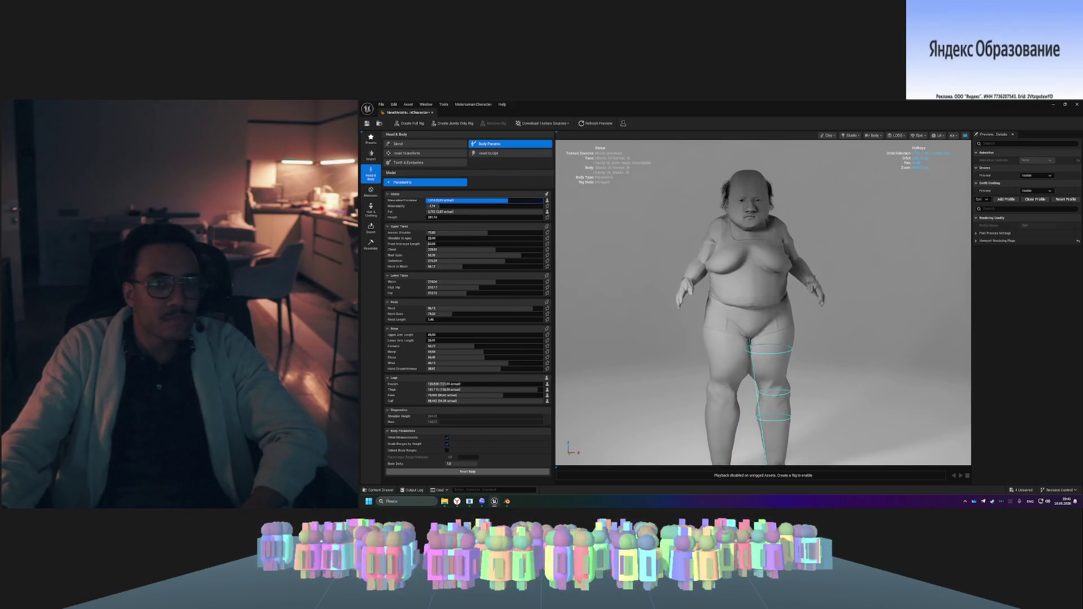
{"action": "left_click_drag", "start_coordinate": [541, 200], "coordinate": [506, 200]}
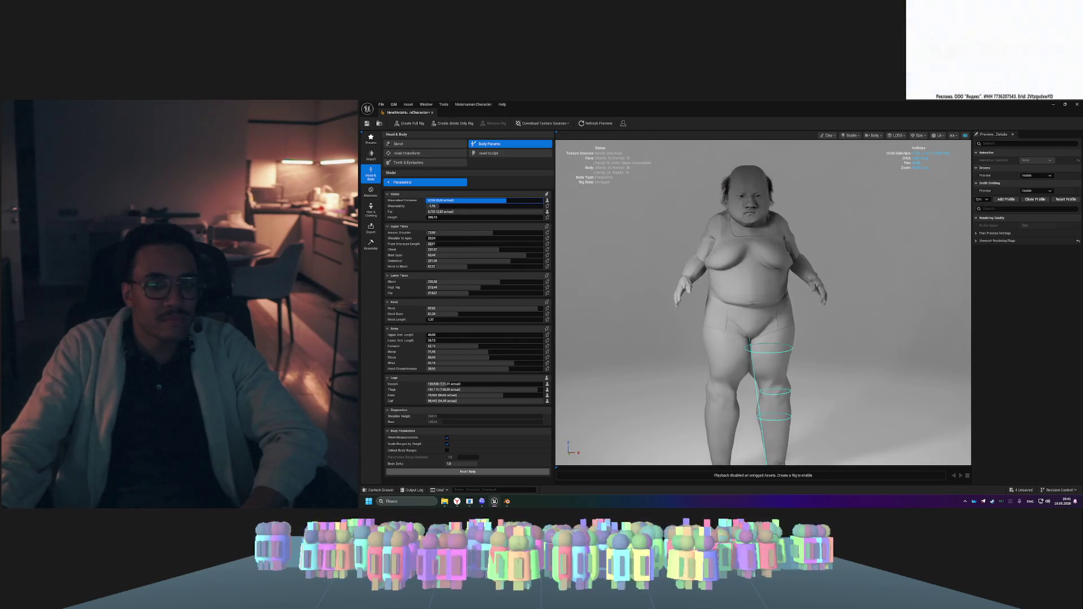
{"action": "mouse_move", "coordinate": [653, 271]}
{"action": "left_mouse_down"}
{"action": "mouse_move", "coordinate": [789, 272]}
{"action": "mouse_move", "coordinate": [654, 272]}
{"action": "mouse_move", "coordinate": [789, 273]}
{"action": "mouse_move", "coordinate": [688, 273]}
{"action": "left_mouse_up"}
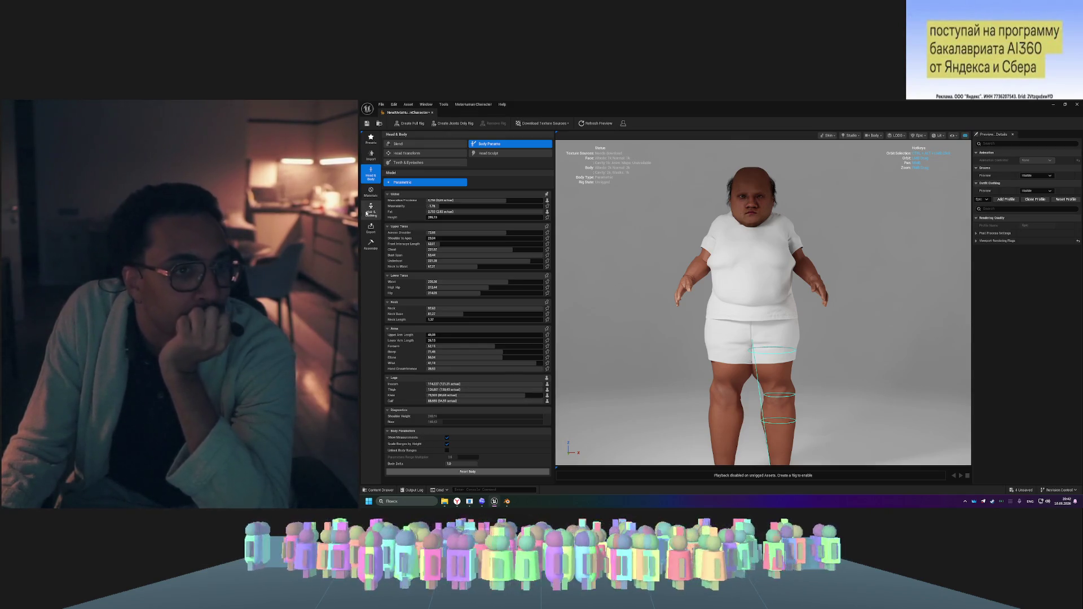
{"action": "left_click", "coordinate": [372, 160]}
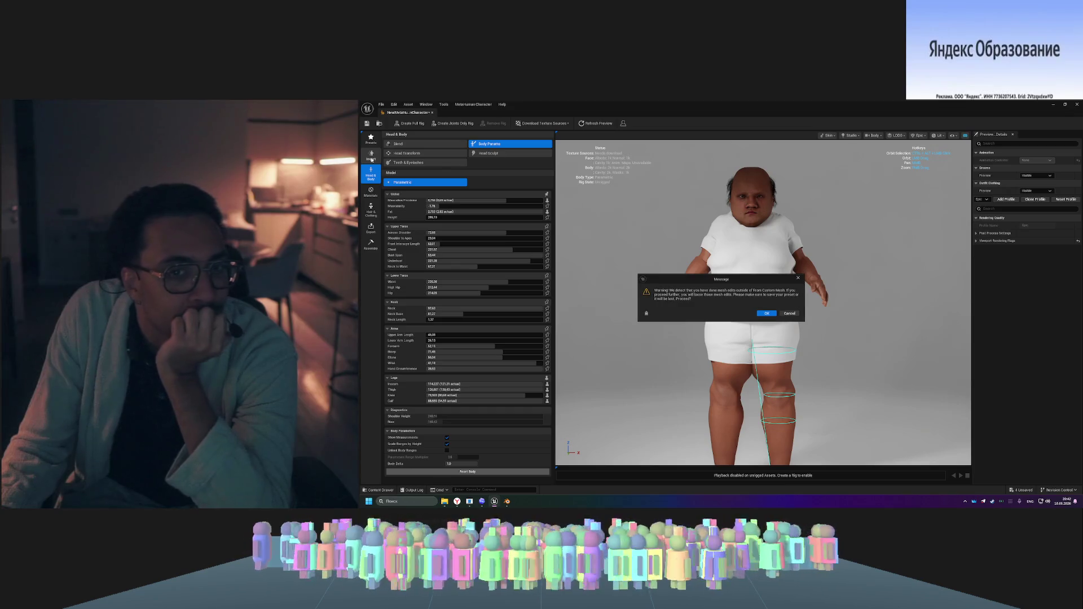
{"action": "left_click", "coordinate": [768, 314]}
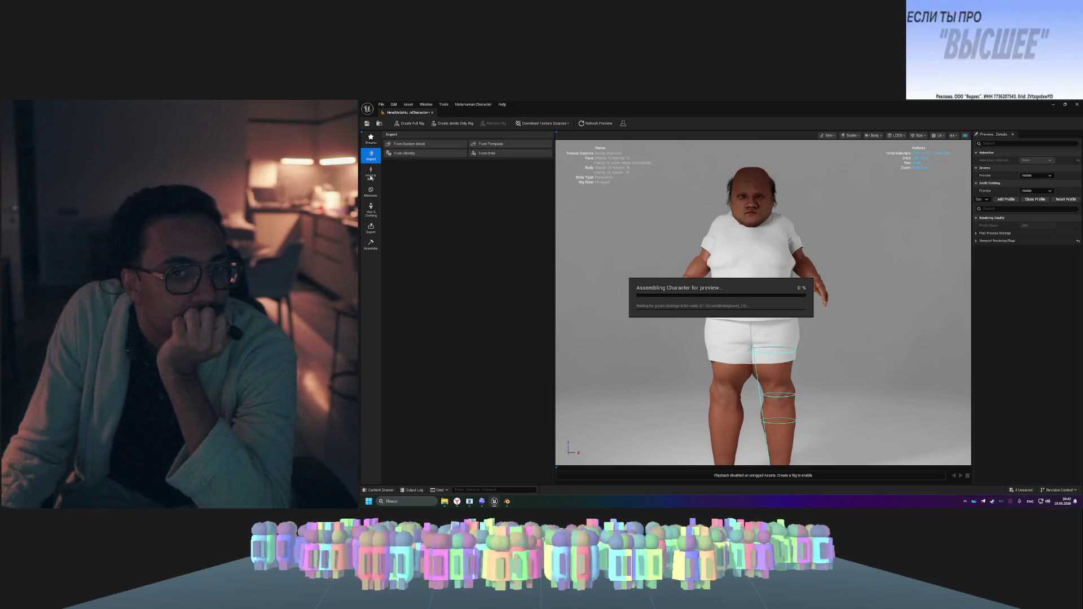
{"action": "left_click", "coordinate": [443, 155]}
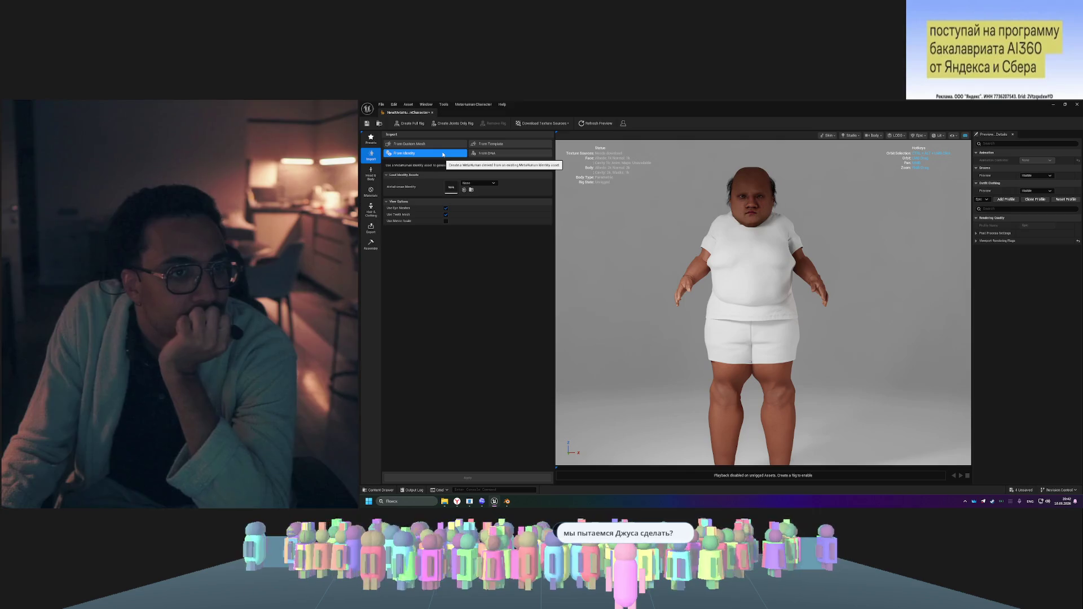
{"action": "left_click", "coordinate": [488, 145]}
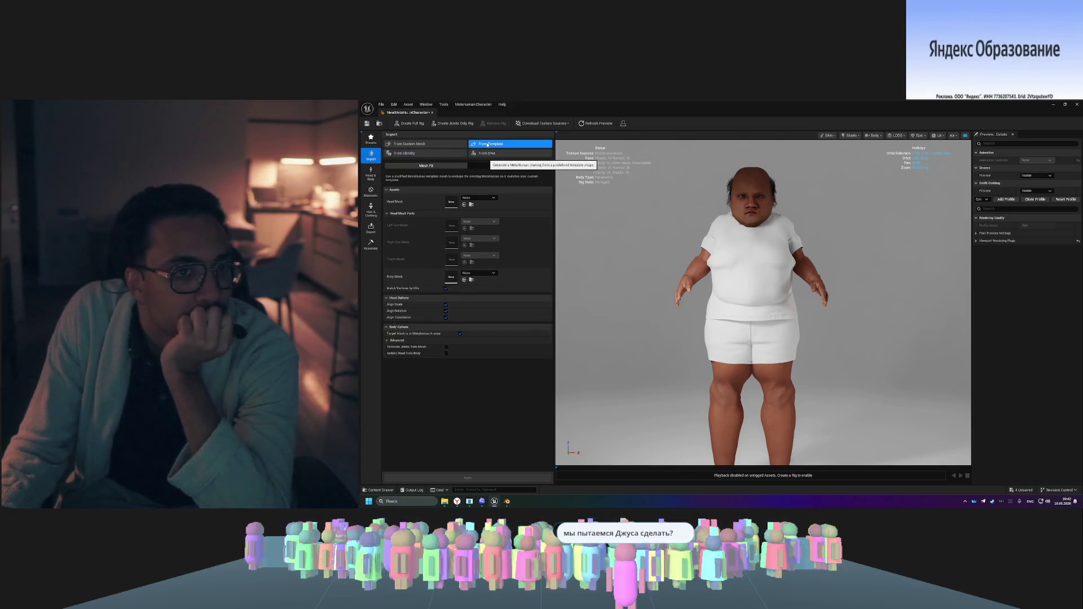
{"action": "left_click", "coordinate": [478, 198]}
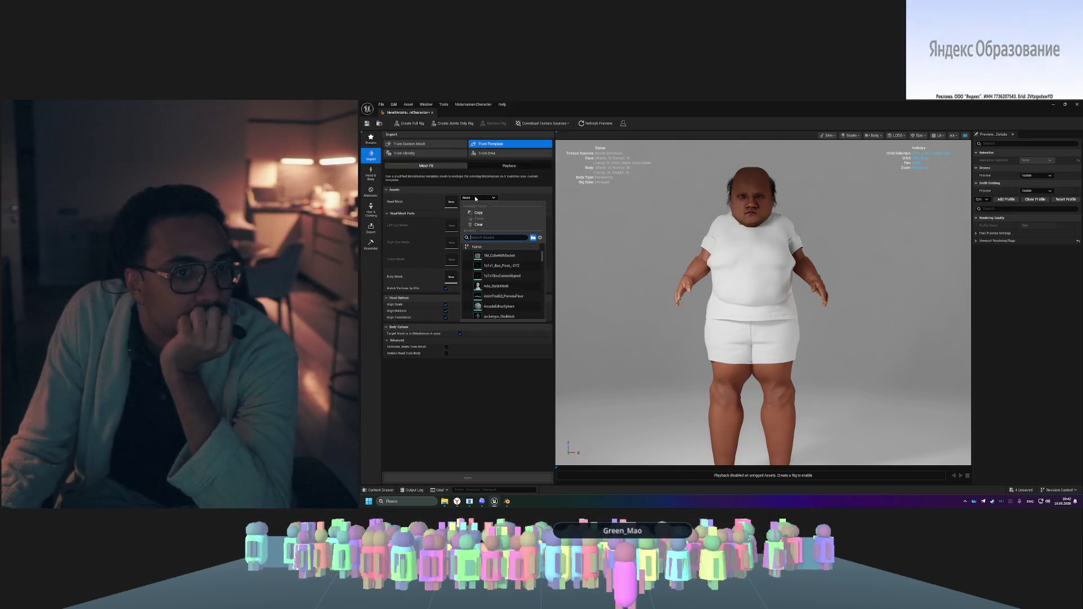
{"action": "left_click", "coordinate": [476, 199]}
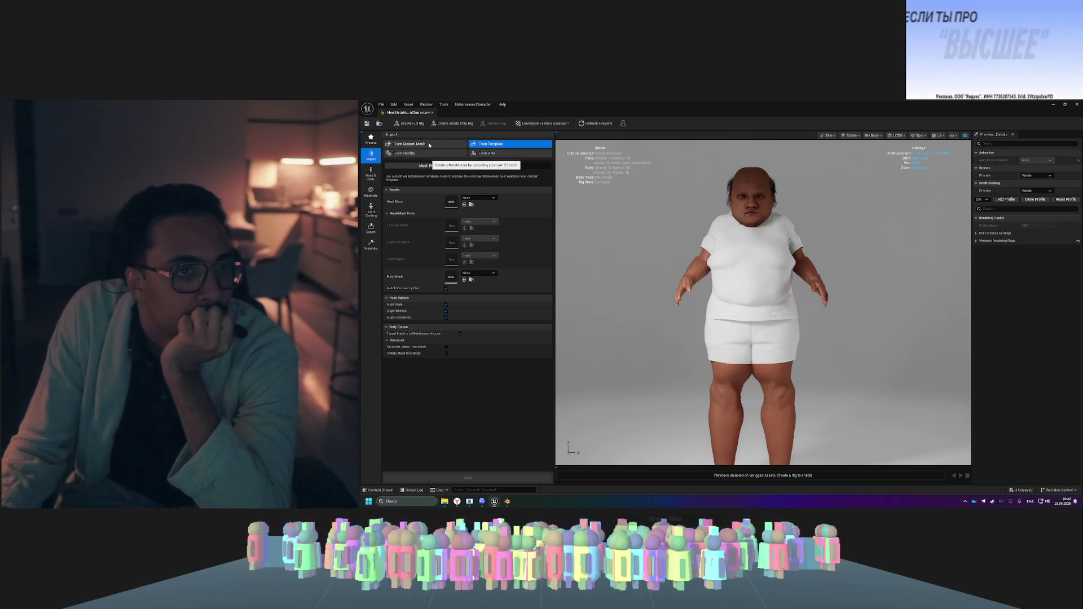
{"action": "left_click", "coordinate": [372, 176]}
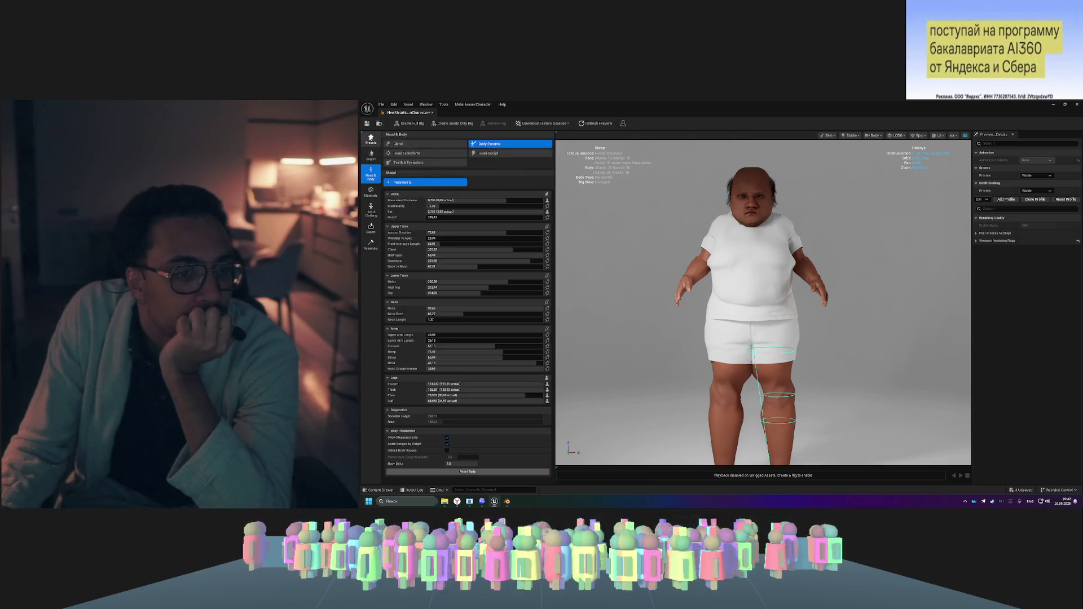
- Browse the character preset gallery, then return to the Body Params sliders
{"action": "left_click", "coordinate": [370, 139]}
{"action": "scroll", "coordinate": [551, 238], "scroll_direction": "down", "scroll_amount": 5}
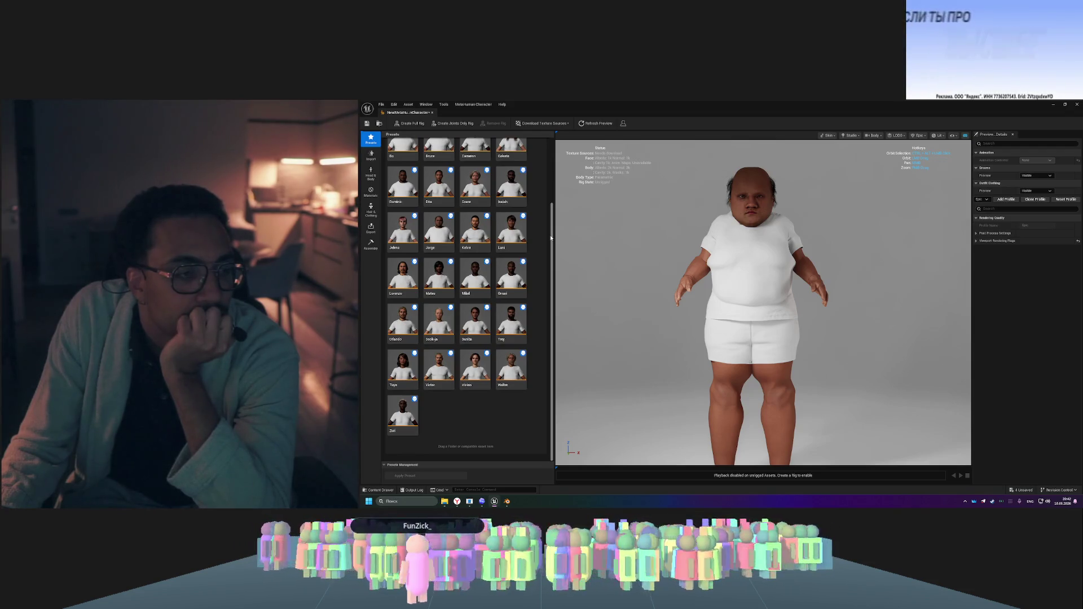
{"action": "left_click_drag", "start_coordinate": [551, 237], "coordinate": [551, 169]}
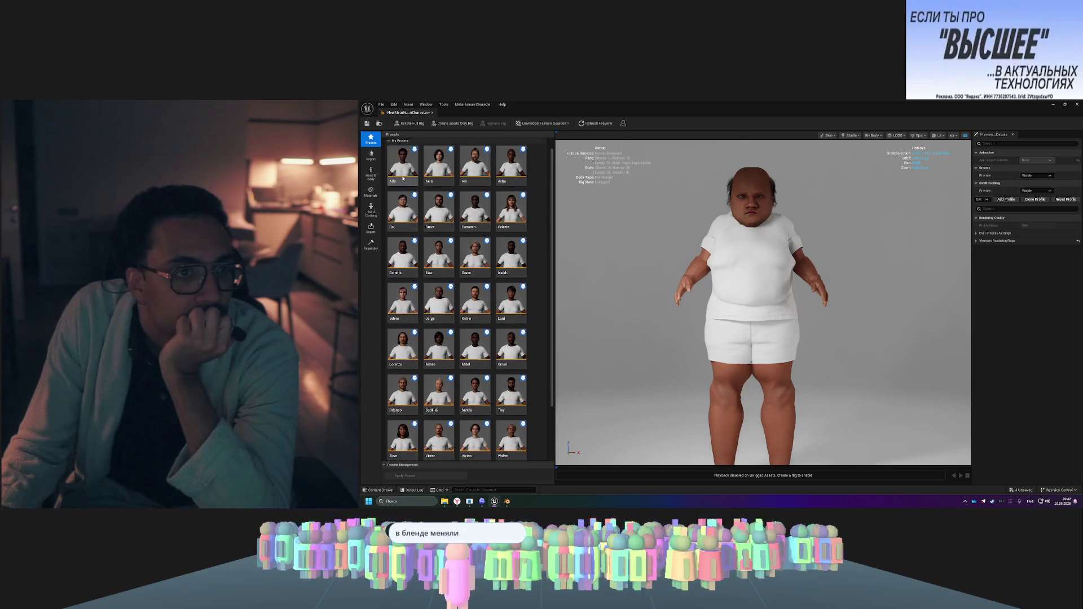
{"action": "left_click", "coordinate": [373, 176]}
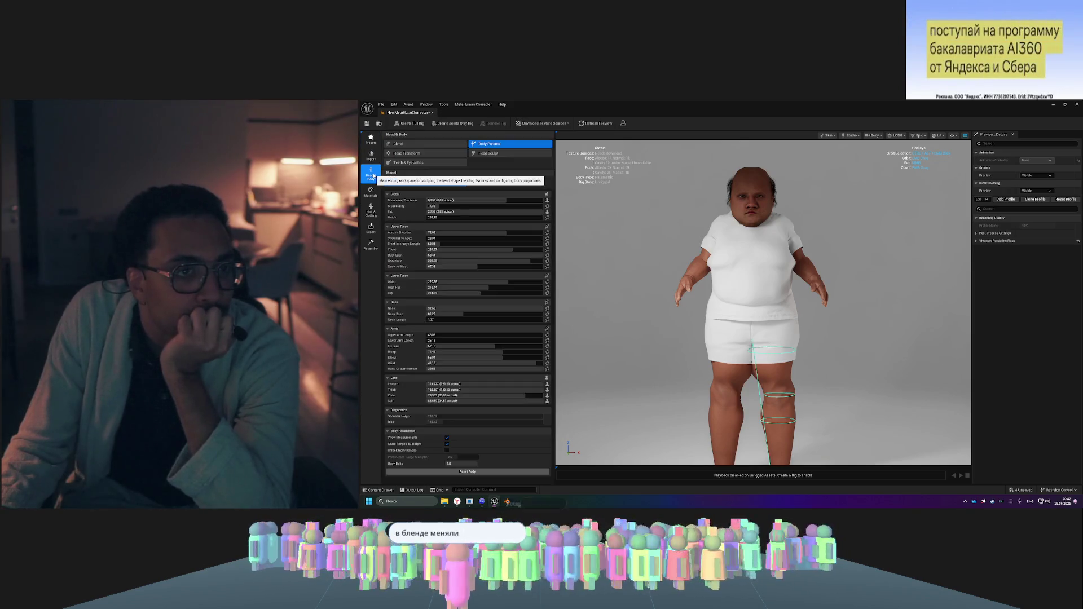
{"action": "left_click", "coordinate": [431, 145]}
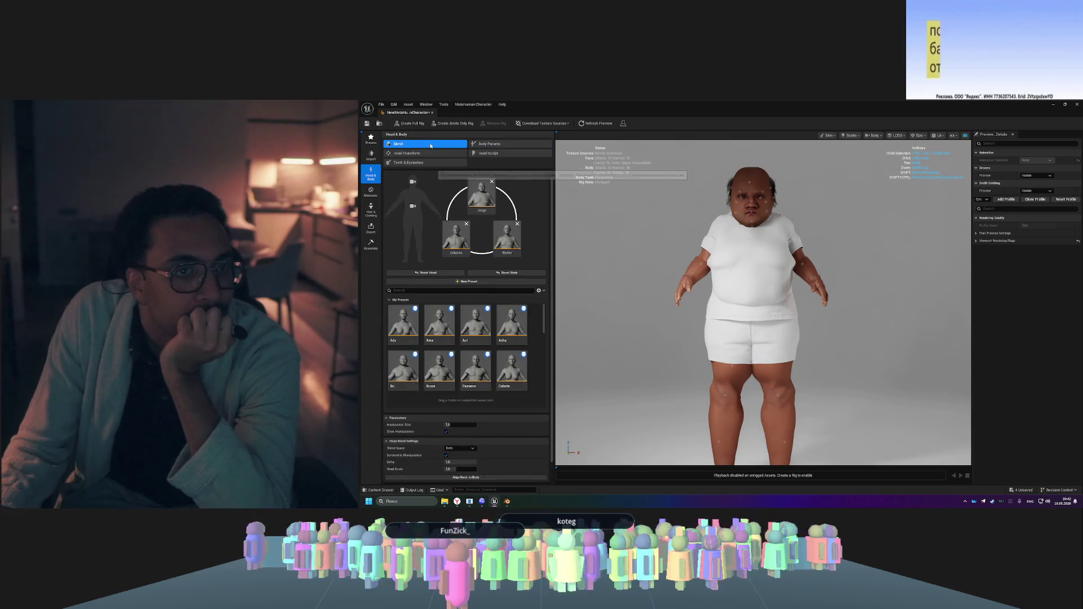
{"action": "left_click", "coordinate": [492, 145]}
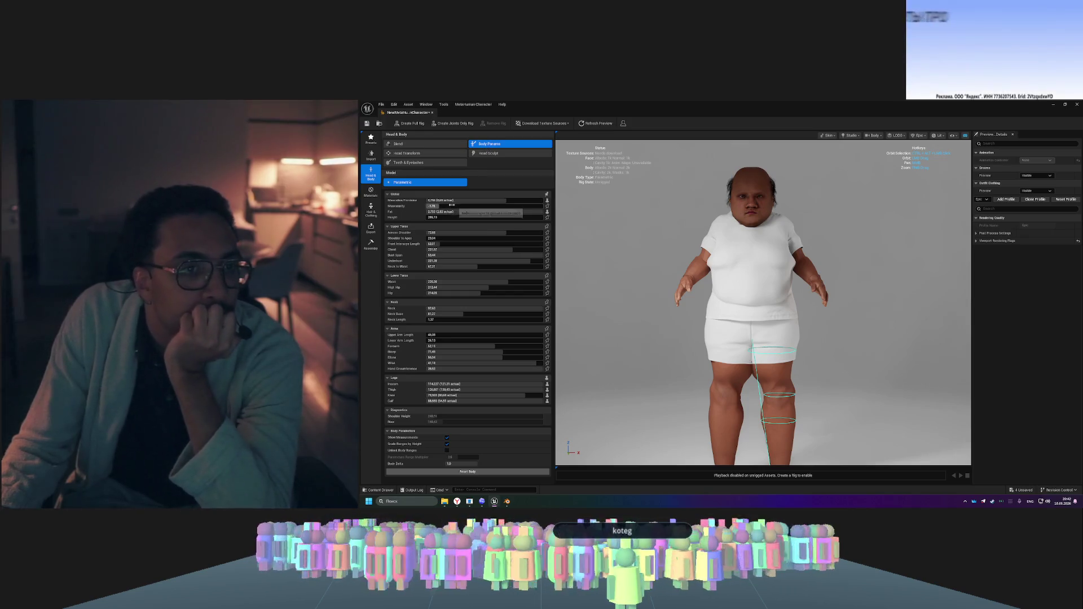
- Raise muscularity, set Height to 180, and make the body more masculine
{"action": "mouse_move", "coordinate": [440, 205]}
{"action": "left_mouse_down"}
{"action": "mouse_move", "coordinate": [485, 206]}
{"action": "mouse_move", "coordinate": [447, 206]}
{"action": "left_mouse_up"}
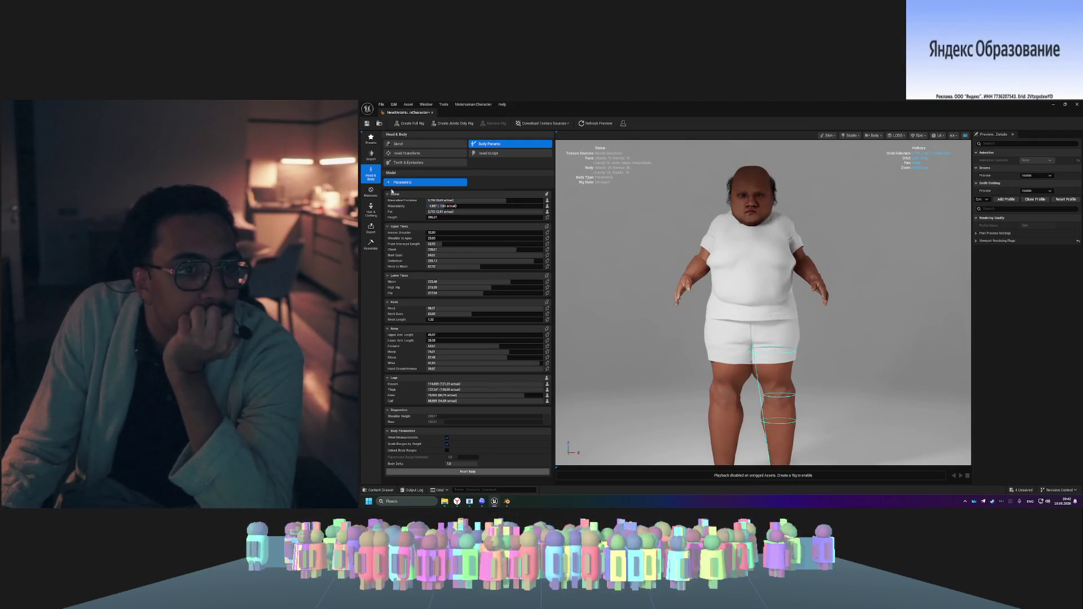
{"action": "left_click_drag", "start_coordinate": [461, 218], "coordinate": [472, 218]}
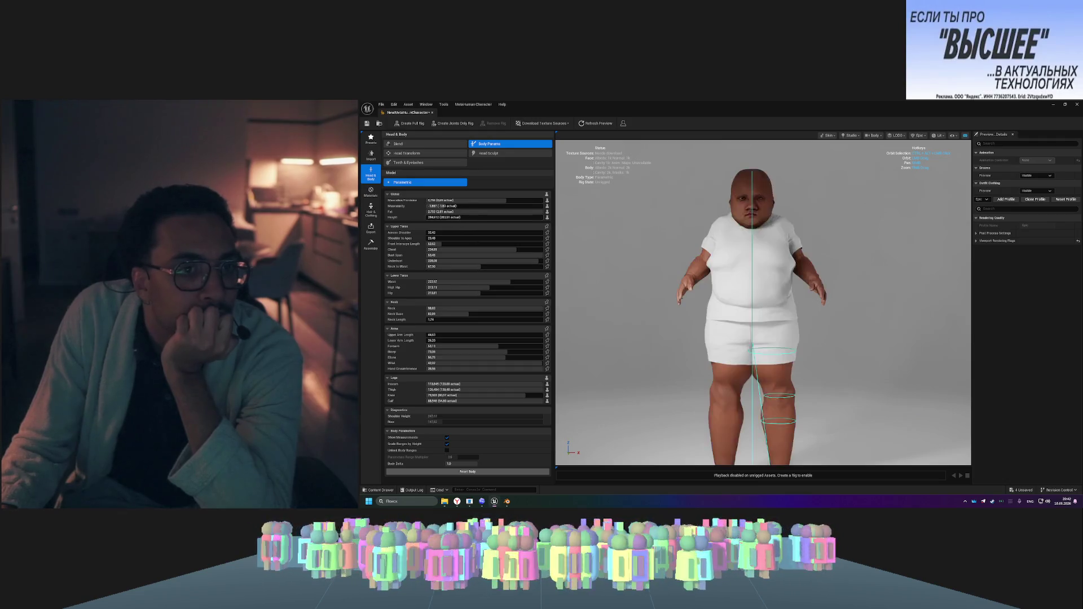
{"action": "left_click", "coordinate": [464, 217]}
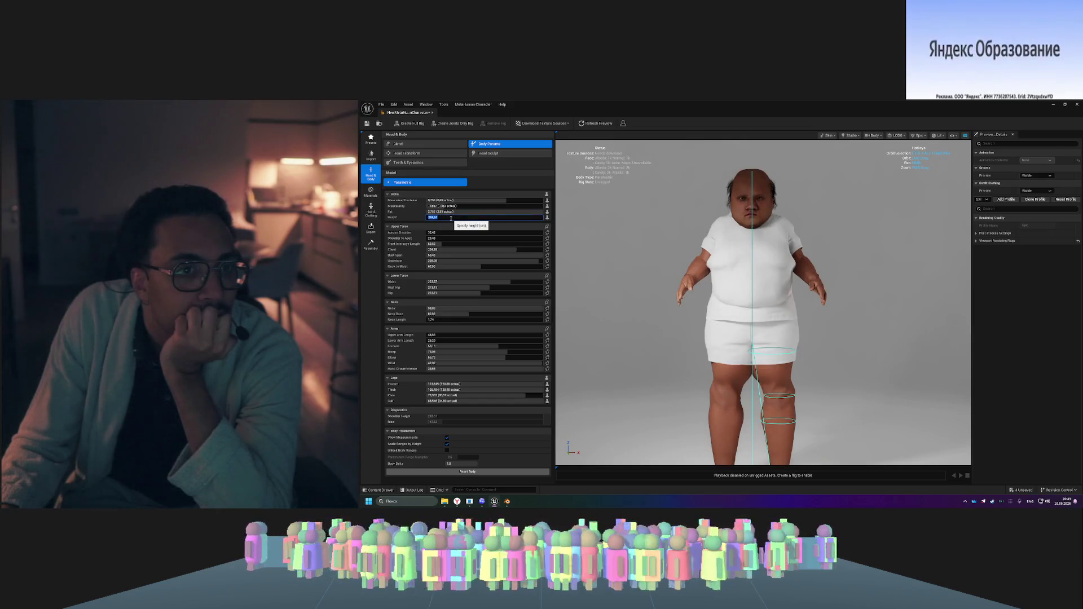
{"action": "type", "text": "180"}
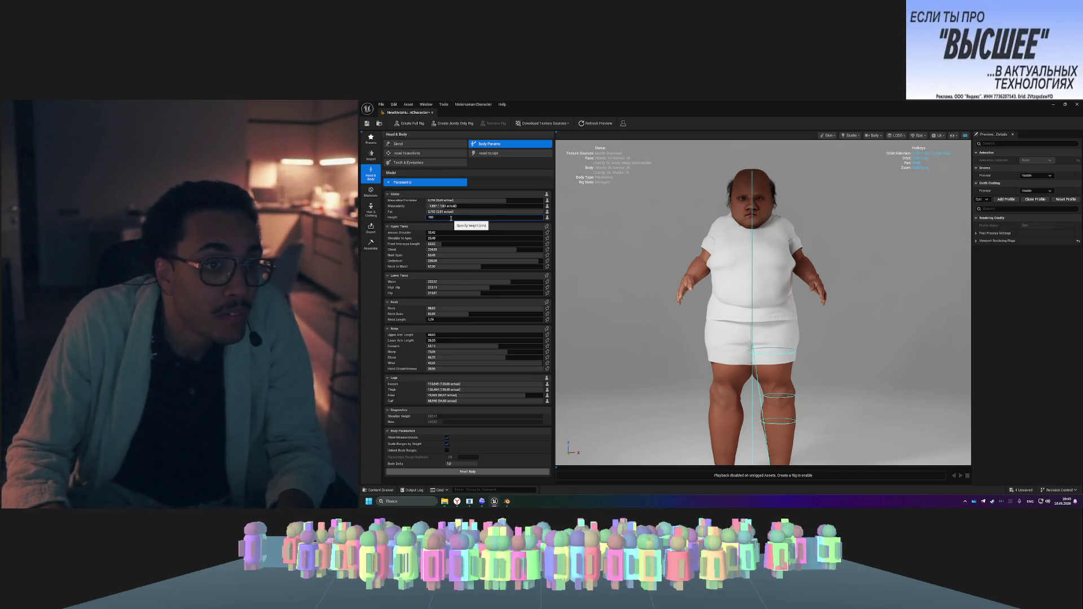
{"action": "key", "text": "Return"}
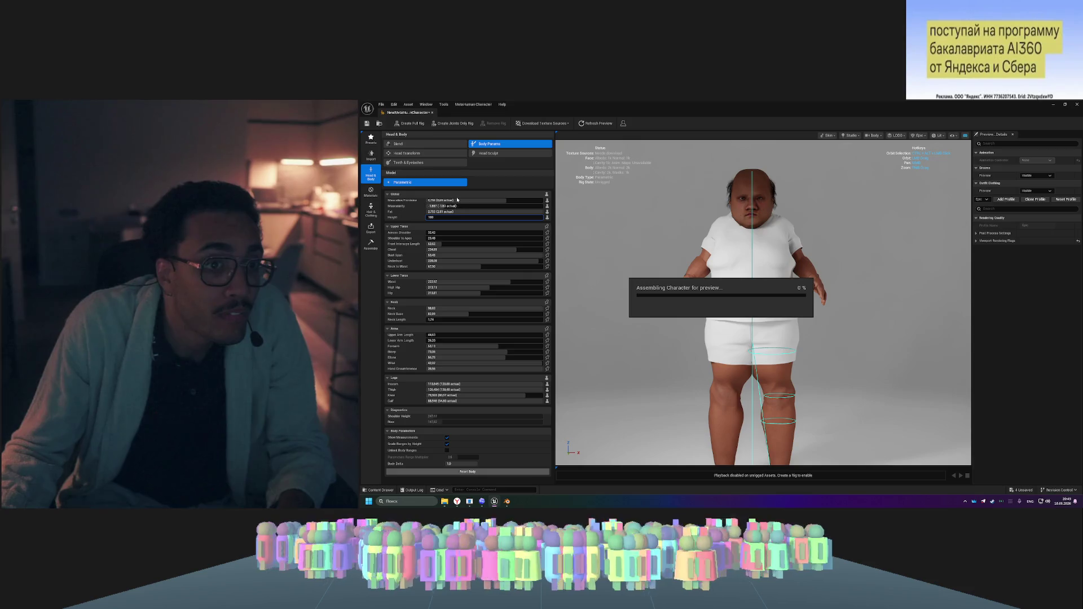
{"action": "mouse_move", "coordinate": [479, 201]}
{"action": "left_mouse_down"}
{"action": "mouse_move", "coordinate": [434, 200]}
{"action": "mouse_move", "coordinate": [440, 211]}
{"action": "left_mouse_up"}
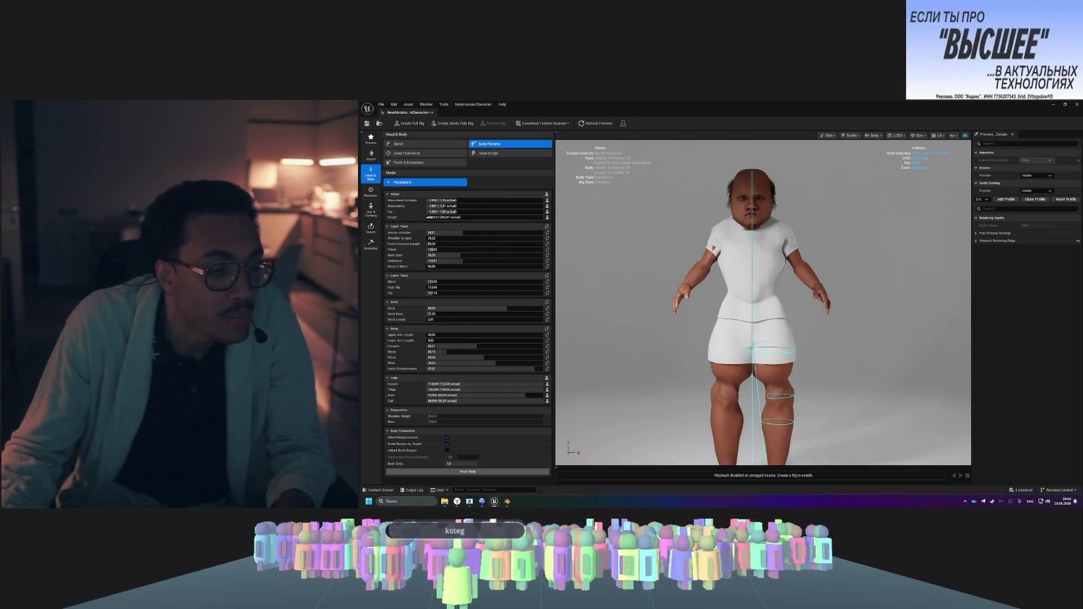
- Lower muscularity, shorten the inseam slightly, and widen Across Shoulder to about 63.4
{"action": "left_click_drag", "start_coordinate": [434, 205], "coordinate": [418, 206]}
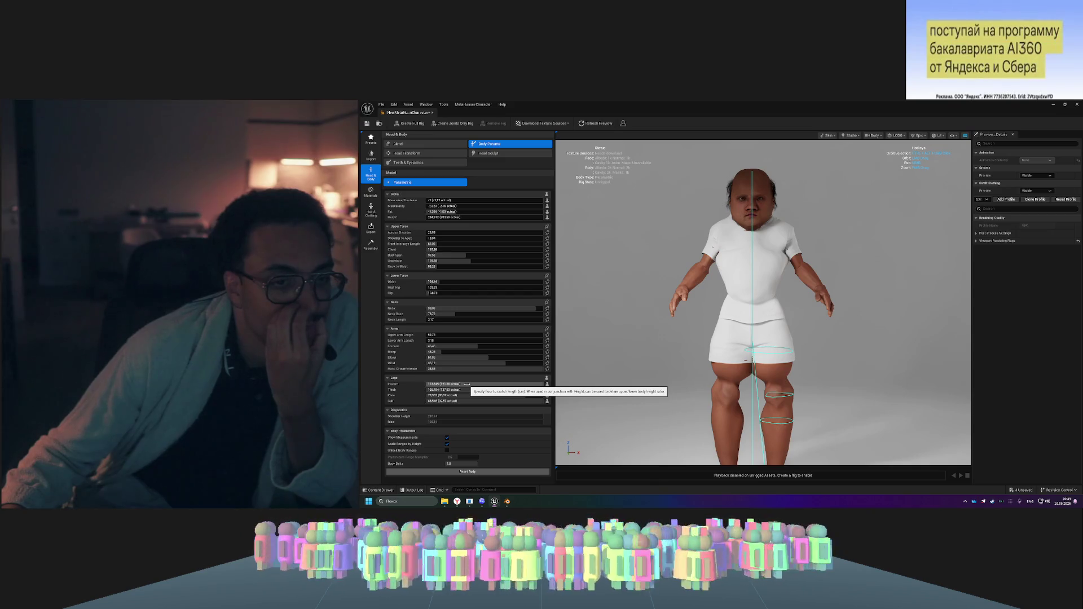
{"action": "left_click_drag", "start_coordinate": [467, 384], "coordinate": [464, 384]}
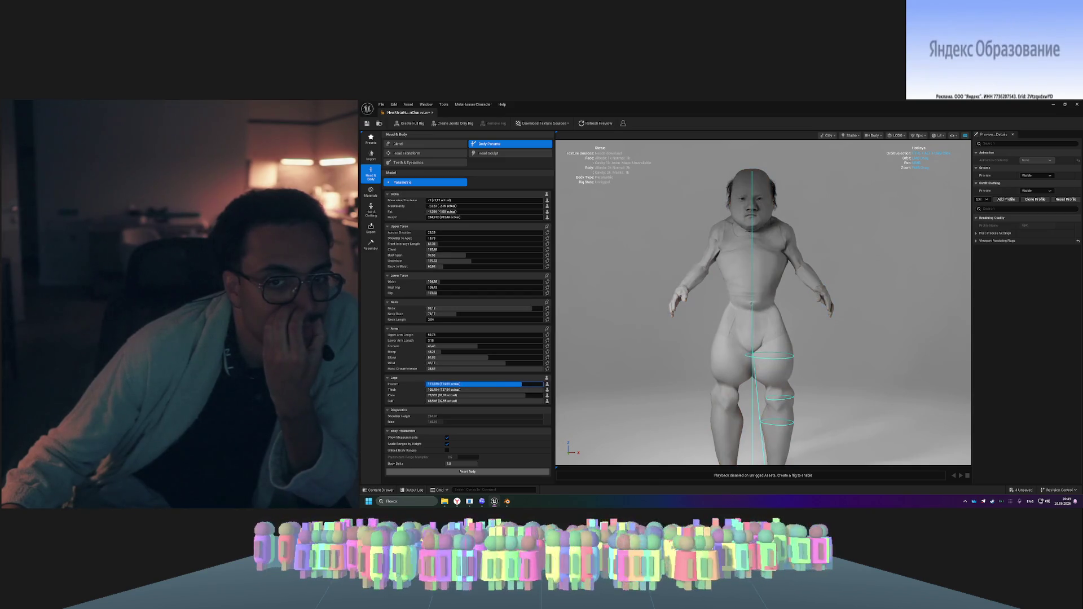
{"action": "left_click_drag", "start_coordinate": [463, 384], "coordinate": [460, 384]}
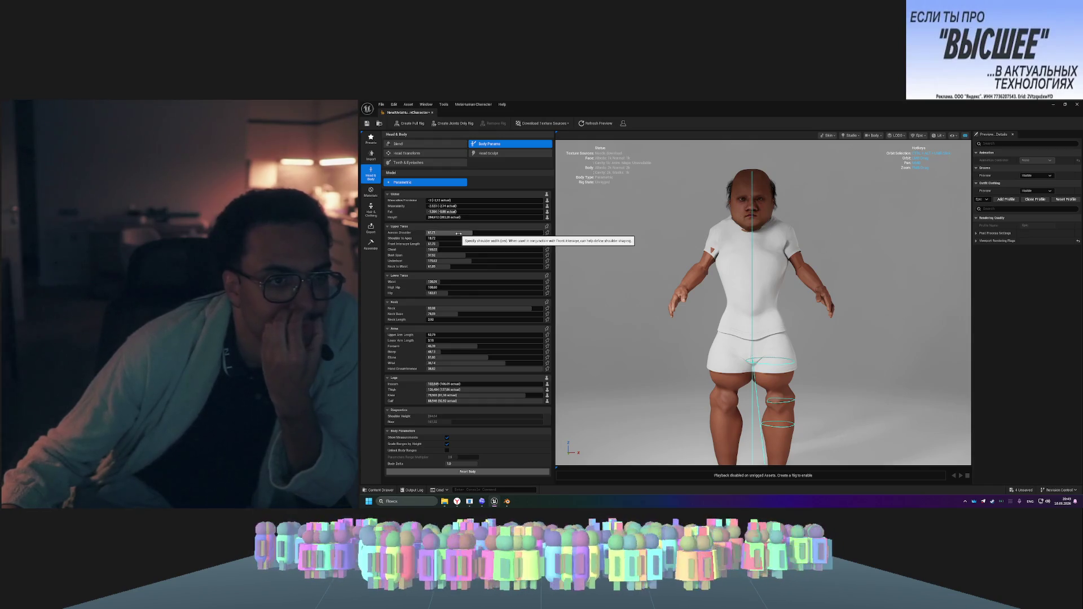
{"action": "left_click_drag", "start_coordinate": [459, 232], "coordinate": [493, 233]}
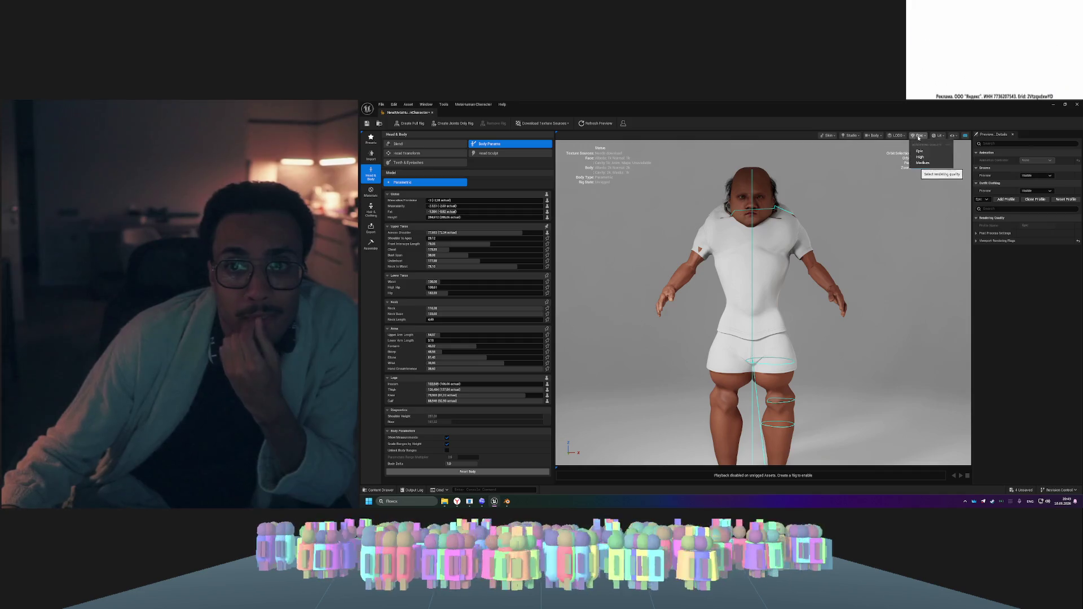
- Set preview quality to Medium, narrow shoulders and waist, and widen hips to about 230
{"action": "left_click", "coordinate": [923, 162]}
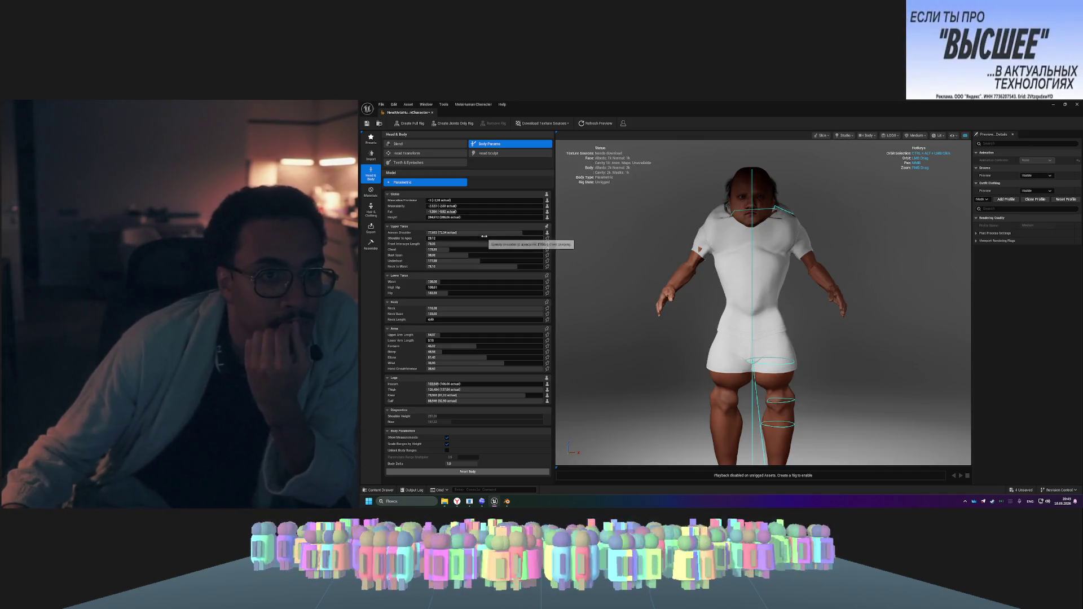
{"action": "left_click_drag", "start_coordinate": [484, 238], "coordinate": [476, 238]}
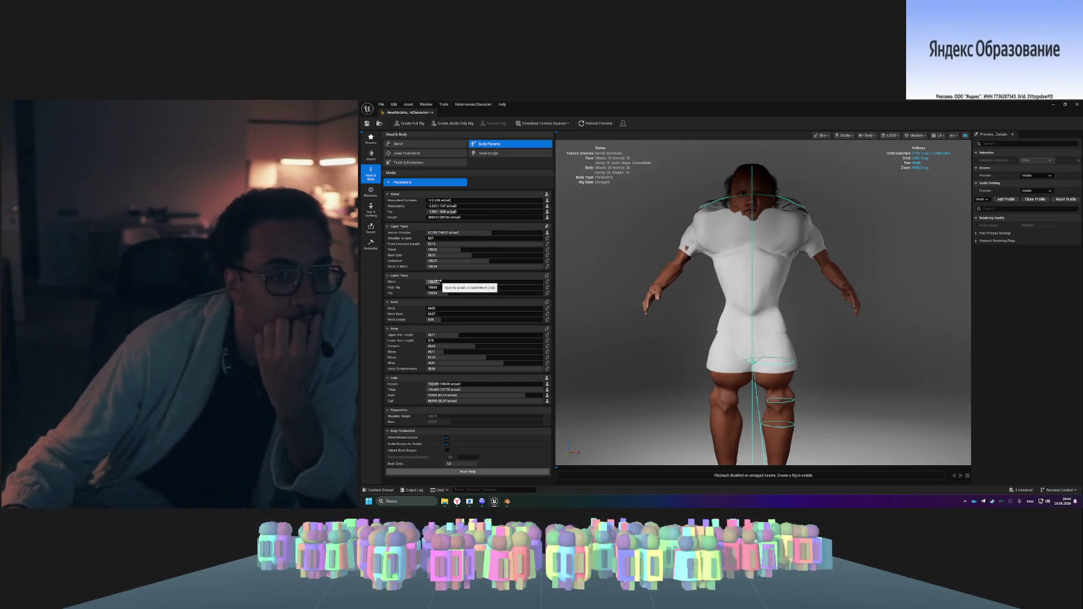
{"action": "left_click_drag", "start_coordinate": [438, 281], "coordinate": [431, 282]}
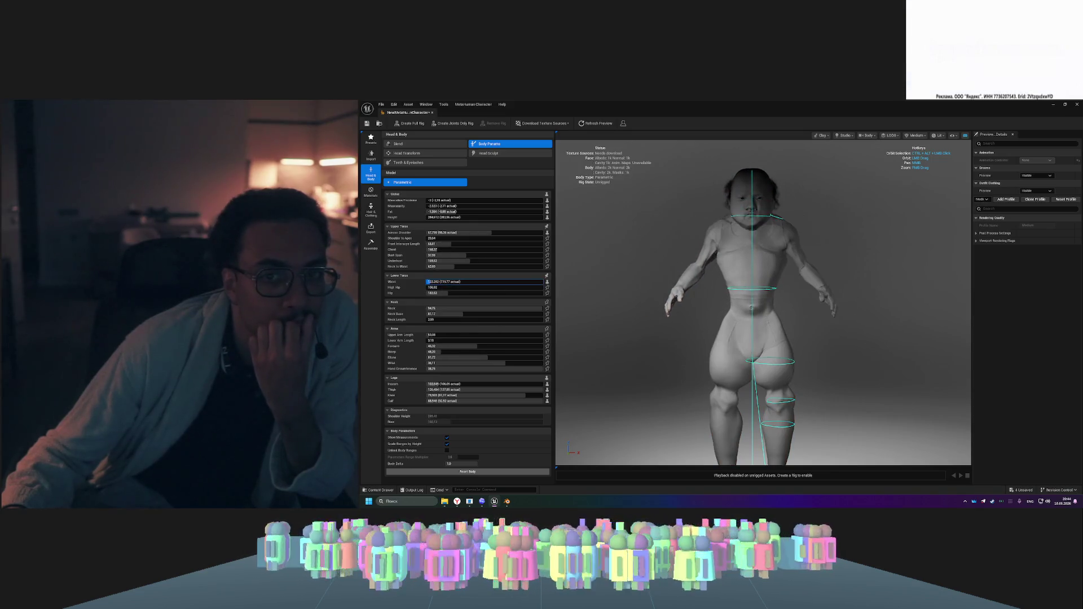
{"action": "mouse_move", "coordinate": [432, 293]}
{"action": "left_mouse_down"}
{"action": "mouse_move", "coordinate": [533, 293]}
{"action": "mouse_move", "coordinate": [483, 293]}
{"action": "left_mouse_up"}
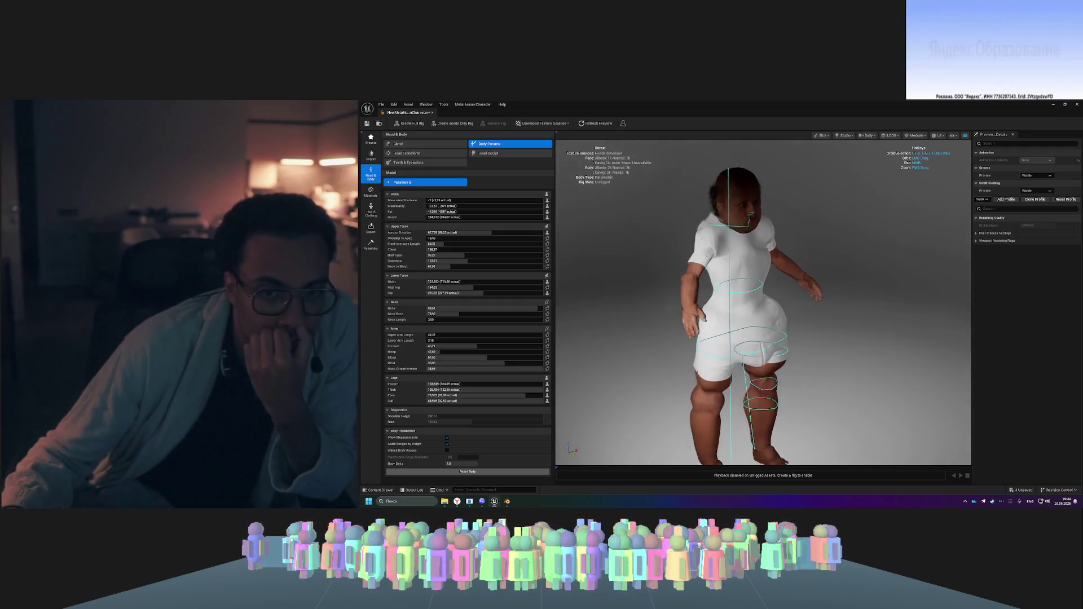
- Preview the figure with Topology and Clay materials, then switch back to Skin
{"action": "left_click_drag", "start_coordinate": [748, 222], "coordinate": [748, 222]}
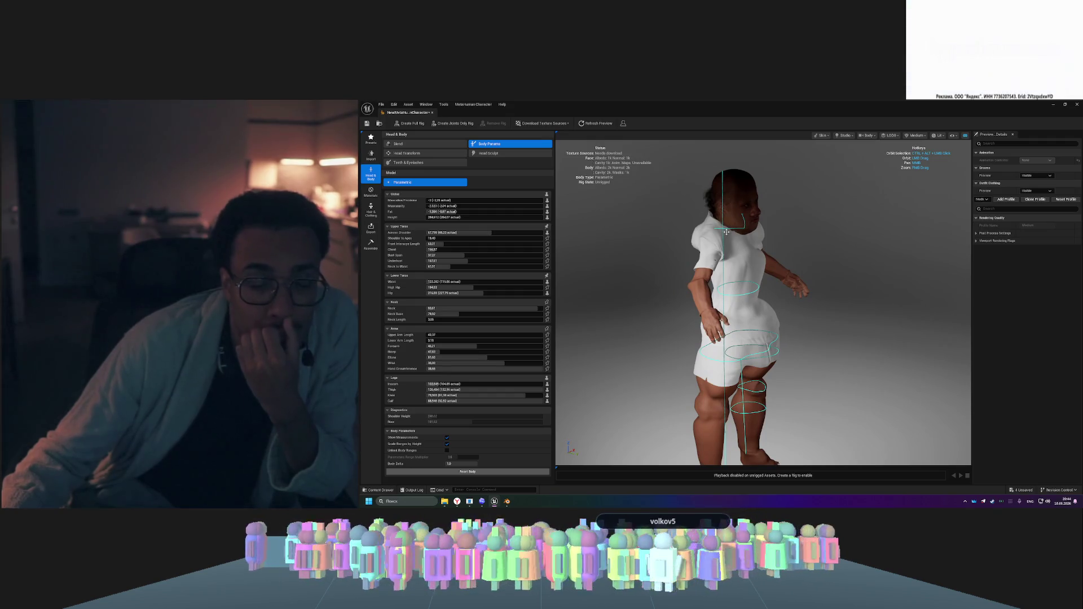
{"action": "left_click", "coordinate": [821, 135]}
{"action": "left_click", "coordinate": [828, 159]}
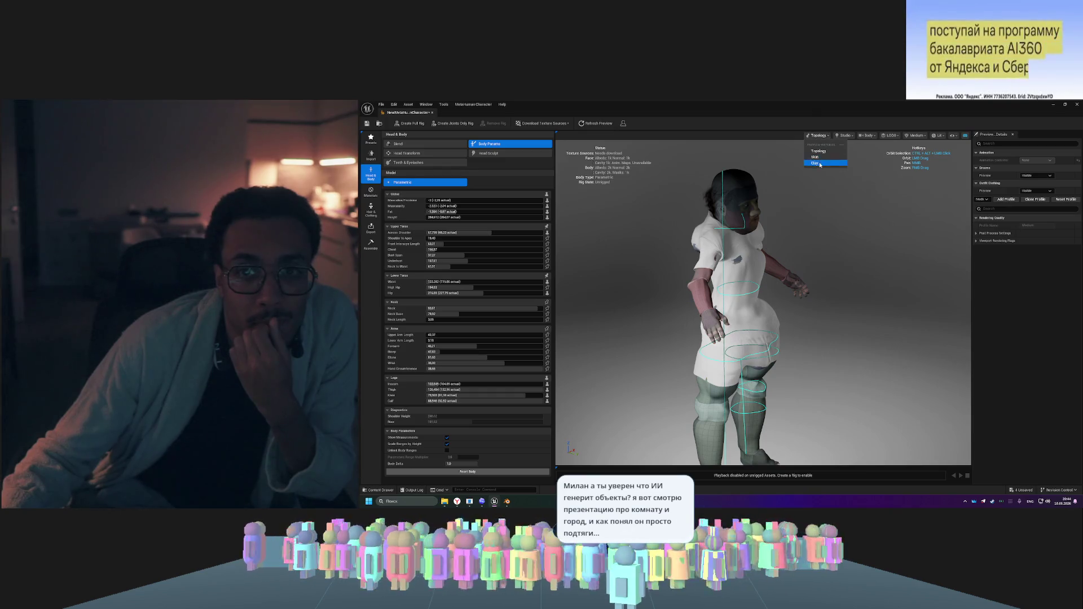
{"action": "left_click", "coordinate": [820, 163]}
{"action": "left_click_drag", "start_coordinate": [727, 197], "coordinate": [874, 153]}
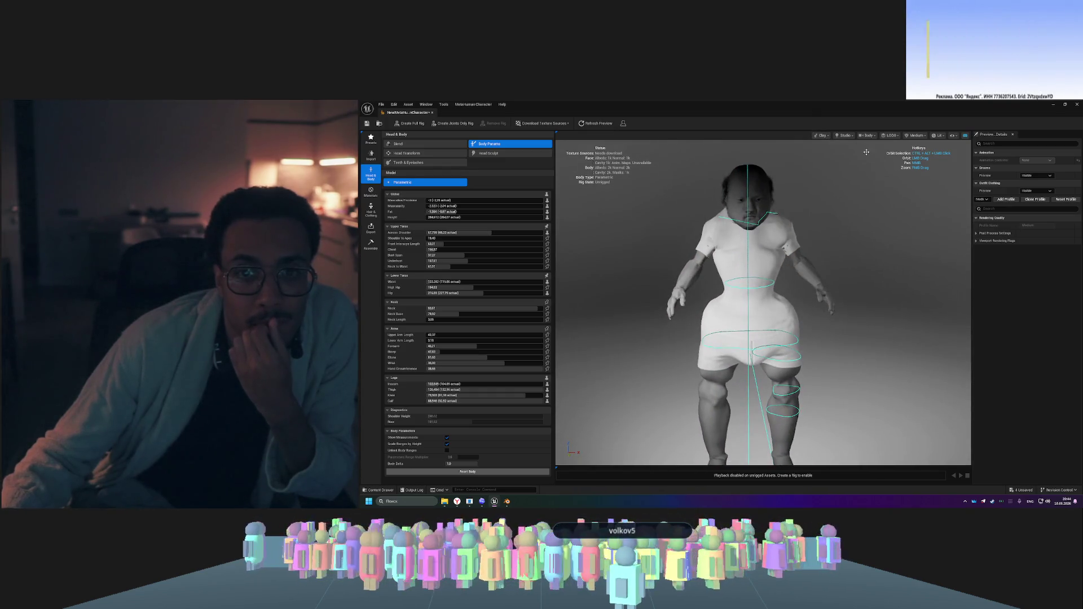
{"action": "left_click", "coordinate": [820, 135]}
{"action": "left_click", "coordinate": [822, 156]}
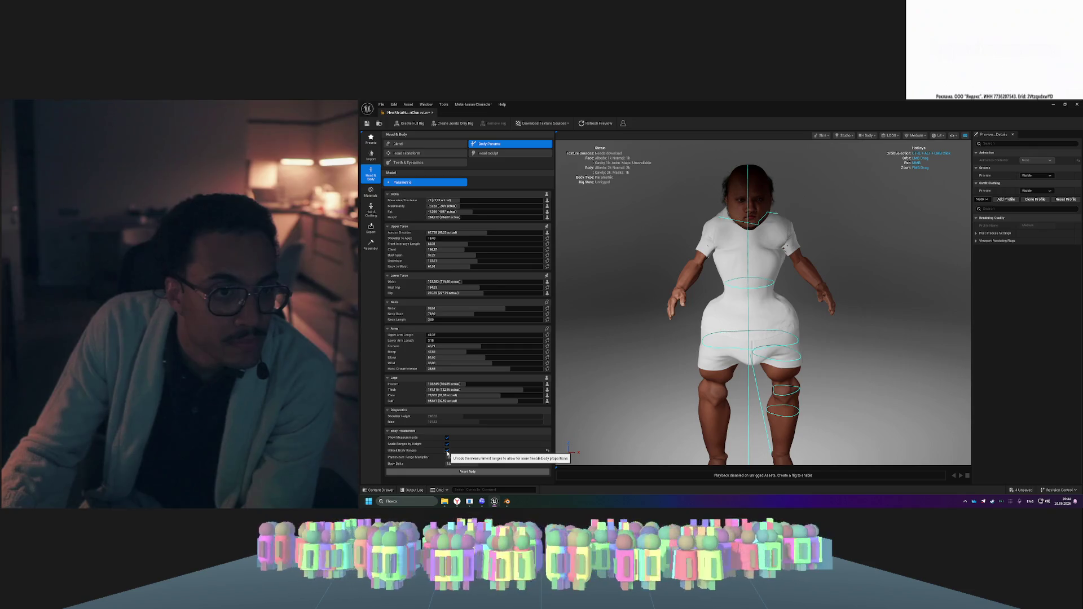
- Lower Height to about 188.8, set Masculine/Feminine to 1.6 and Muscularity to about 3.7
{"action": "left_click_drag", "start_coordinate": [455, 216], "coordinate": [445, 216]}
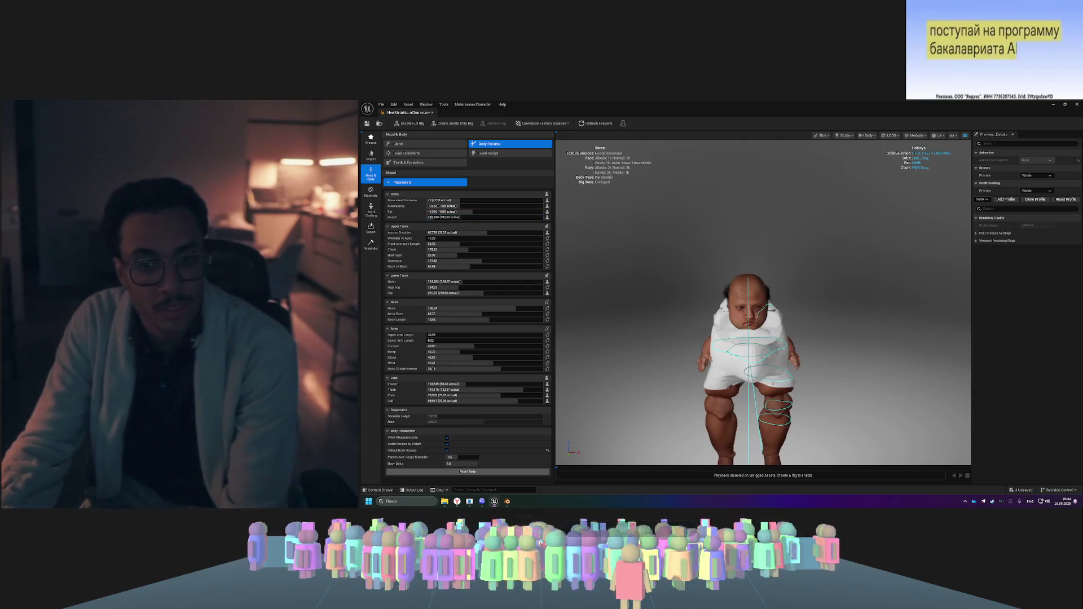
{"action": "left_click_drag", "start_coordinate": [572, 336], "coordinate": [844, 378]}
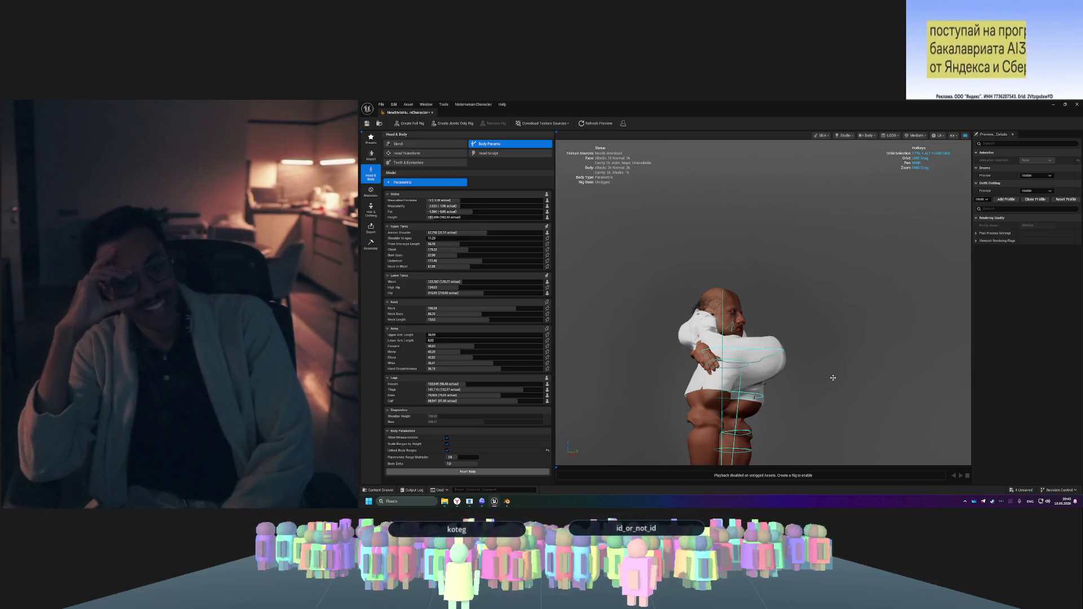
{"action": "mouse_move", "coordinate": [826, 376]}
{"action": "left_mouse_down"}
{"action": "mouse_move", "coordinate": [1044, 376]}
{"action": "mouse_move", "coordinate": [825, 373]}
{"action": "left_mouse_up"}
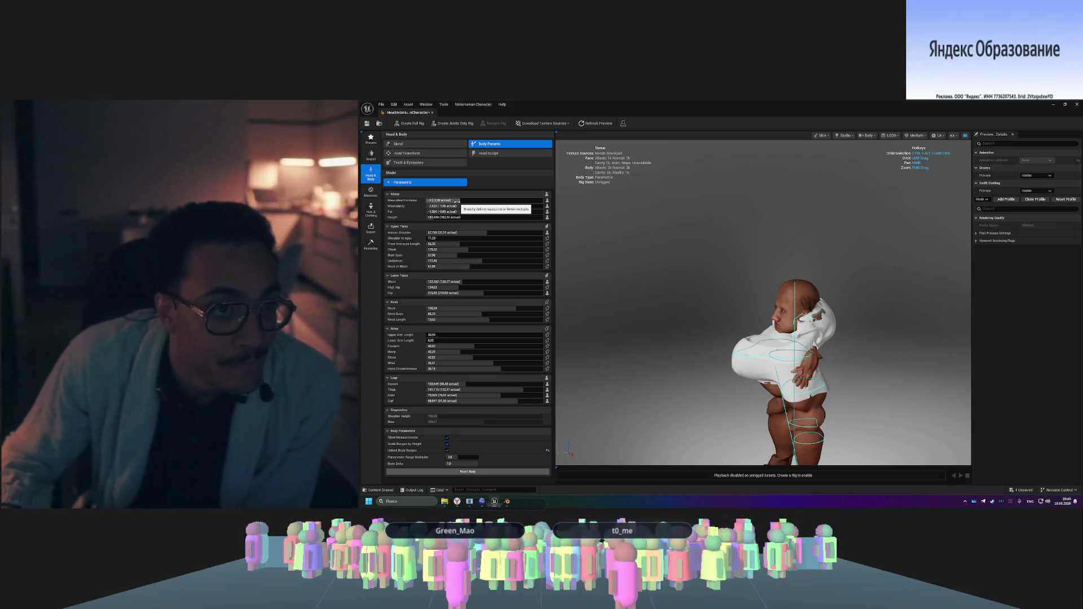
{"action": "mouse_move", "coordinate": [457, 202]}
{"action": "left_mouse_down"}
{"action": "mouse_move", "coordinate": [543, 201]}
{"action": "mouse_move", "coordinate": [427, 201]}
{"action": "left_mouse_up"}
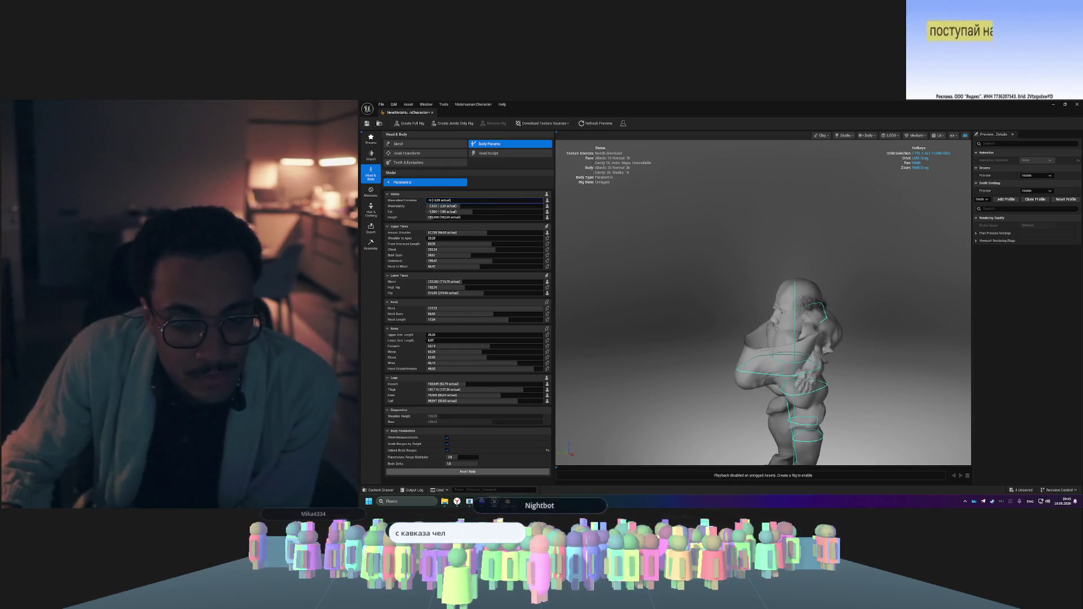
{"action": "mouse_move", "coordinate": [444, 206]}
{"action": "left_mouse_down"}
{"action": "mouse_move", "coordinate": [533, 206]}
{"action": "mouse_move", "coordinate": [451, 206]}
{"action": "mouse_move", "coordinate": [516, 211]}
{"action": "left_mouse_up"}
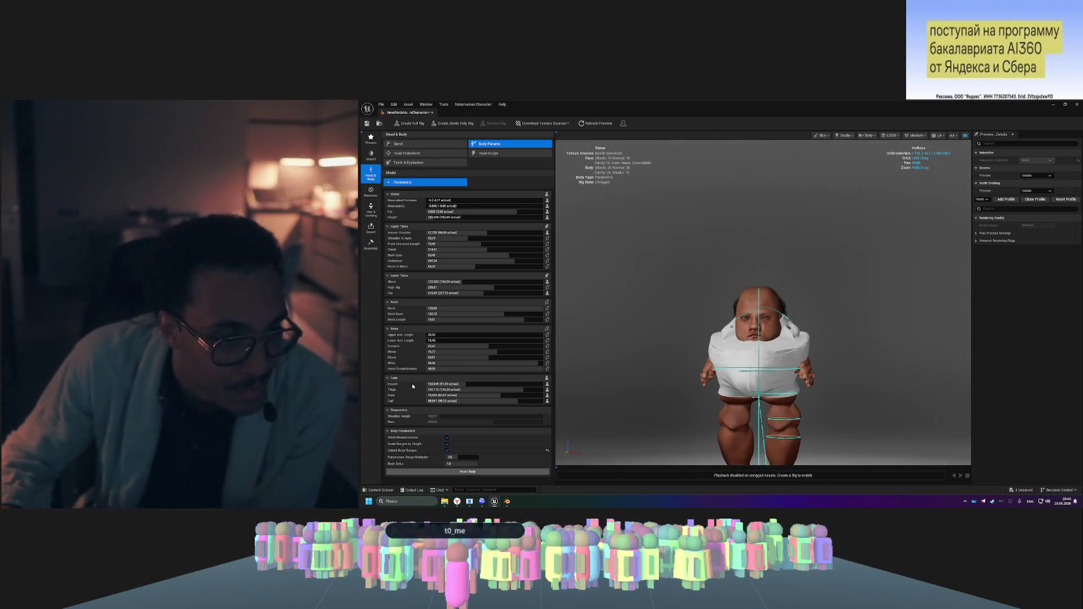
- Enter new High Hip and Neck Base values, then reset the Global body values
{"action": "left_click", "coordinate": [437, 289]}
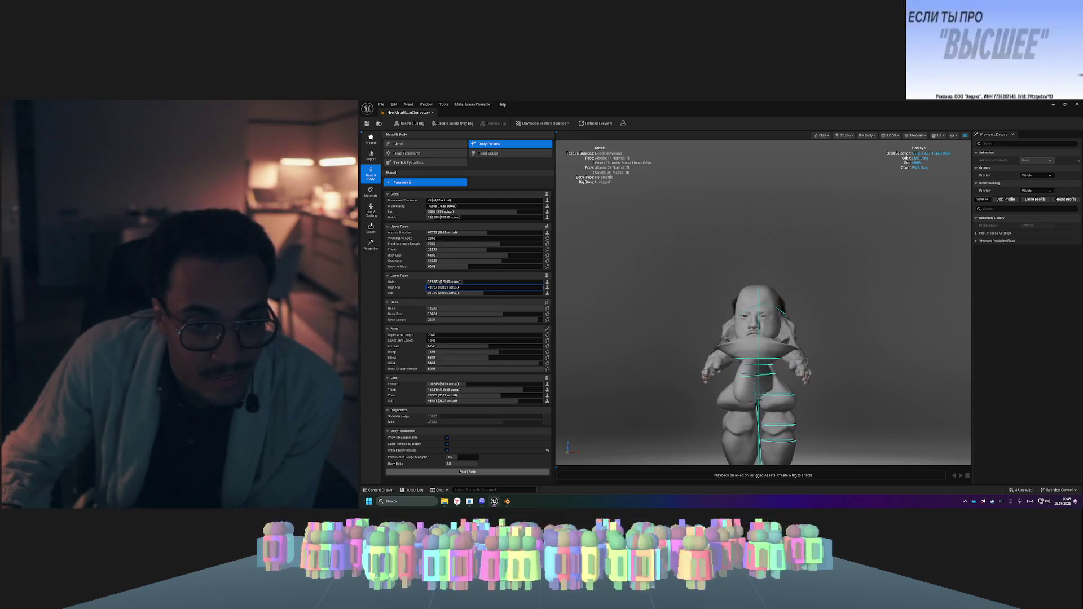
{"action": "key", "text": "Return"}
{"action": "left_click", "coordinate": [438, 288]}
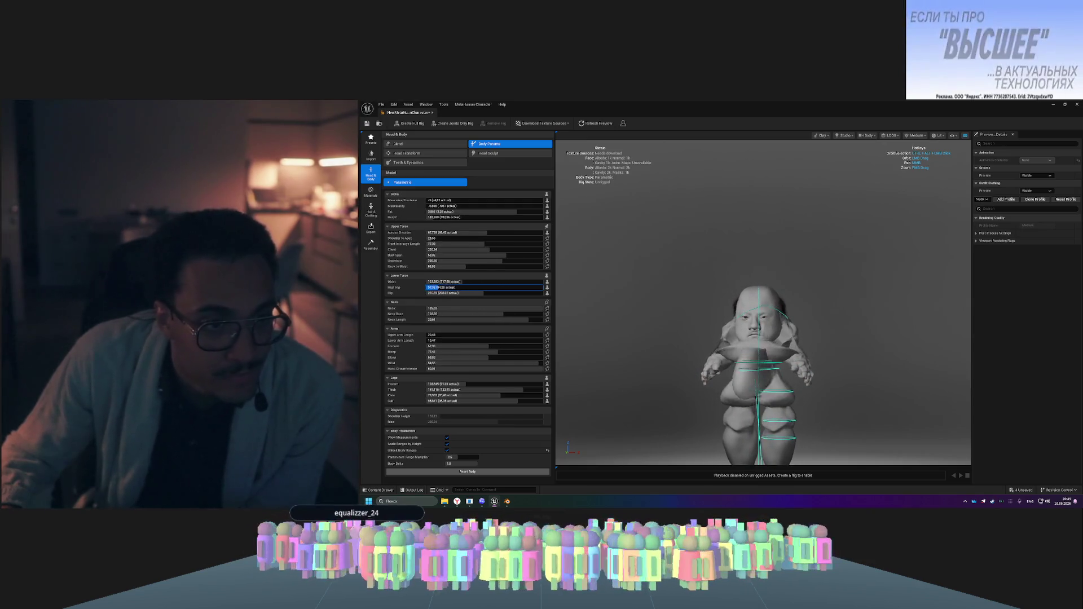
{"action": "key", "text": "Return"}
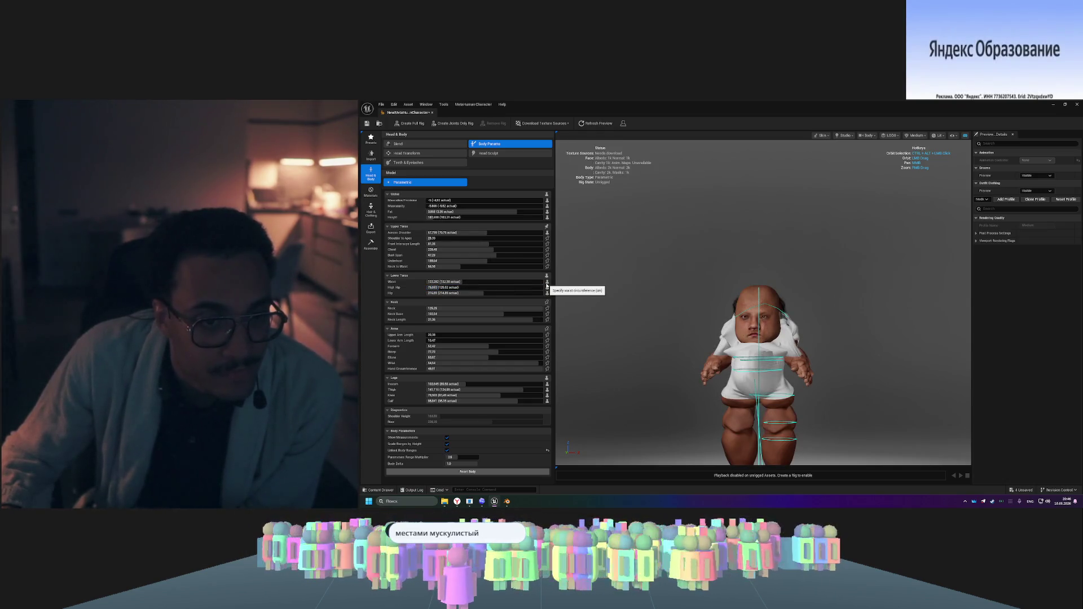
{"action": "left_click", "coordinate": [446, 313]}
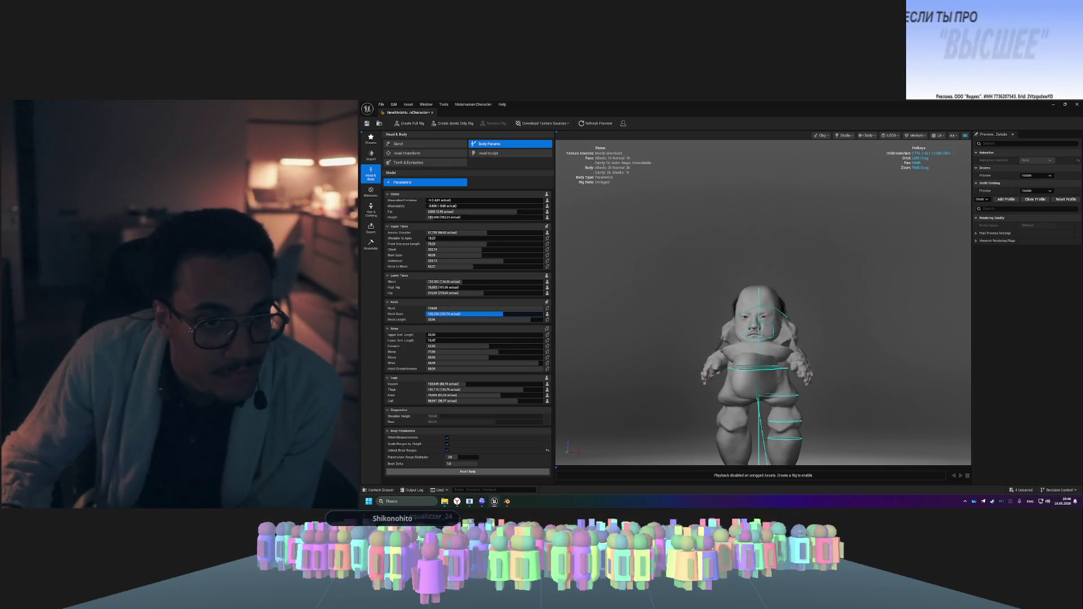
{"action": "key", "text": "Return"}
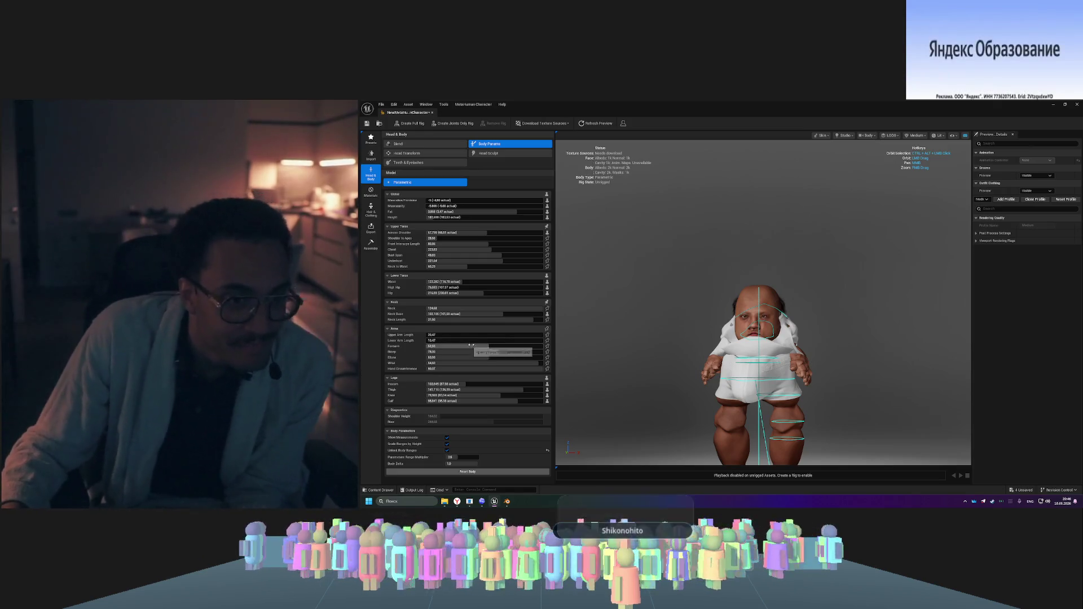
{"action": "left_click", "coordinate": [547, 195]}
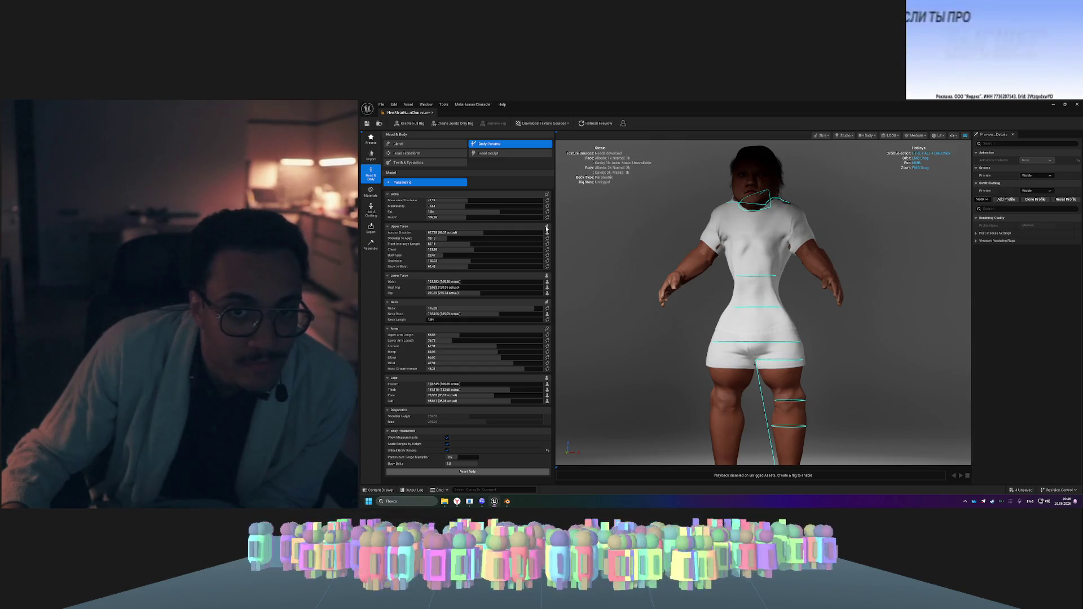
- Unlock the Upper and Lower Torso rows and drag Height far down for a much shorter figure
{"action": "left_click", "coordinate": [547, 227]}
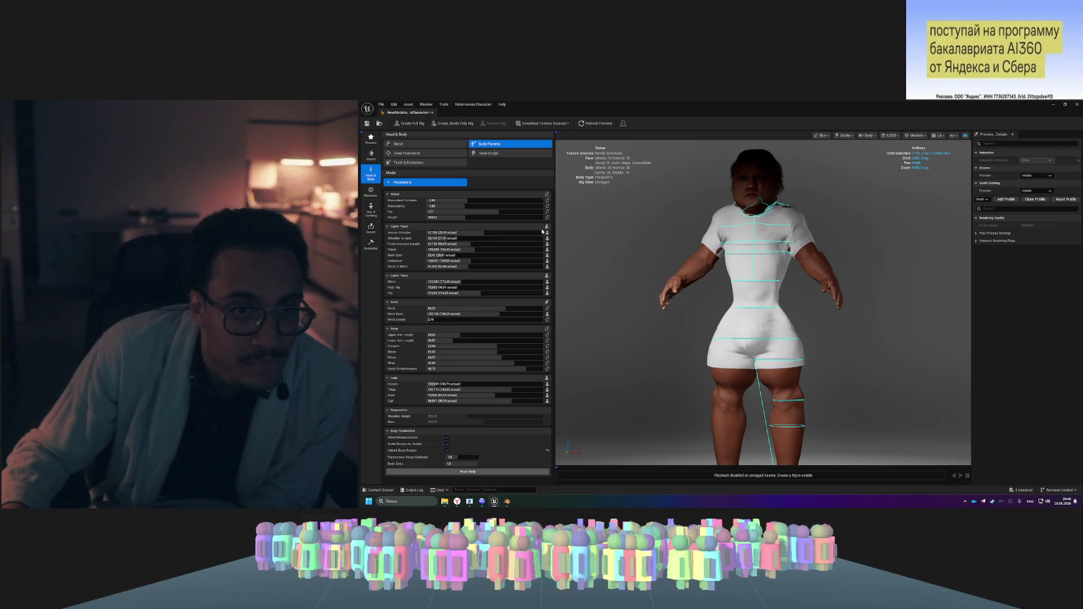
{"action": "left_click", "coordinate": [546, 227]}
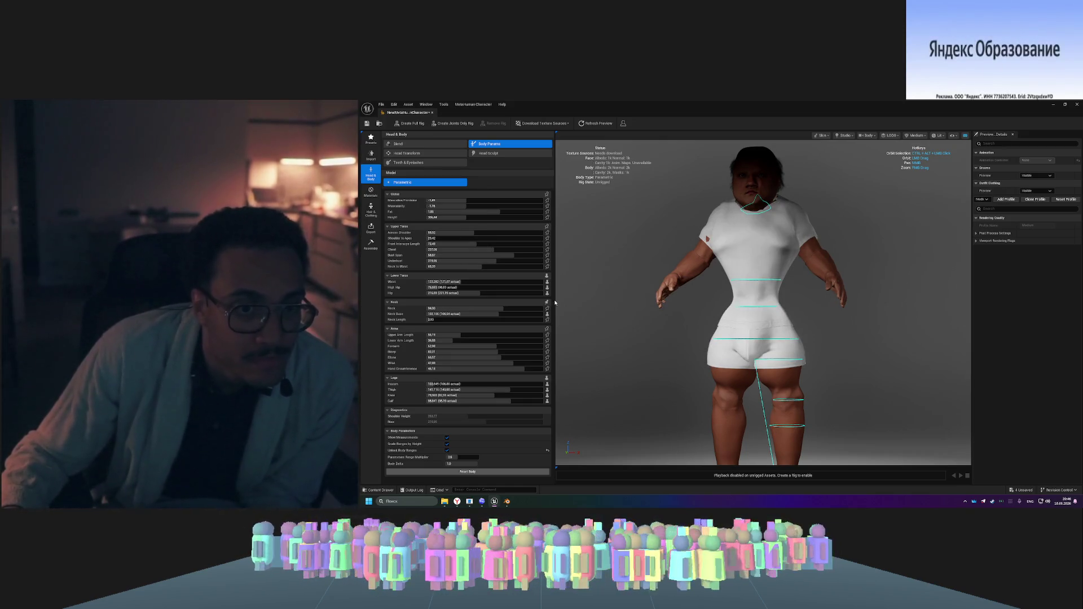
{"action": "left_click", "coordinate": [547, 378]}
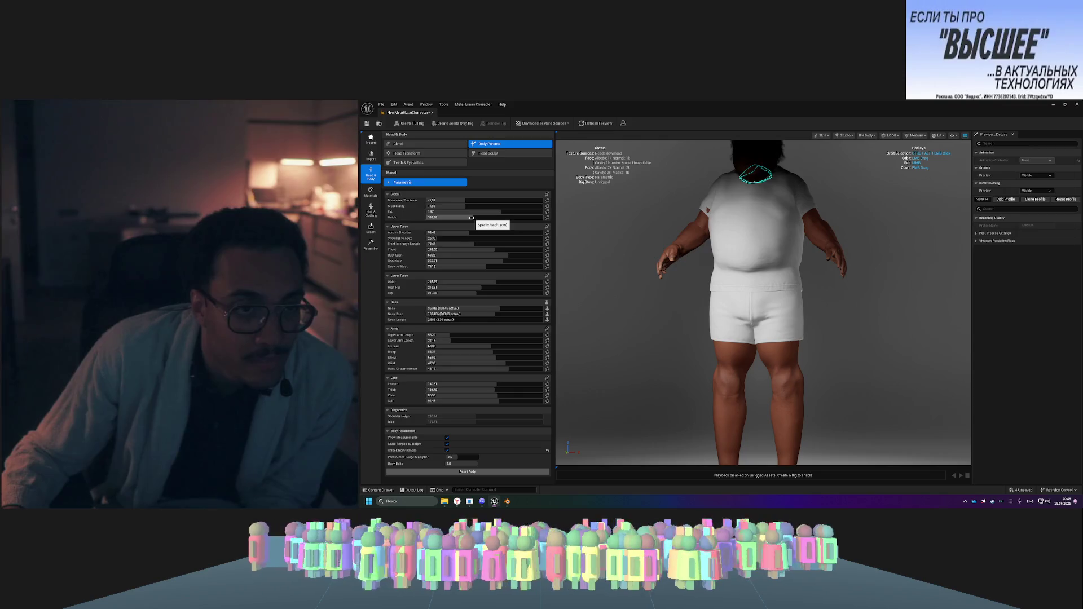
{"action": "left_click_drag", "start_coordinate": [471, 218], "coordinate": [421, 218]}
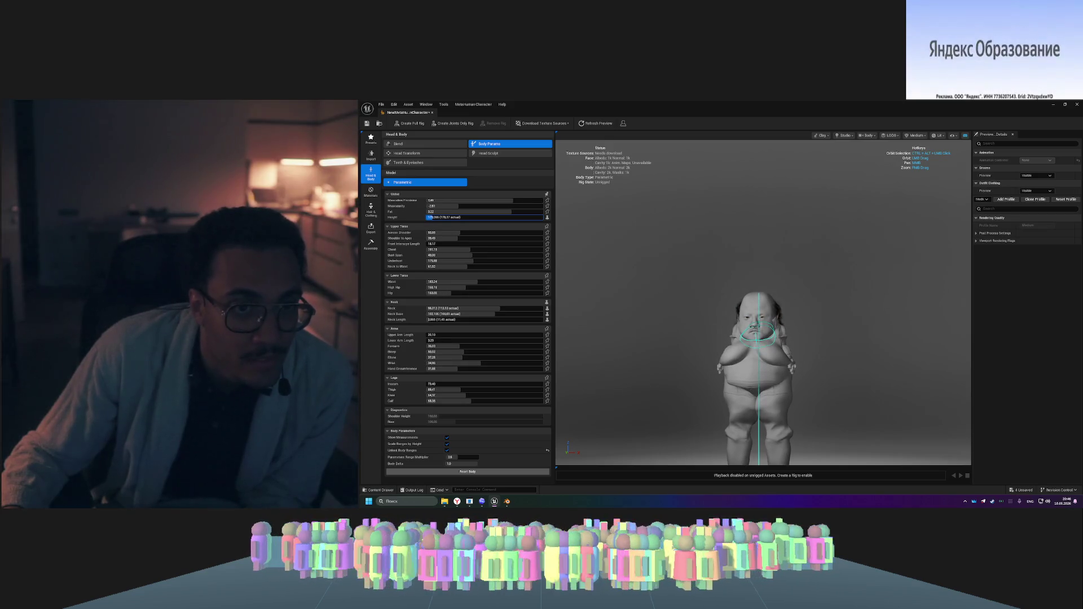
- Commit the lowered height and push the Masculine/Feminine slider strongly toward masculine
{"action": "key", "text": "Return"}
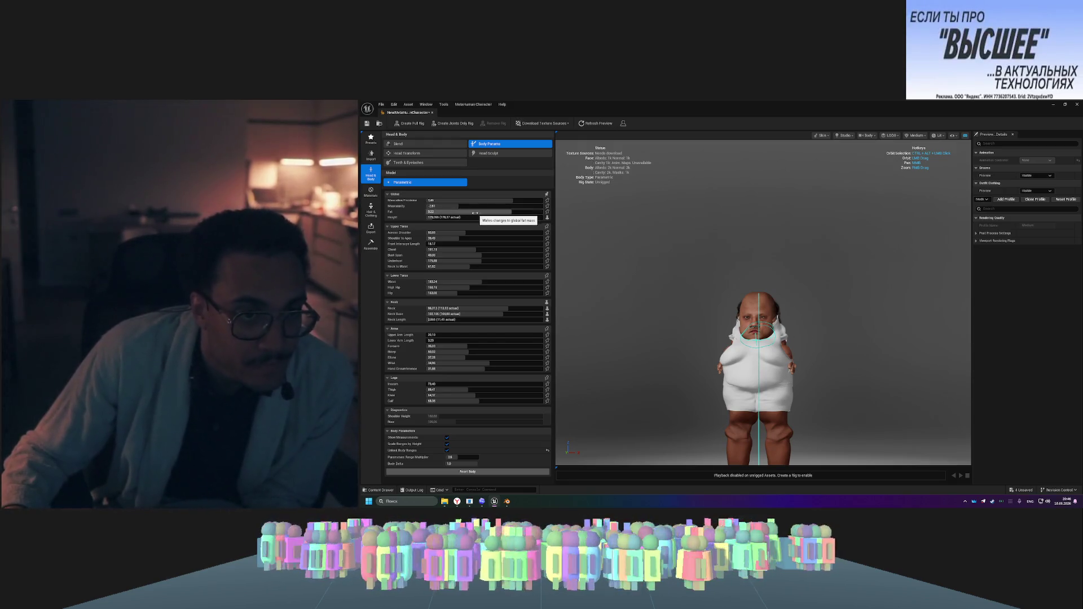
{"action": "left_click_drag", "start_coordinate": [467, 200], "coordinate": [464, 200]}
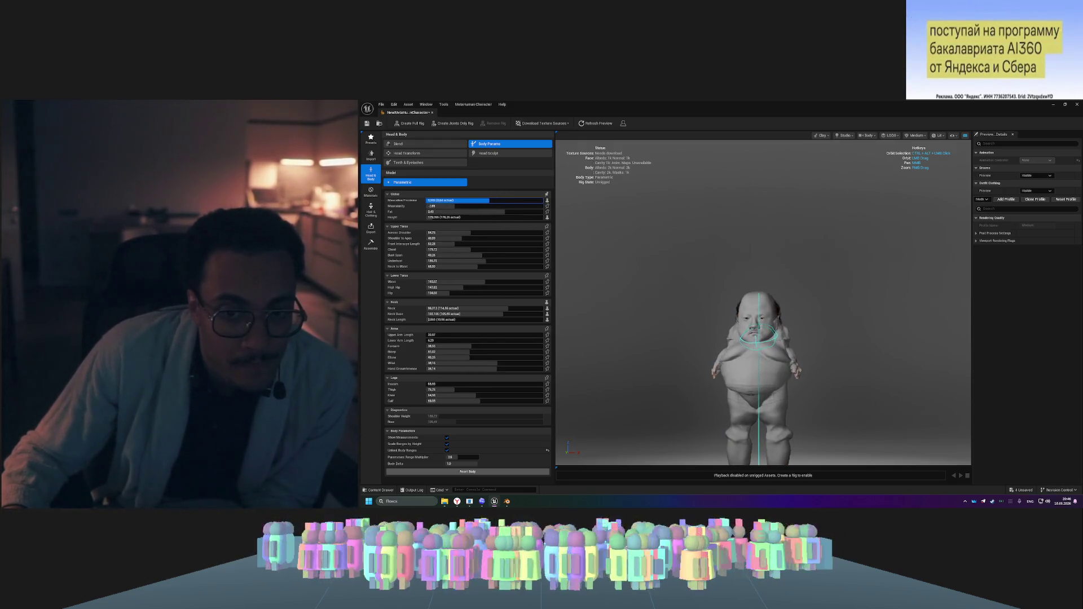
{"action": "left_click_drag", "start_coordinate": [510, 200], "coordinate": [532, 201]}
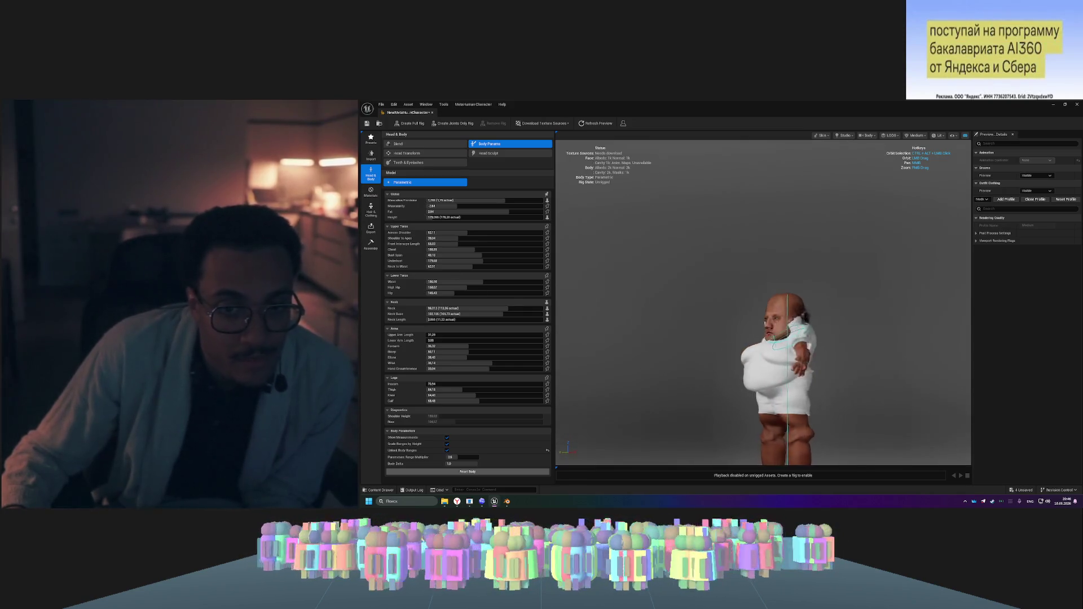
{"action": "mouse_move", "coordinate": [749, 365]}
{"action": "left_mouse_down"}
{"action": "mouse_move", "coordinate": [779, 365]}
{"action": "mouse_move", "coordinate": [749, 365]}
{"action": "left_mouse_up"}
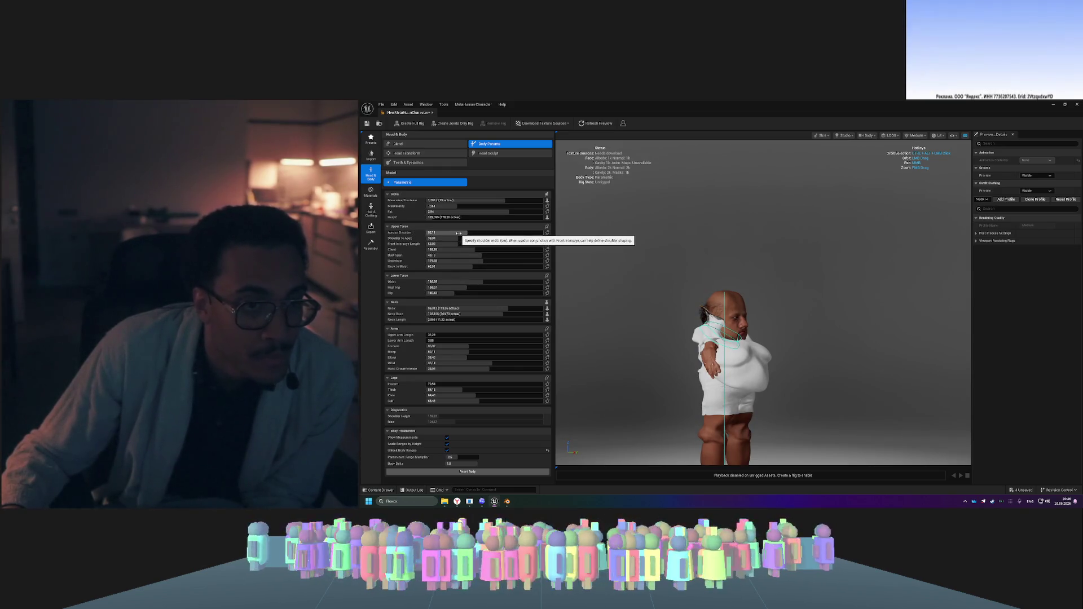
- Widen Across Shoulder greatly, then reset it to its default
{"action": "left_click", "coordinate": [462, 232]}
{"action": "left_click_drag", "start_coordinate": [437, 233], "coordinate": [539, 232]}
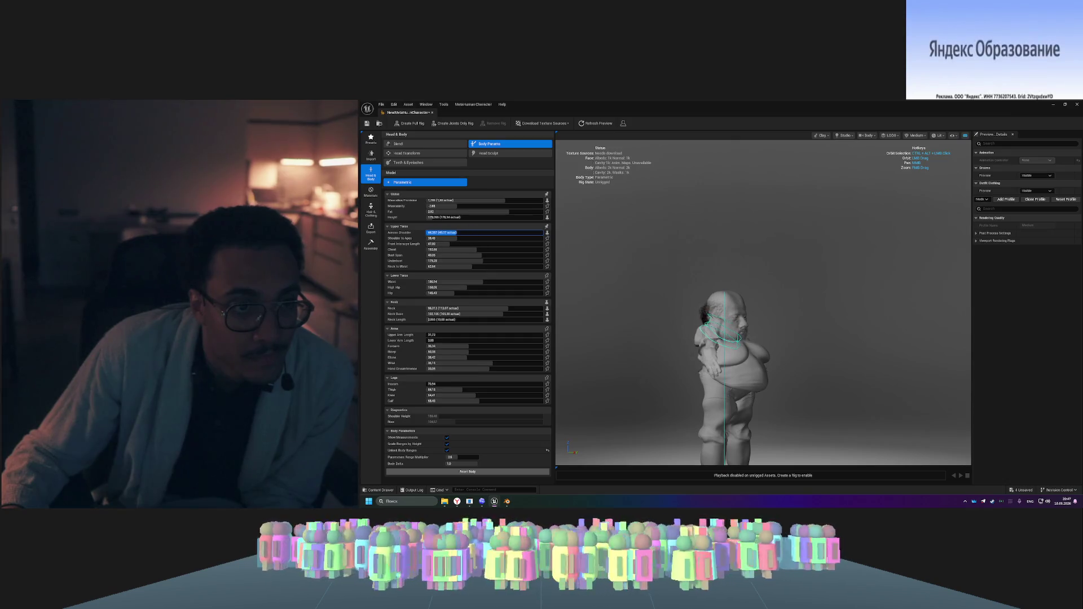
{"action": "key", "text": "Return"}
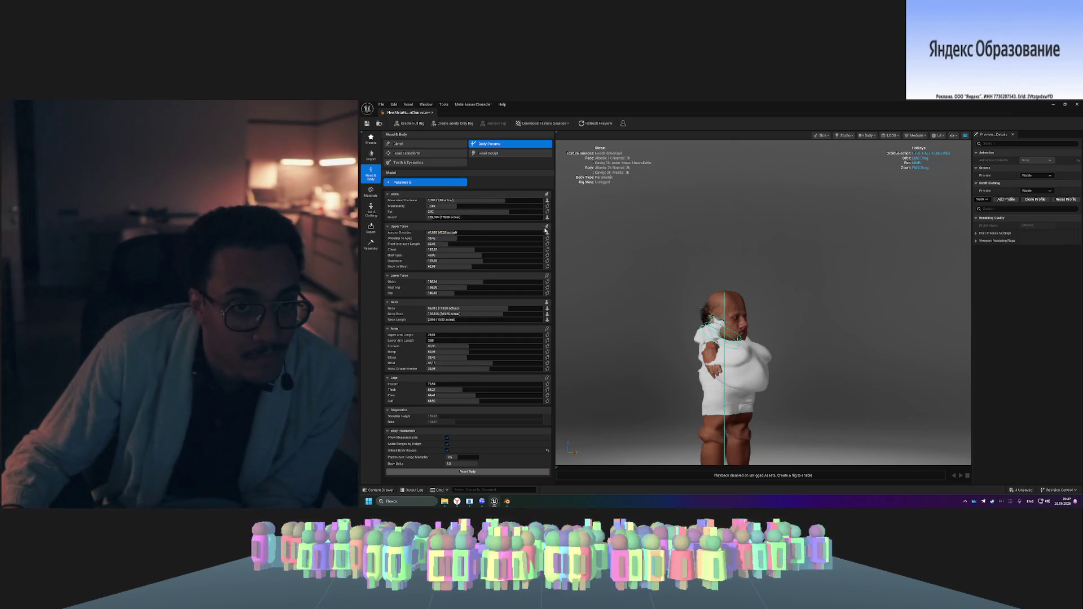
{"action": "left_click", "coordinate": [547, 233]}
- Lengthen Shoulder to Apex slightly and confirm the new value
{"action": "left_click", "coordinate": [451, 239]}
{"action": "left_click_drag", "start_coordinate": [451, 238], "coordinate": [463, 238]}
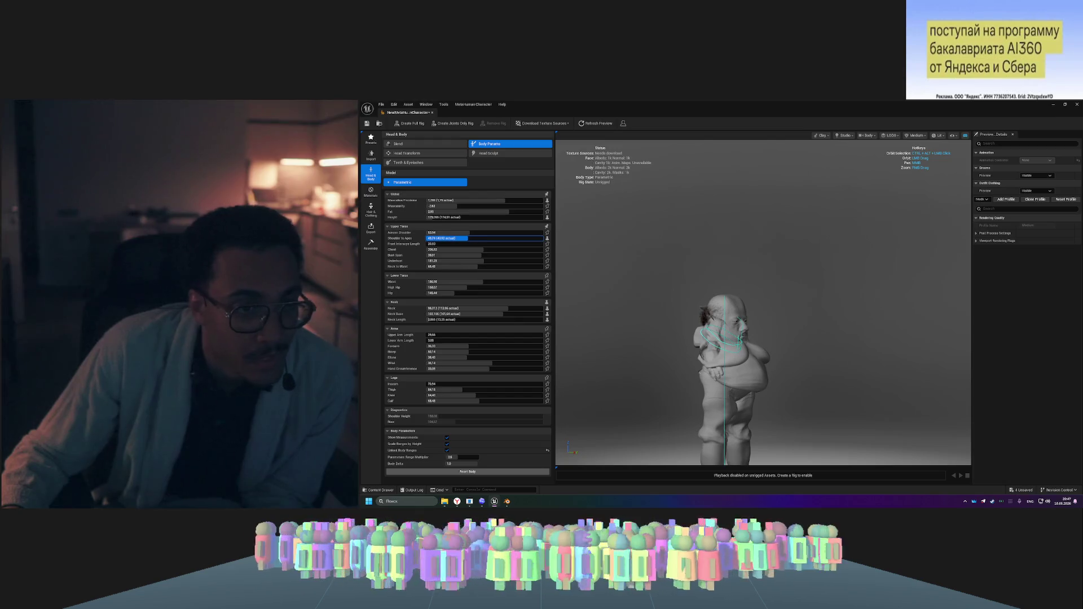
{"action": "key", "text": "Return"}
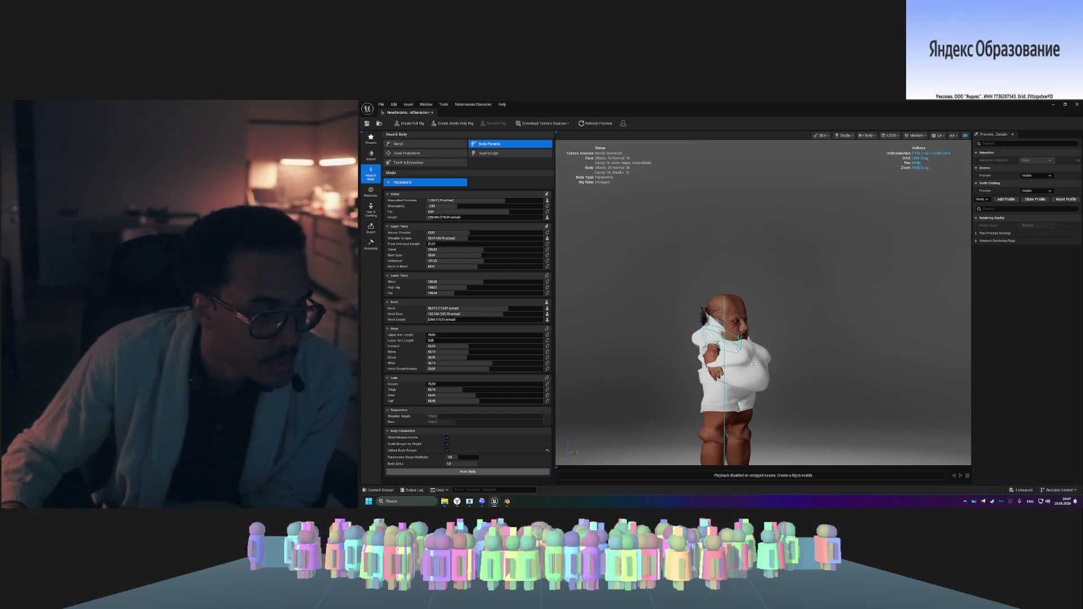
{"action": "left_click_drag", "start_coordinate": [740, 357], "coordinate": [736, 329]}
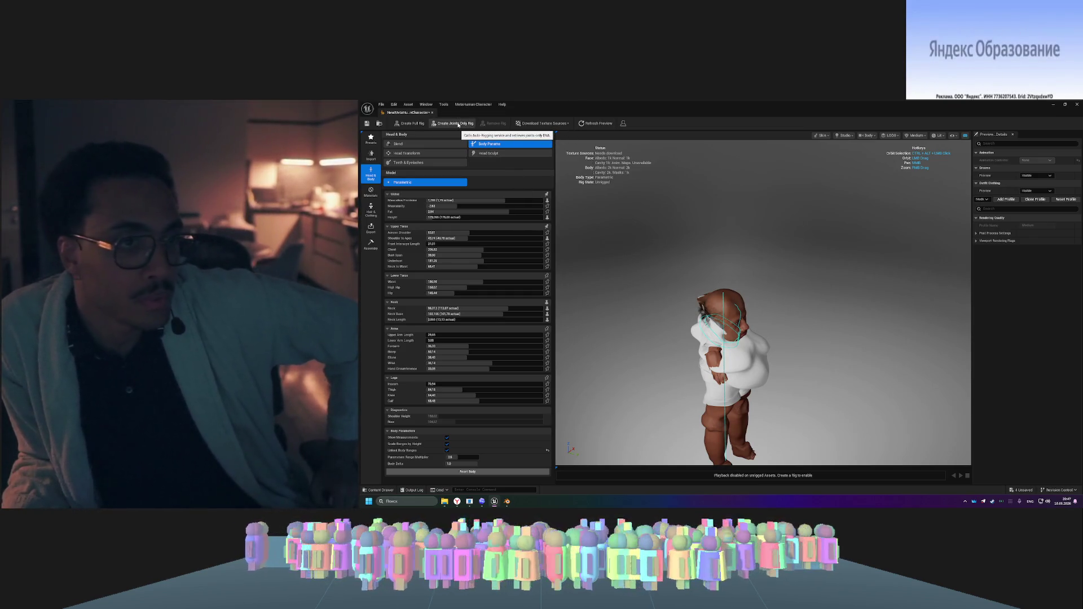
{"action": "left_click", "coordinate": [502, 154]}
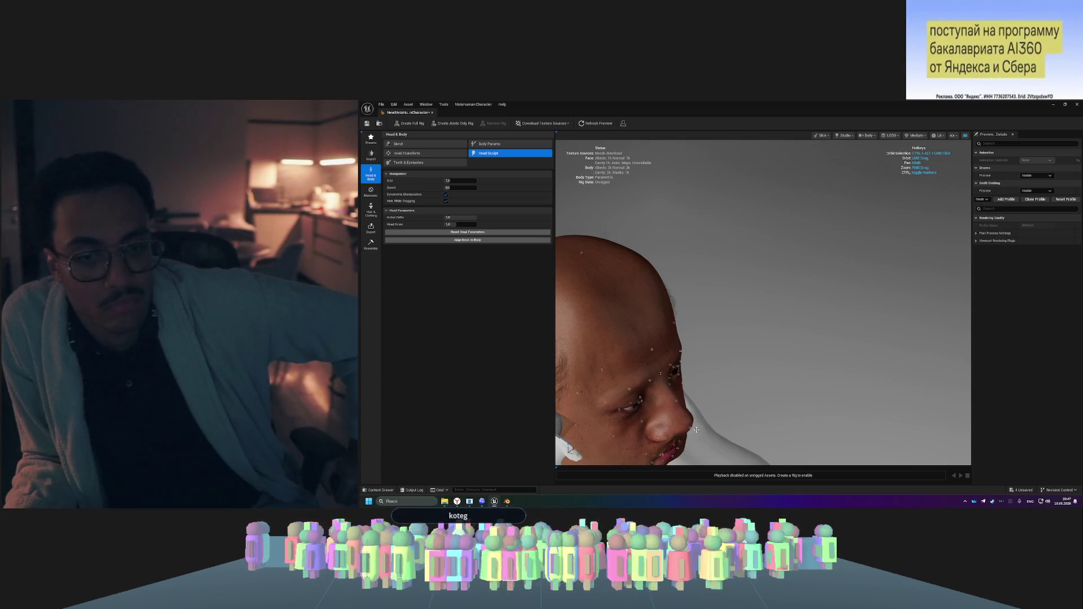
- Frame the head in Head Sculpt, then return to Body Parameters with Diagnostics collapsed
{"action": "key", "text": "f"}
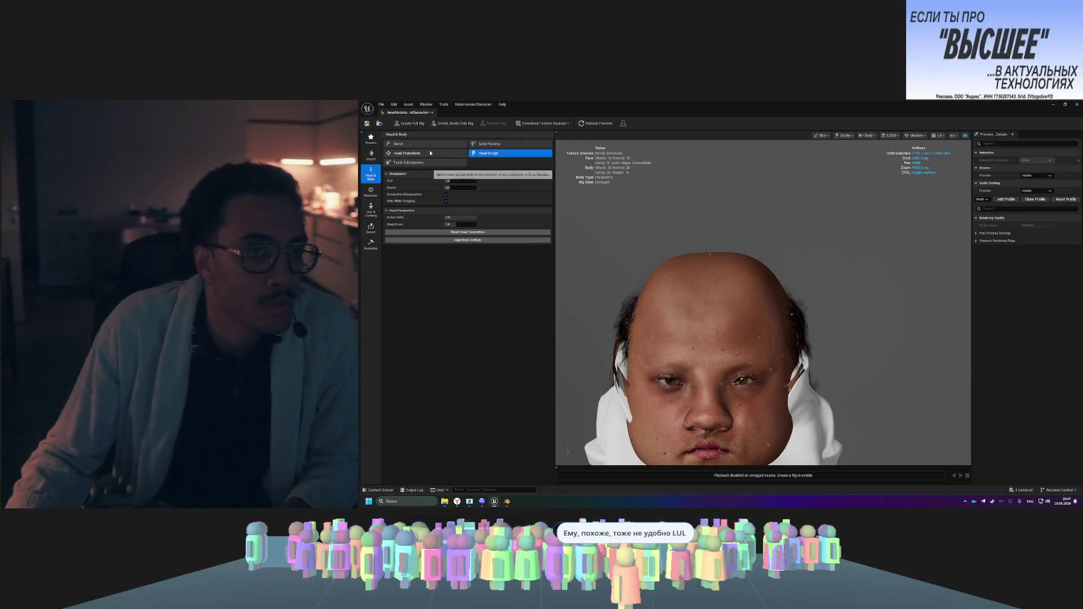
{"action": "left_click", "coordinate": [491, 146]}
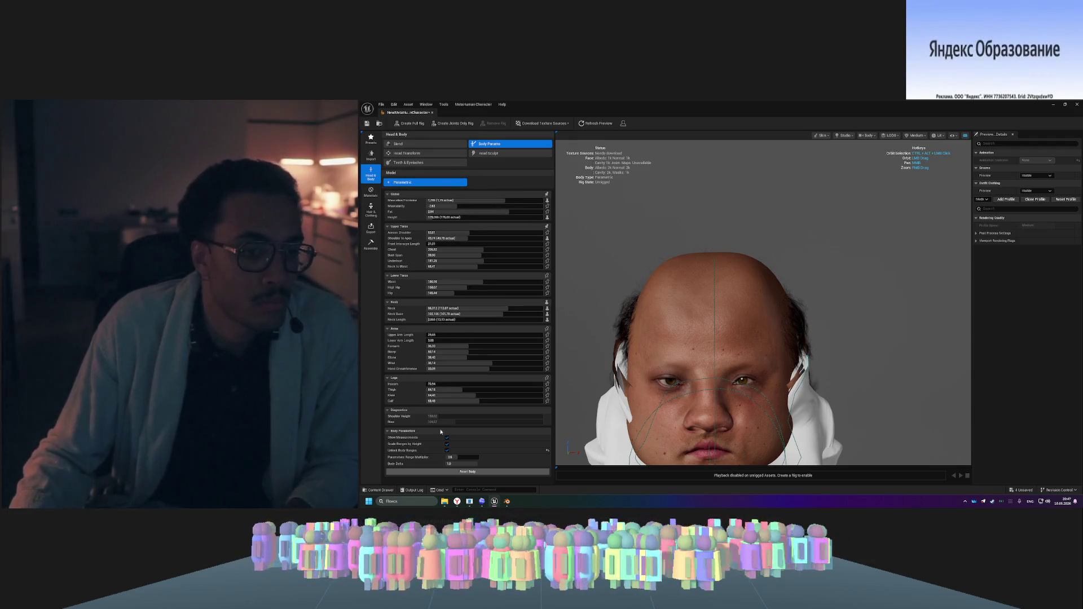
{"action": "left_click", "coordinate": [407, 414]}
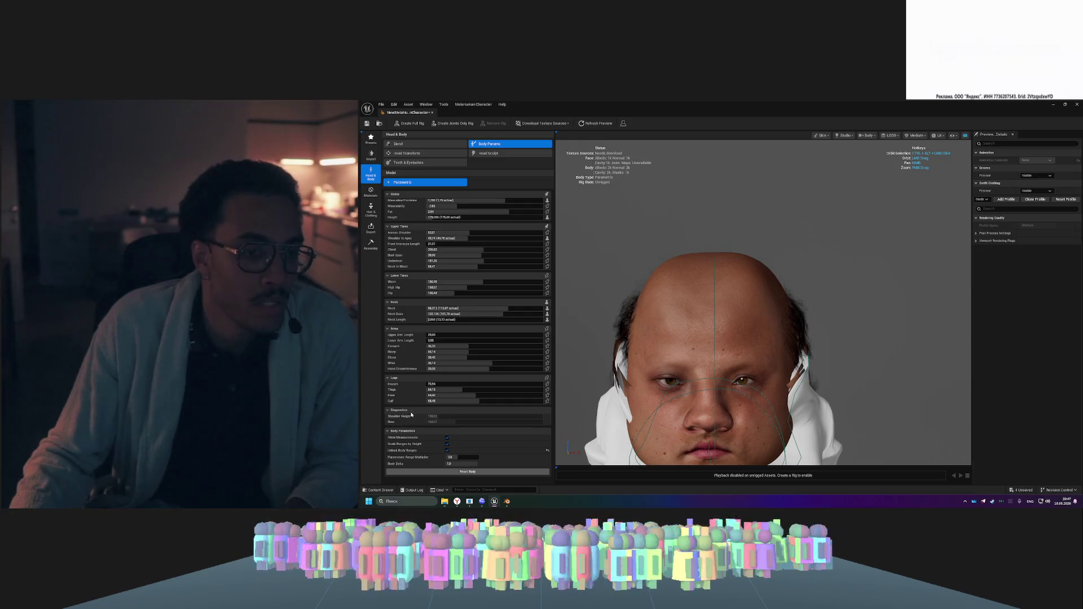
{"action": "left_click", "coordinate": [413, 412]}
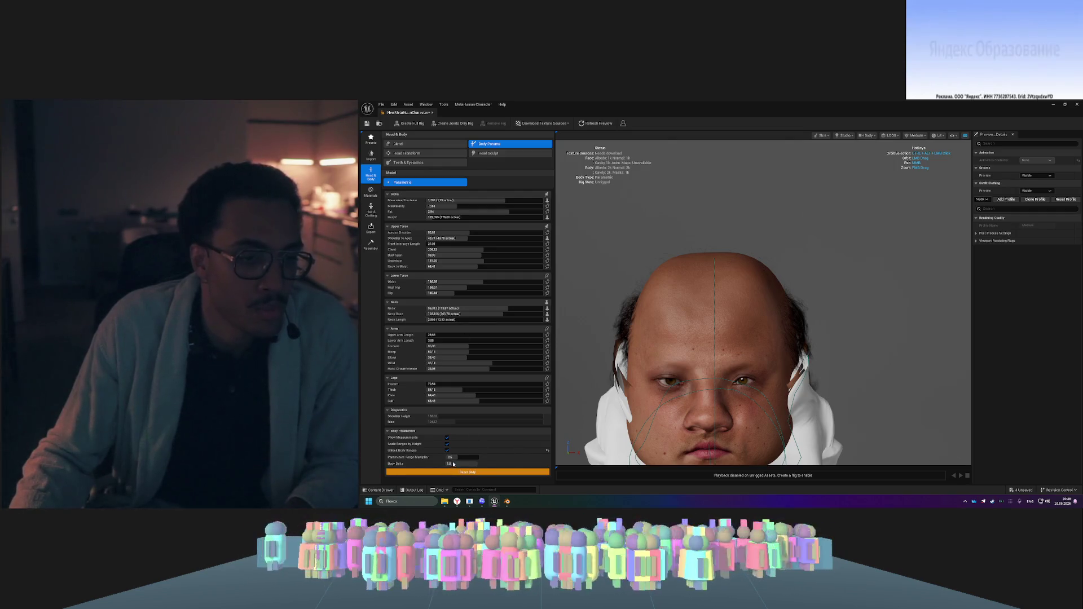
- Reset the body to default, frame the full figure, and drag Fat to maximum
{"action": "left_click", "coordinate": [480, 472]}
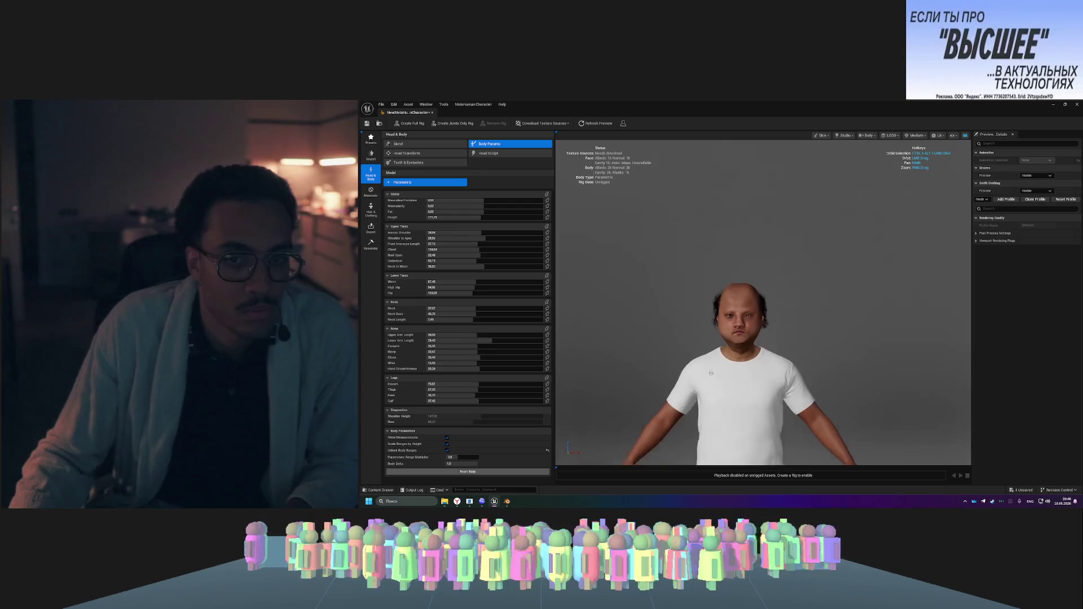
{"action": "scroll", "coordinate": [710, 373], "scroll_direction": "down", "scroll_amount": 5}
{"action": "mouse_move", "coordinate": [710, 374]}
{"action": "left_mouse_down"}
{"action": "mouse_move", "coordinate": [739, 369]}
{"action": "mouse_move", "coordinate": [784, 389]}
{"action": "mouse_move", "coordinate": [761, 382]}
{"action": "left_mouse_up"}
{"action": "scroll", "coordinate": [799, 391], "scroll_direction": "down", "scroll_amount": 5}
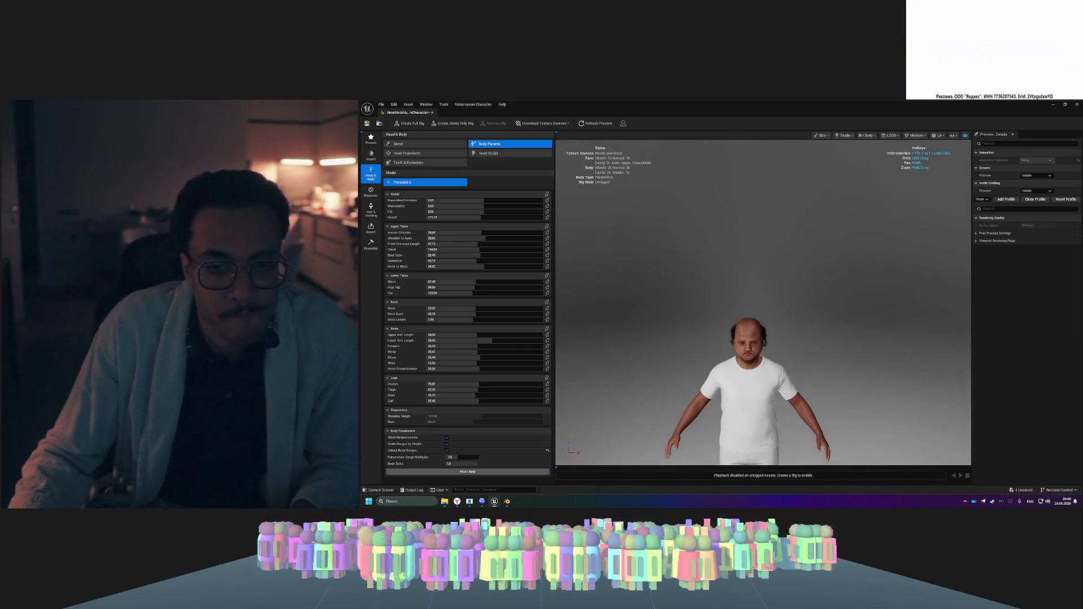
{"action": "scroll", "coordinate": [795, 370], "scroll_direction": "up", "scroll_amount": 2}
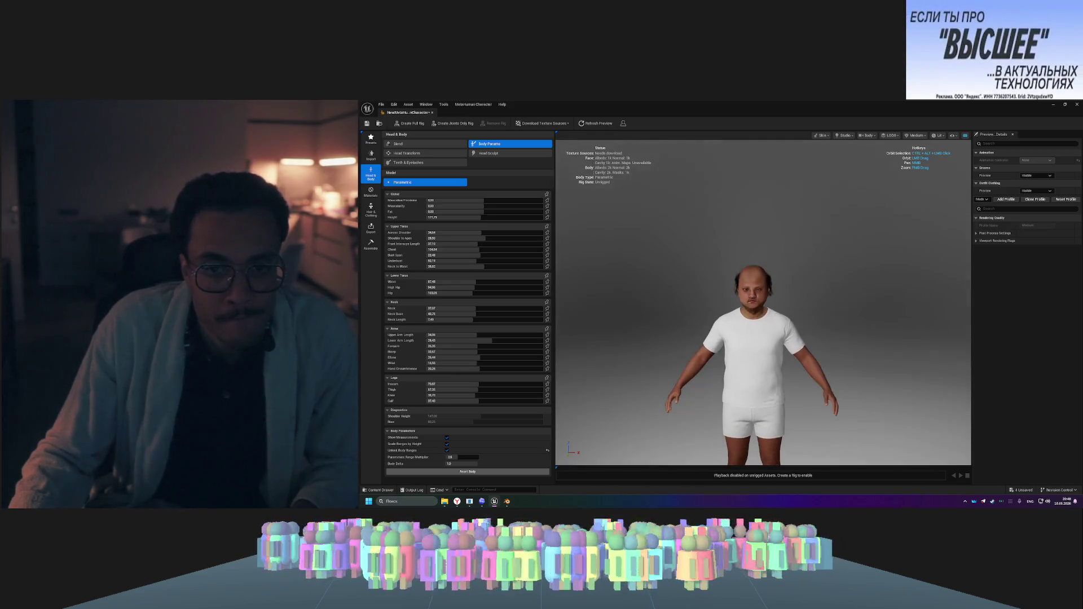
{"action": "scroll", "coordinate": [799, 377], "scroll_direction": "up", "scroll_amount": 2}
{"action": "left_click_drag", "start_coordinate": [799, 377], "coordinate": [799, 406]}
{"action": "key", "text": "f"}
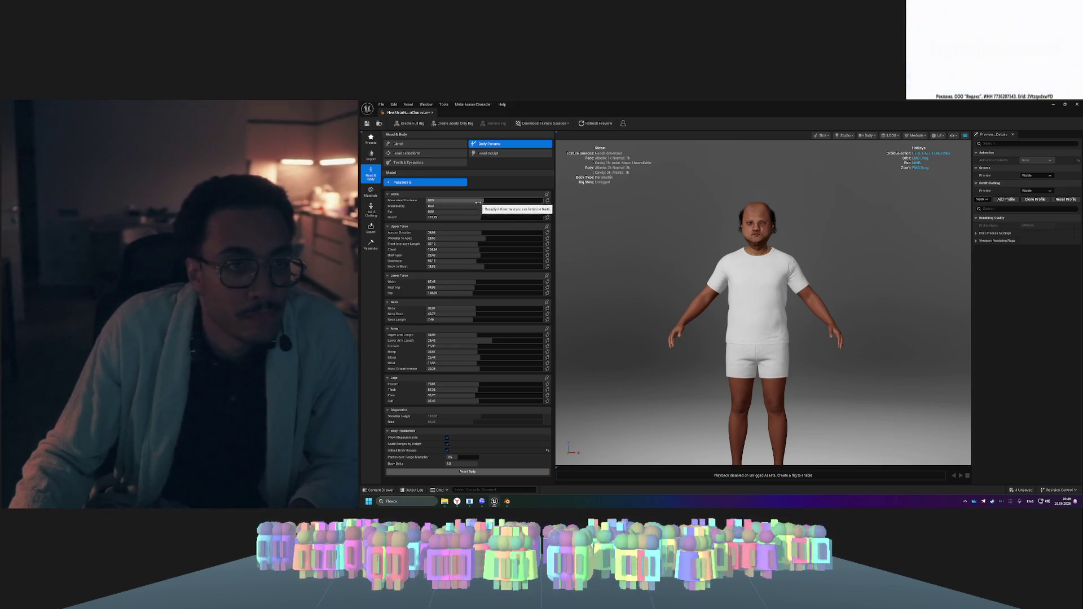
{"action": "mouse_move", "coordinate": [475, 211]}
{"action": "left_mouse_down"}
{"action": "mouse_move", "coordinate": [526, 212]}
{"action": "mouse_move", "coordinate": [458, 201]}
{"action": "mouse_move", "coordinate": [476, 217]}
{"action": "mouse_move", "coordinate": [465, 217]}
{"action": "left_mouse_up"}
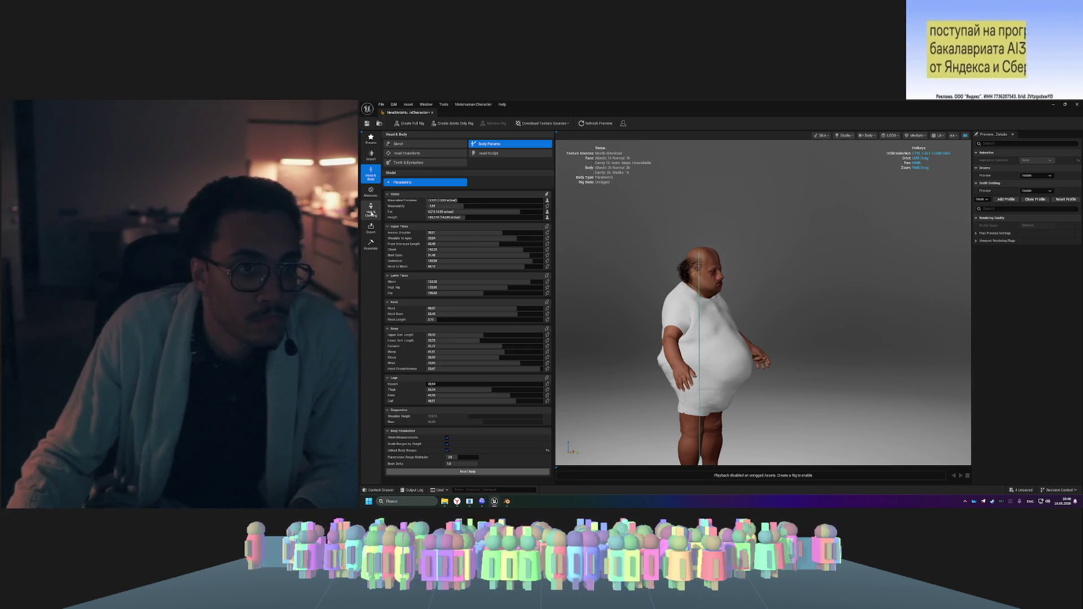
- Remove the WL_DefaultGarment outfit, leaving the character in a grey tank top and briefs
{"action": "left_click", "coordinate": [371, 213]}
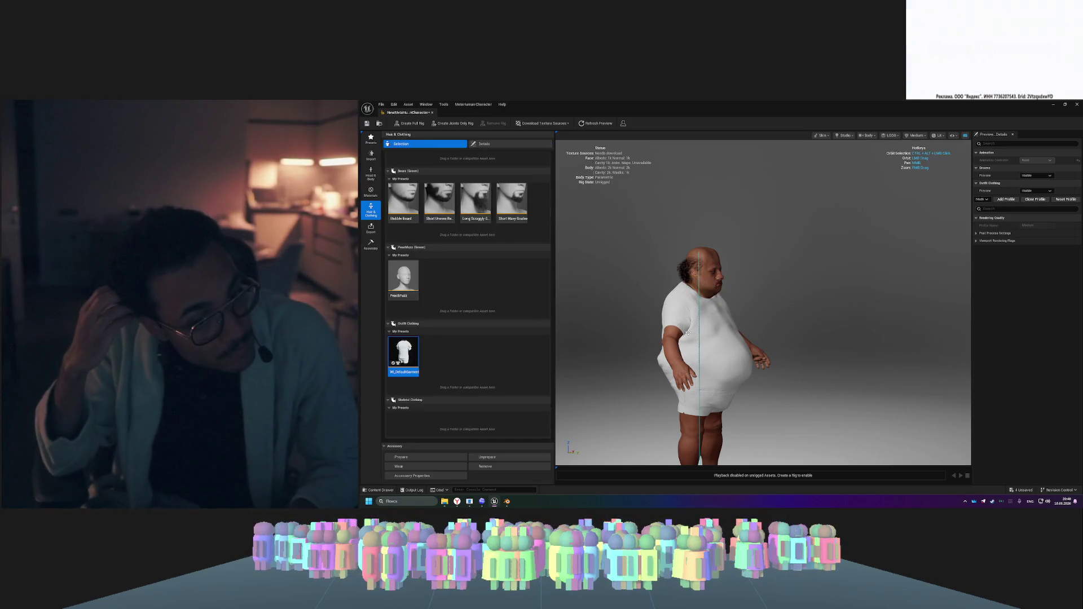
{"action": "right_click", "coordinate": [404, 353]}
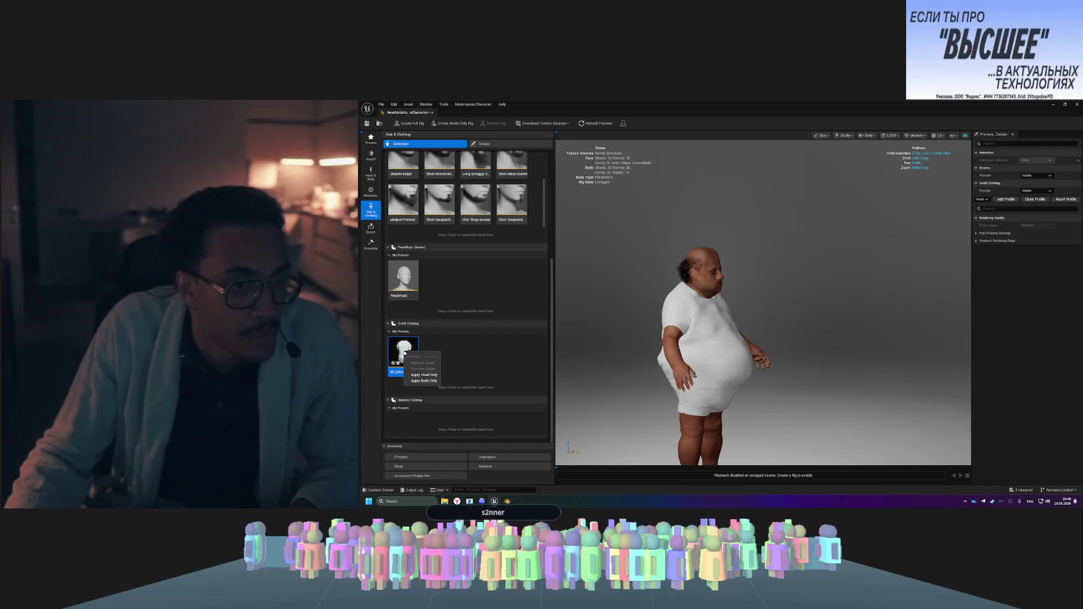
{"action": "left_click", "coordinate": [499, 360]}
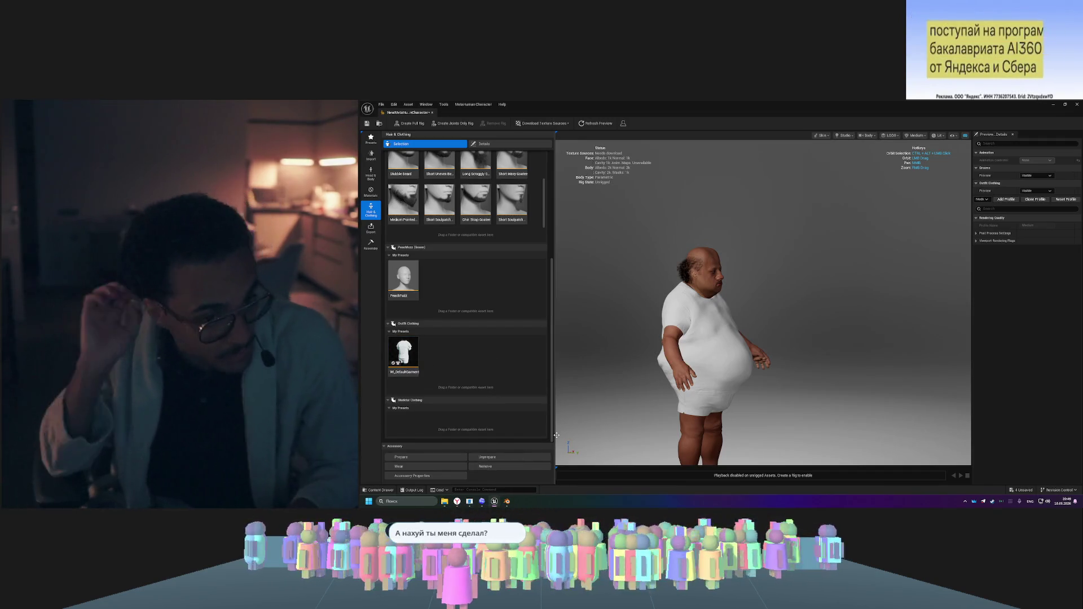
{"action": "left_click", "coordinate": [403, 367]}
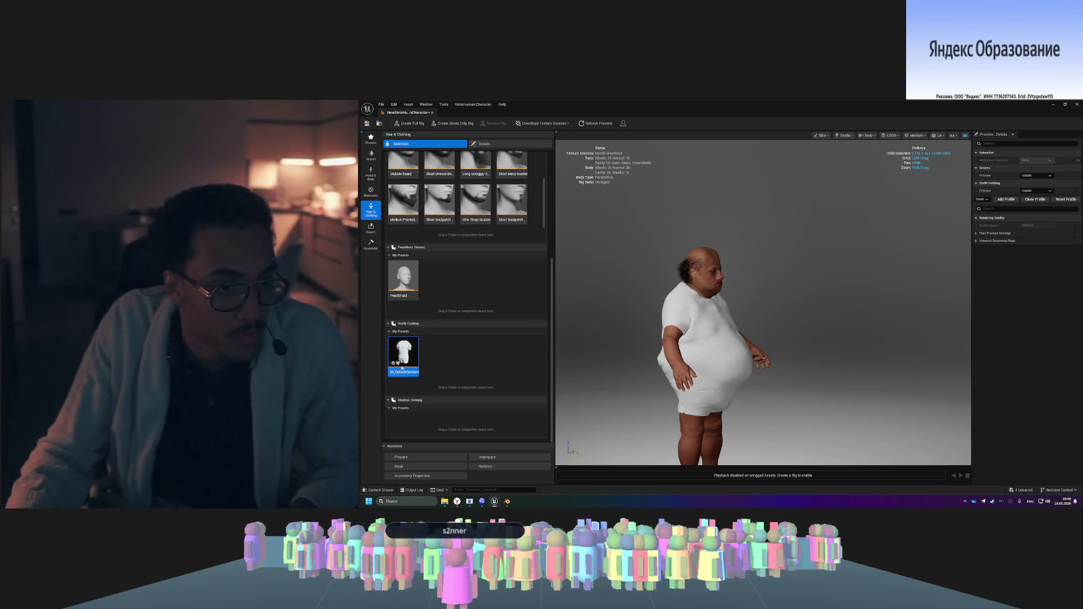
{"action": "left_click", "coordinate": [495, 466]}
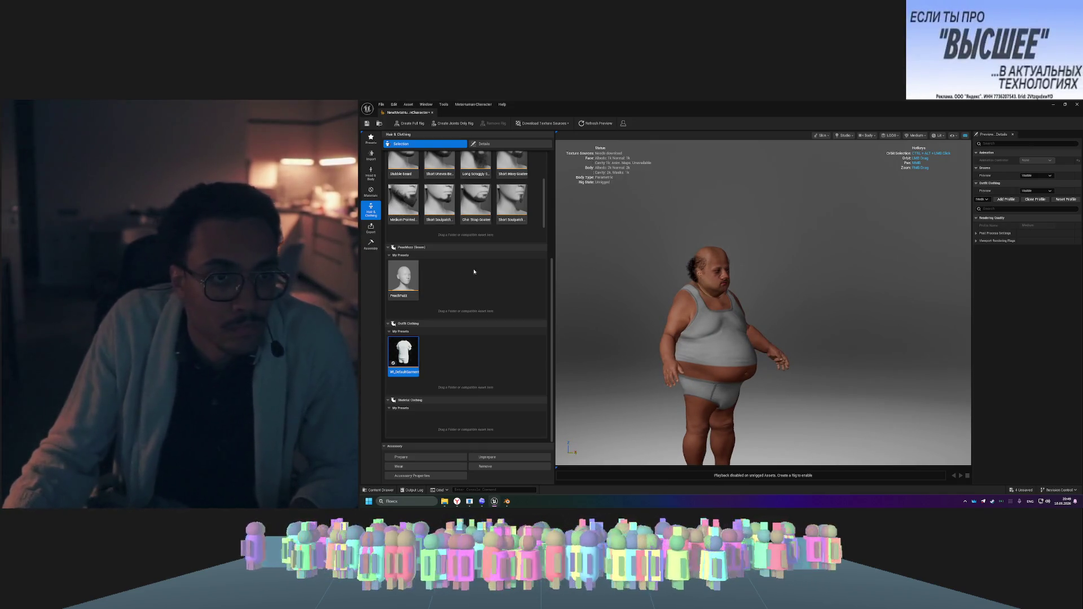
{"action": "left_click", "coordinate": [373, 176]}
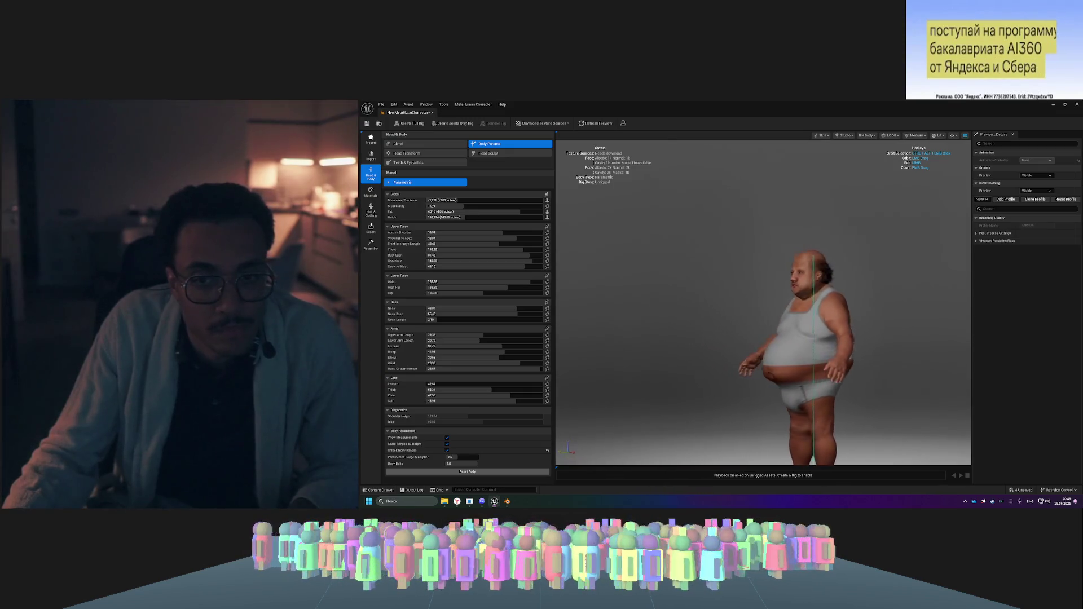
- Reduce Fat somewhat and lower the Muscularity slider
{"action": "left_click_drag", "start_coordinate": [519, 212], "coordinate": [504, 212]}
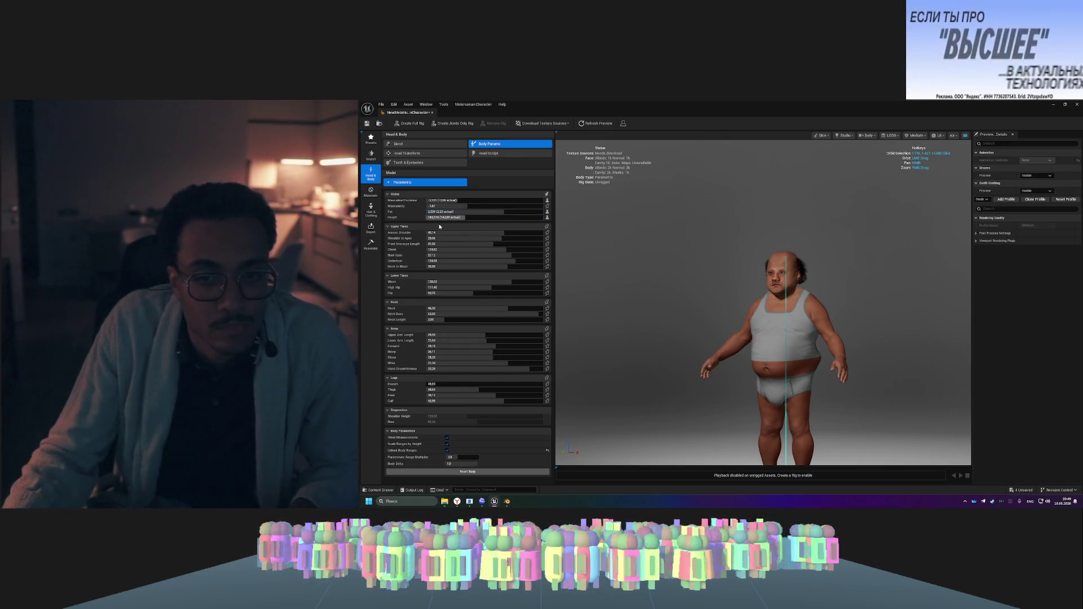
{"action": "mouse_move", "coordinate": [417, 213]}
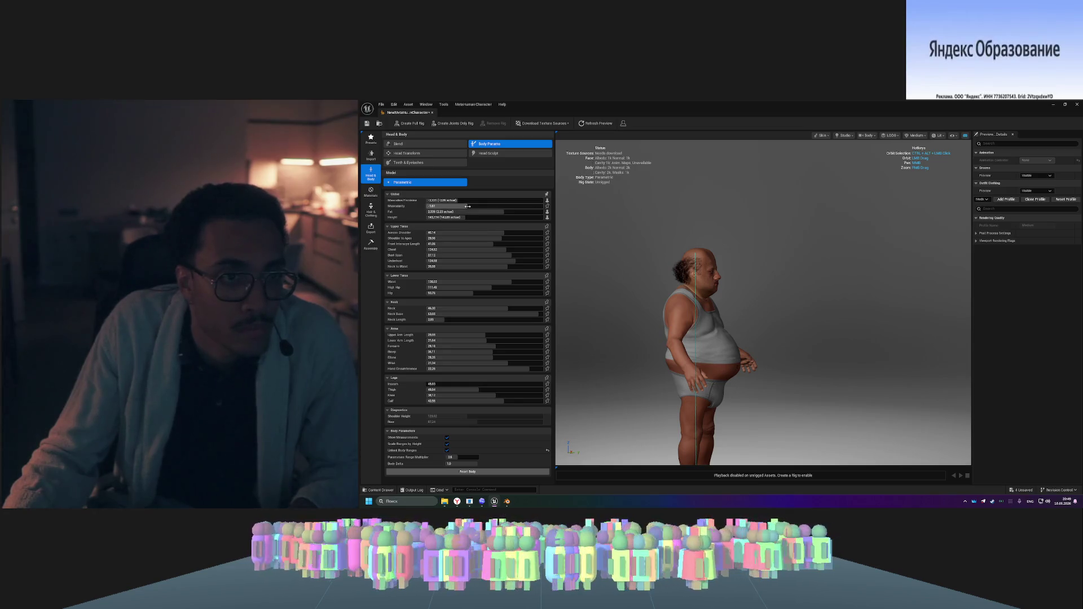
{"action": "mouse_move", "coordinate": [484, 206]}
{"action": "left_mouse_down"}
{"action": "mouse_move", "coordinate": [508, 206]}
{"action": "mouse_move", "coordinate": [457, 211]}
{"action": "left_mouse_up"}
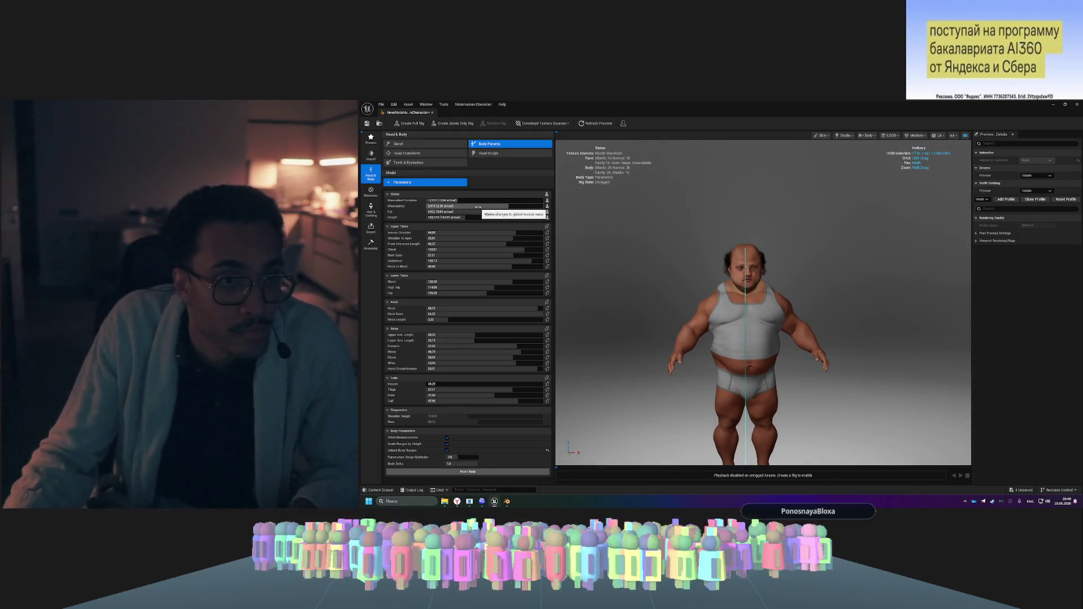
{"action": "left_click_drag", "start_coordinate": [483, 207], "coordinate": [482, 206]}
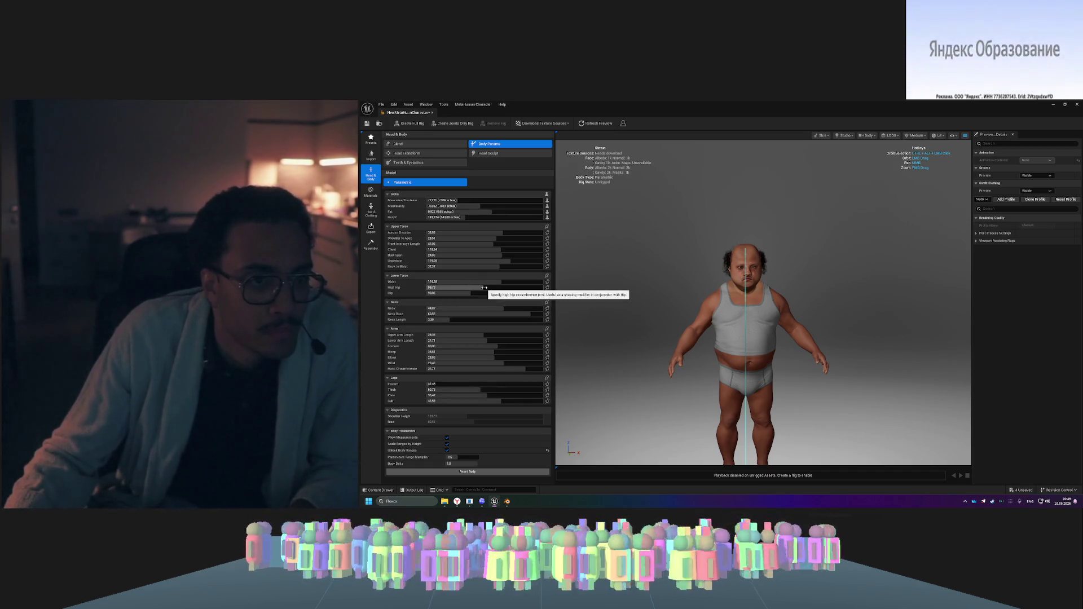
- Slim the Waist and High Hip, slightly reduce Chest, and widen Bust Span a little
{"action": "left_click_drag", "start_coordinate": [485, 281], "coordinate": [477, 282]}
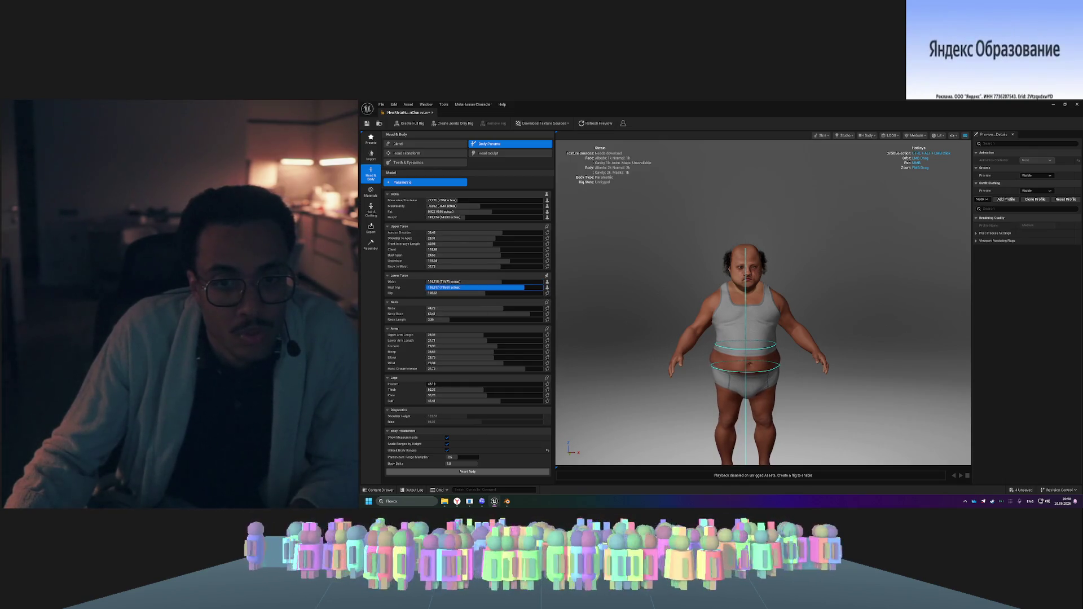
{"action": "left_click_drag", "start_coordinate": [525, 287], "coordinate": [482, 293]}
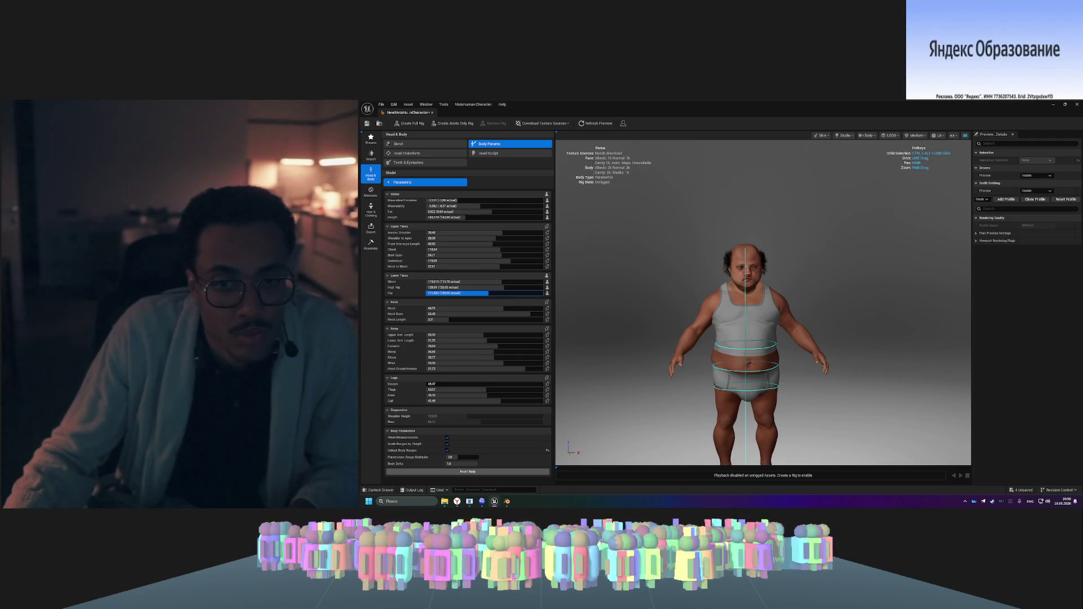
{"action": "mouse_move", "coordinate": [653, 374]}
{"action": "left_mouse_down"}
{"action": "mouse_move", "coordinate": [722, 375]}
{"action": "mouse_move", "coordinate": [739, 338]}
{"action": "mouse_move", "coordinate": [739, 361]}
{"action": "mouse_move", "coordinate": [824, 361]}
{"action": "mouse_move", "coordinate": [728, 361]}
{"action": "left_mouse_up"}
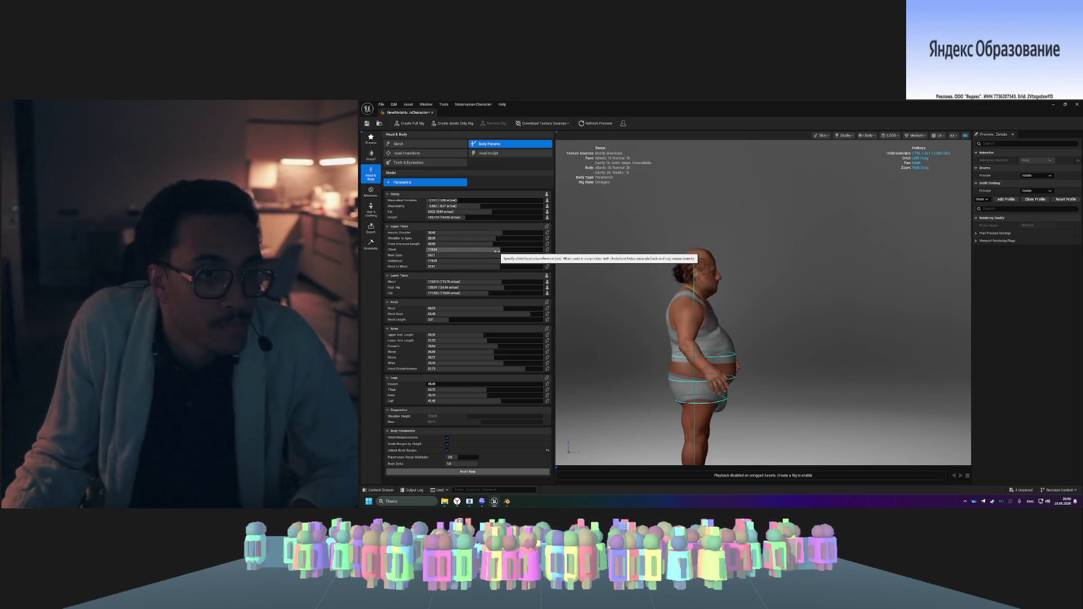
{"action": "left_click_drag", "start_coordinate": [514, 249], "coordinate": [511, 249]}
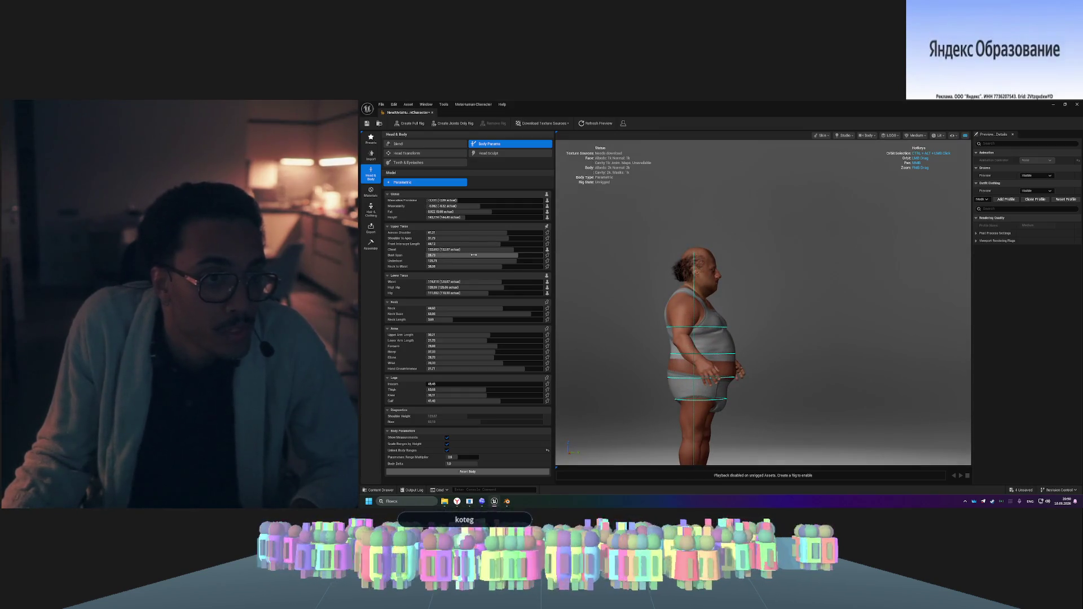
{"action": "left_click_drag", "start_coordinate": [531, 255], "coordinate": [535, 255]}
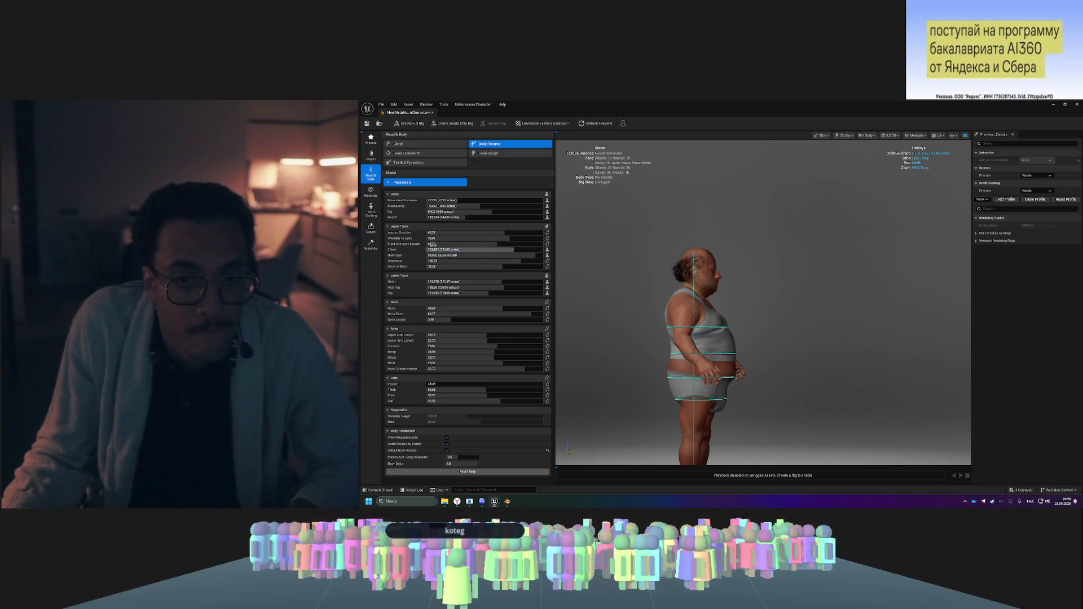
- Reduce the Underbust and raise Shoulder to Apex slightly
{"action": "left_click_drag", "start_coordinate": [731, 301], "coordinate": [632, 252]}
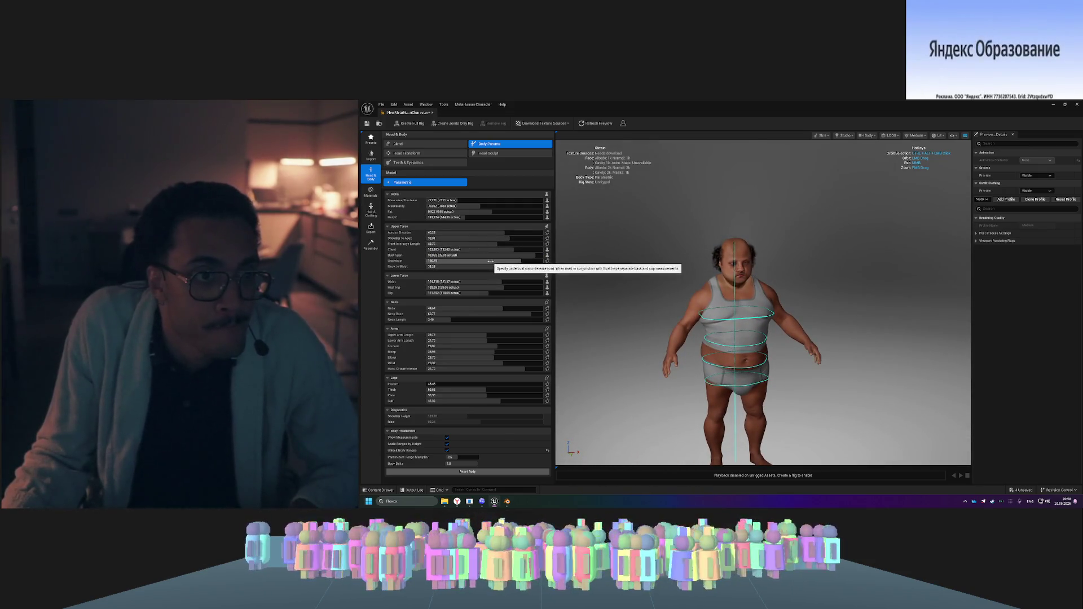
{"action": "left_click_drag", "start_coordinate": [530, 260], "coordinate": [510, 260]}
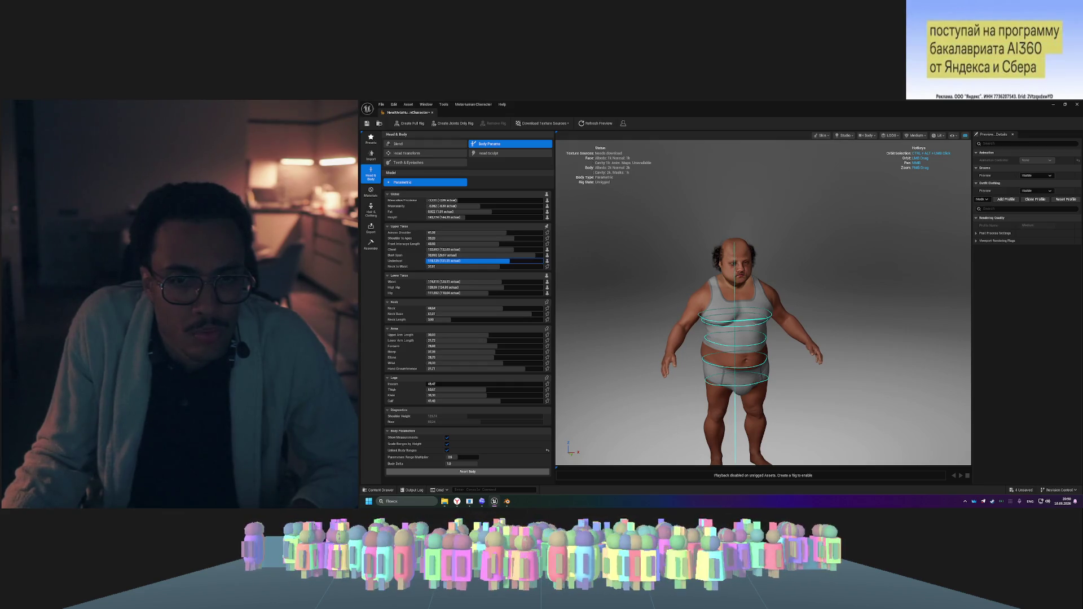
{"action": "mouse_move", "coordinate": [875, 254]}
{"action": "left_mouse_down"}
{"action": "mouse_move", "coordinate": [598, 254]}
{"action": "mouse_move", "coordinate": [699, 253]}
{"action": "left_mouse_up"}
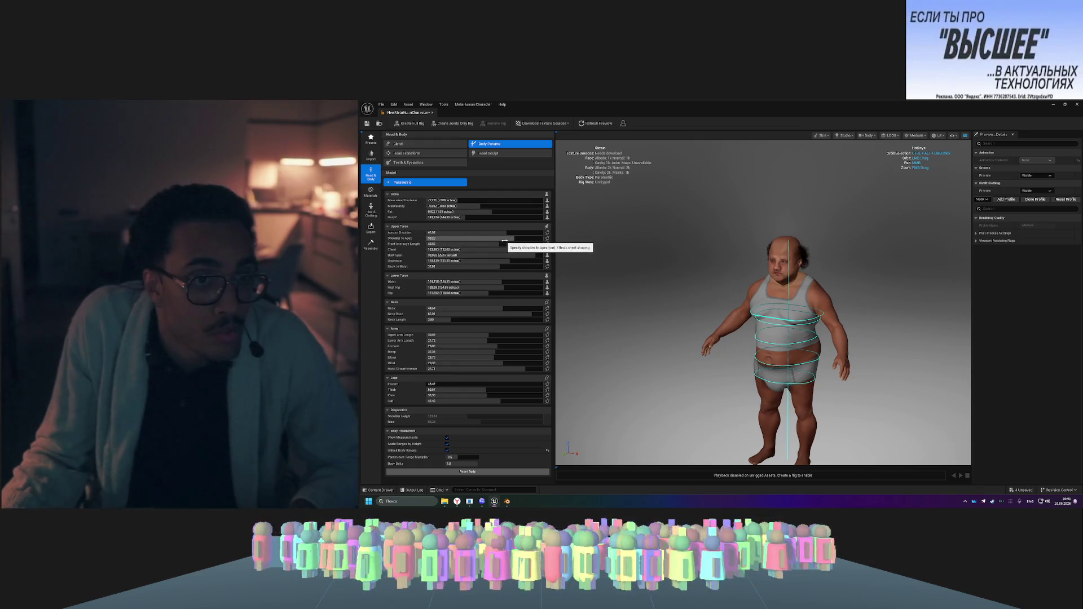
{"action": "left_click_drag", "start_coordinate": [512, 239], "coordinate": [502, 238]}
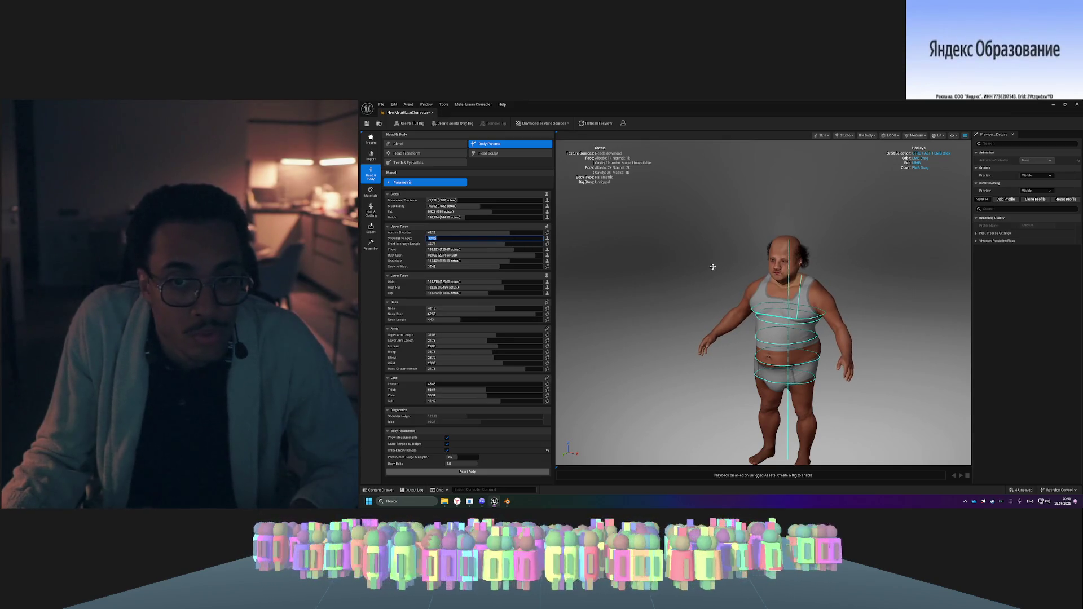
{"action": "mouse_move", "coordinate": [702, 304]}
{"action": "left_mouse_down"}
{"action": "mouse_move", "coordinate": [627, 306]}
{"action": "mouse_move", "coordinate": [694, 305]}
{"action": "left_mouse_up"}
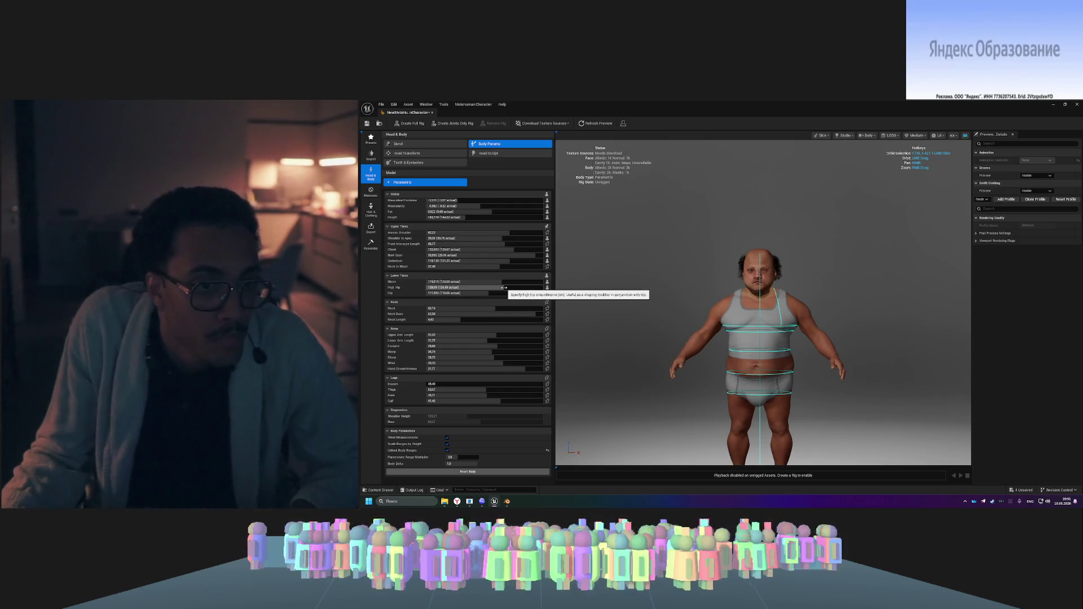
- Shrink the High Hip and widen the Waist slightly
{"action": "mouse_move", "coordinate": [515, 287]}
{"action": "left_mouse_down"}
{"action": "mouse_move", "coordinate": [493, 287]}
{"action": "mouse_move", "coordinate": [529, 288]}
{"action": "mouse_move", "coordinate": [492, 287]}
{"action": "left_mouse_up"}
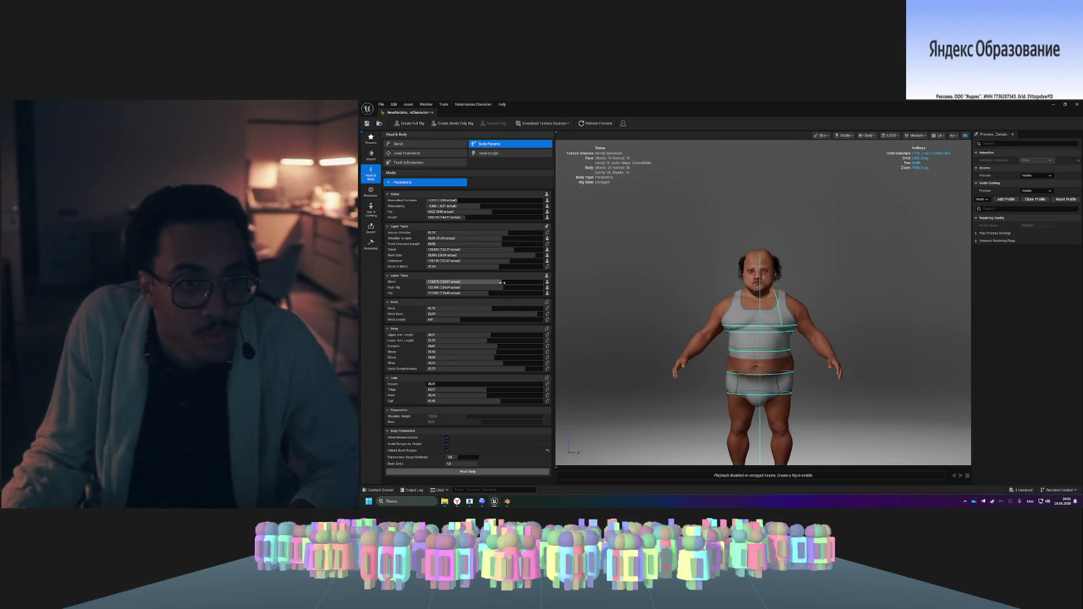
{"action": "left_click_drag", "start_coordinate": [507, 281], "coordinate": [511, 281]}
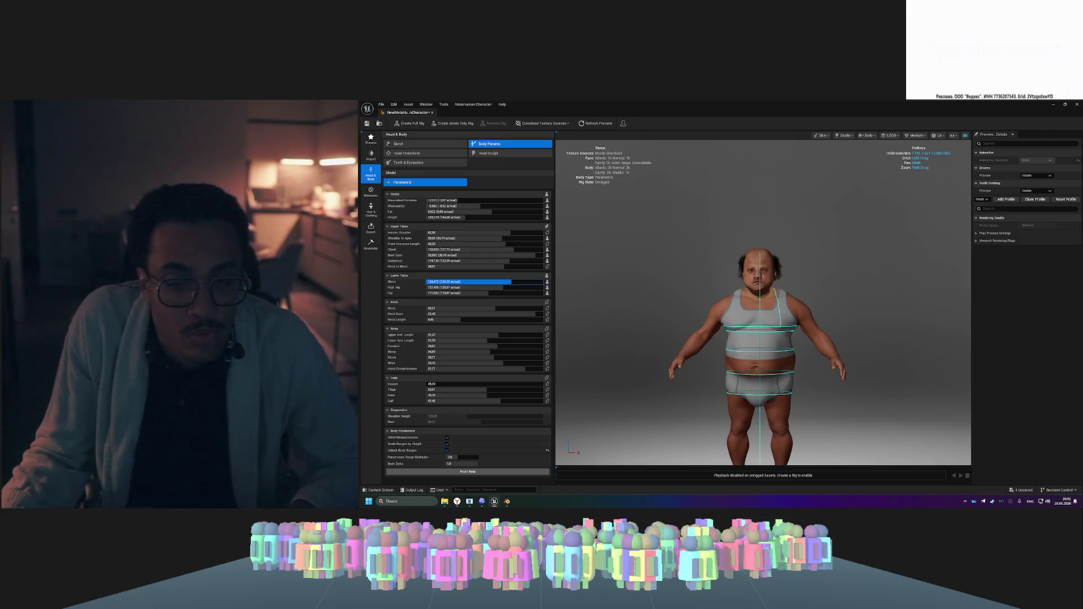
{"action": "mouse_move", "coordinate": [762, 310]}
{"action": "left_mouse_down"}
{"action": "mouse_move", "coordinate": [727, 310]}
{"action": "mouse_move", "coordinate": [829, 304]}
{"action": "left_mouse_up"}
{"action": "left_click_drag", "start_coordinate": [711, 302], "coordinate": [727, 302]}
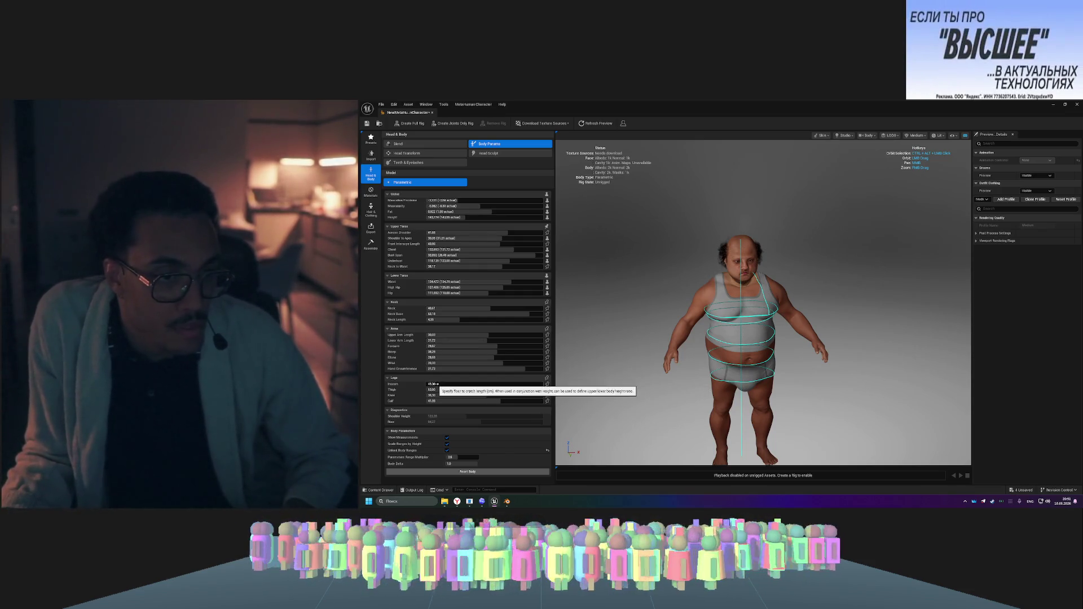
- Set Inseam to 46.75, then revert the Inseam override to default
{"action": "mouse_move", "coordinate": [427, 384]}
{"action": "left_mouse_down"}
{"action": "mouse_move", "coordinate": [543, 384]}
{"action": "mouse_move", "coordinate": [469, 383]}
{"action": "left_mouse_up"}
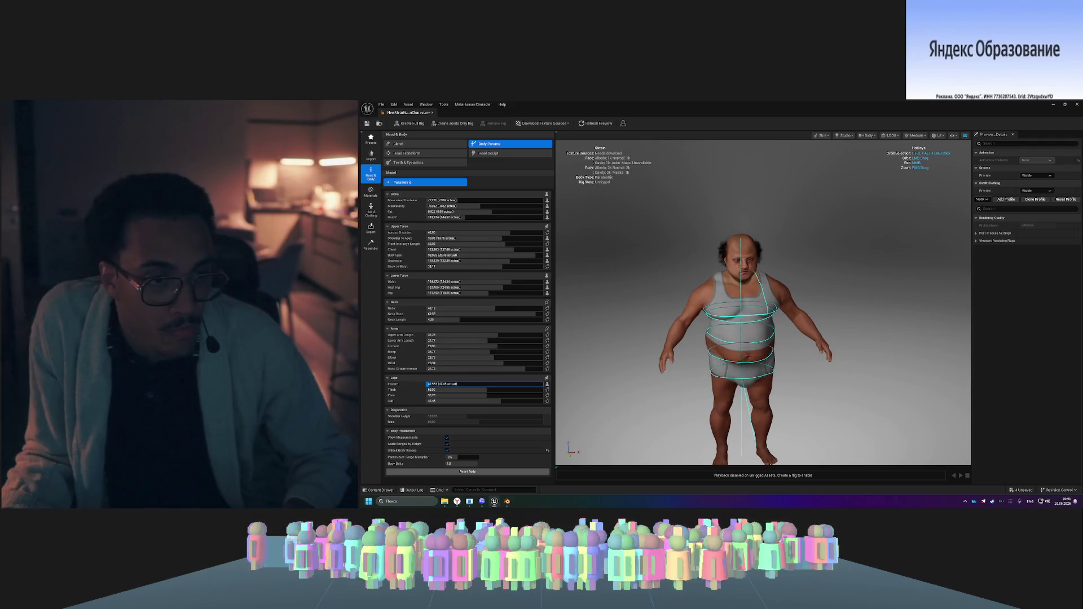
{"action": "left_click", "coordinate": [463, 384]}
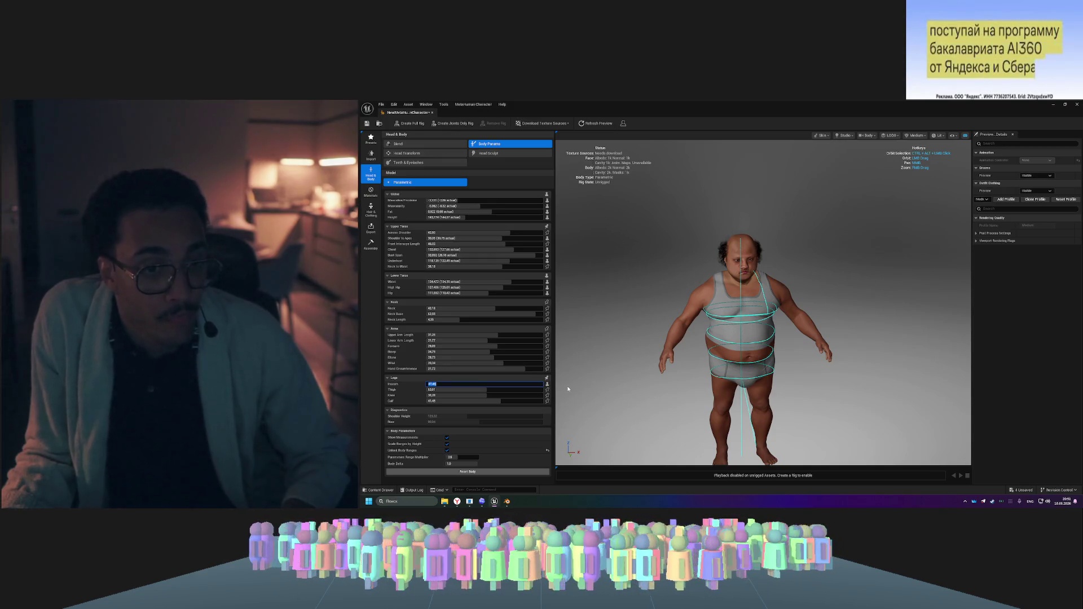
{"action": "type", "text": "46.75"}
{"action": "key", "text": "Return"}
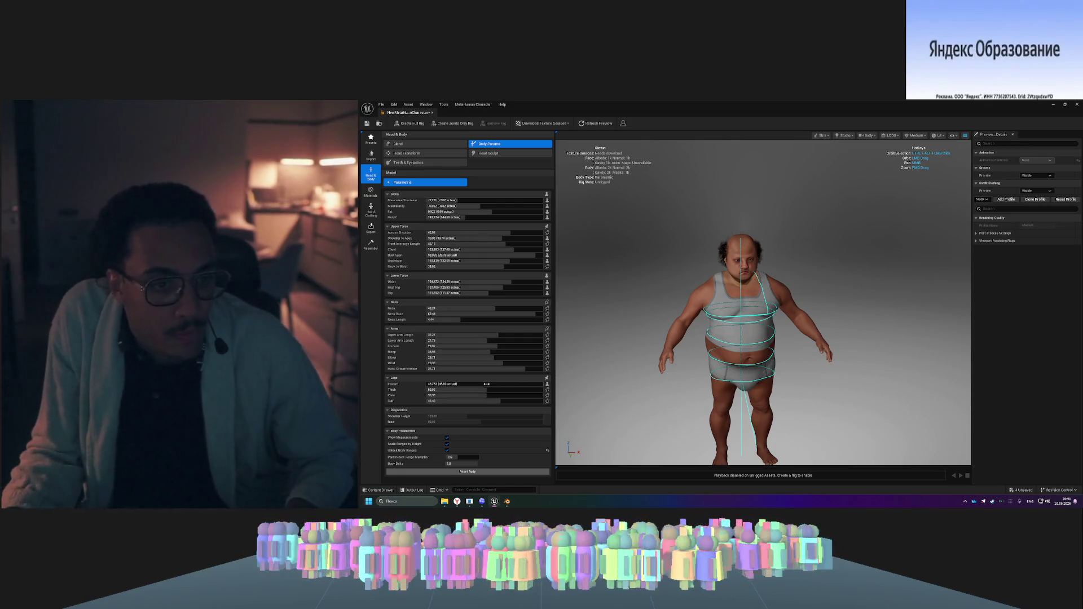
{"action": "left_click", "coordinate": [547, 386]}
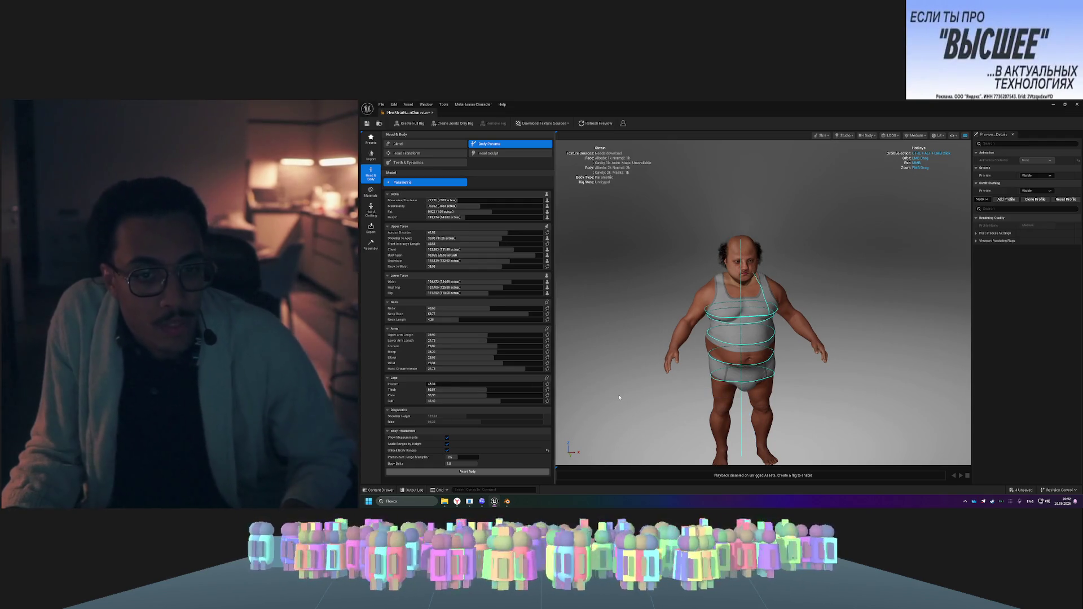
{"action": "key", "text": "ctrl+shift+Escape"}
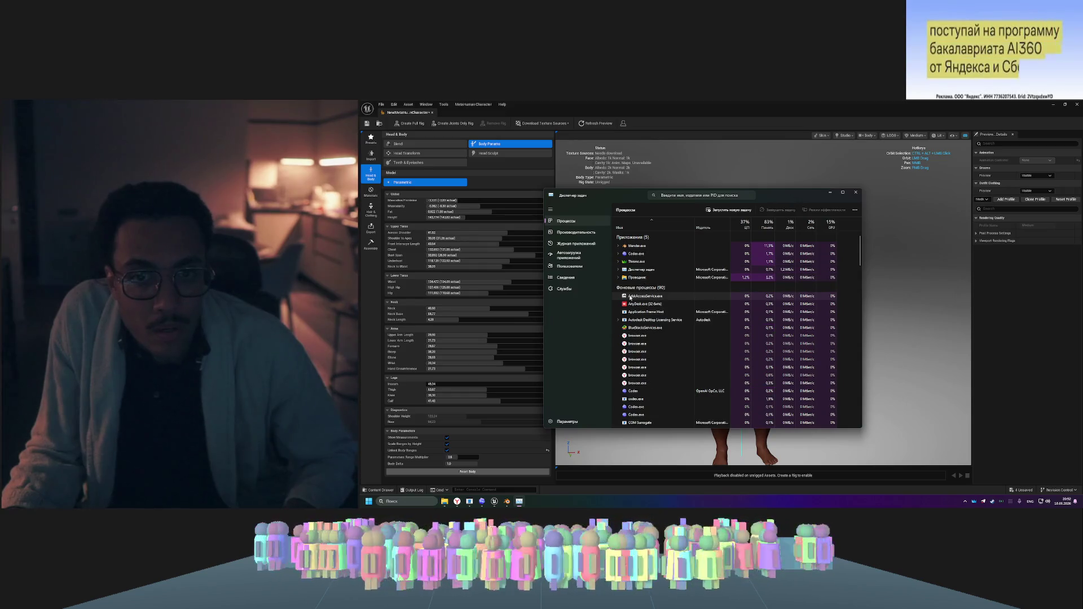
- Sort processes by memory, end OVRServer and Codex, then minimize Task Manager
{"action": "left_click", "coordinate": [768, 226]}
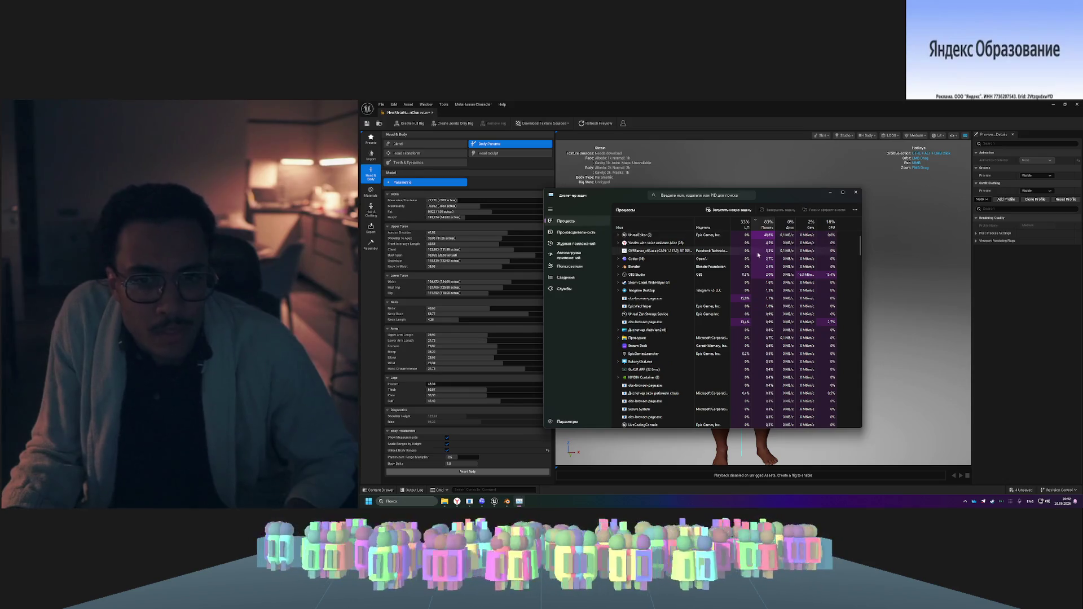
{"action": "right_click", "coordinate": [655, 255]}
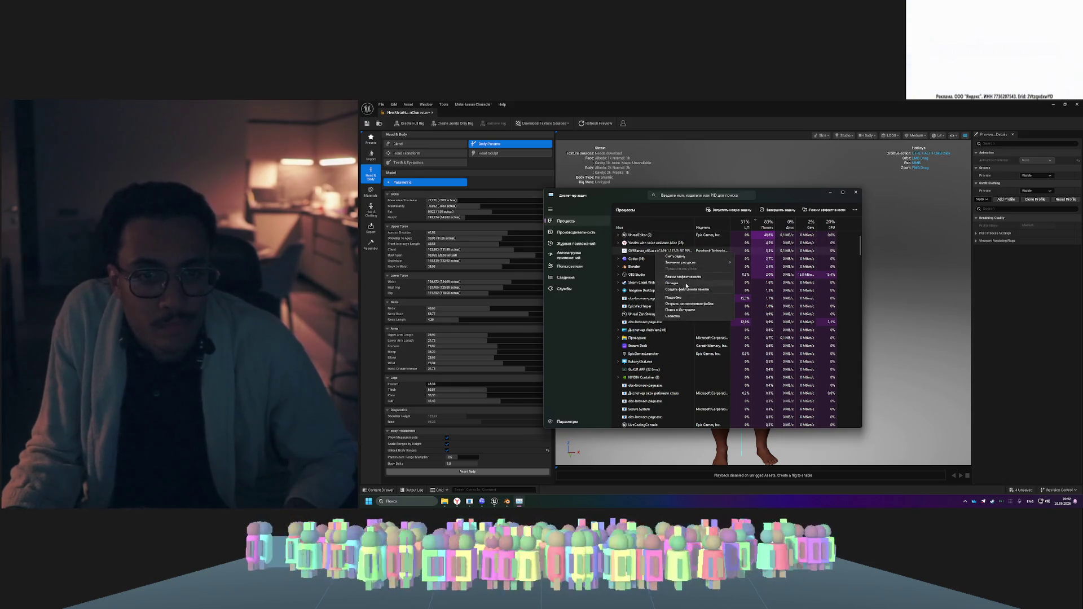
{"action": "left_click", "coordinate": [680, 256]}
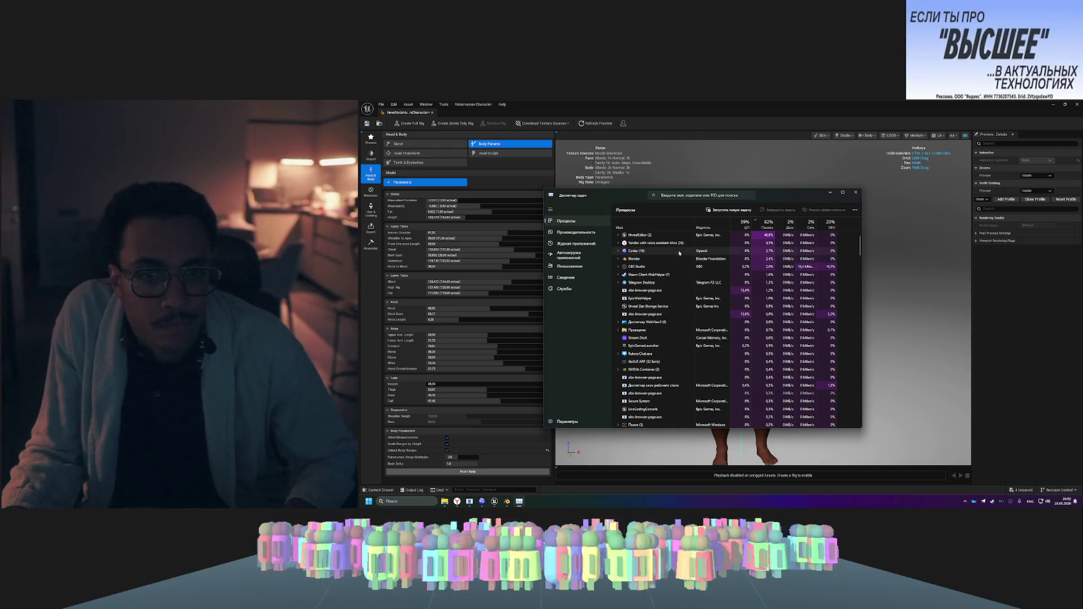
{"action": "right_click", "coordinate": [673, 252]}
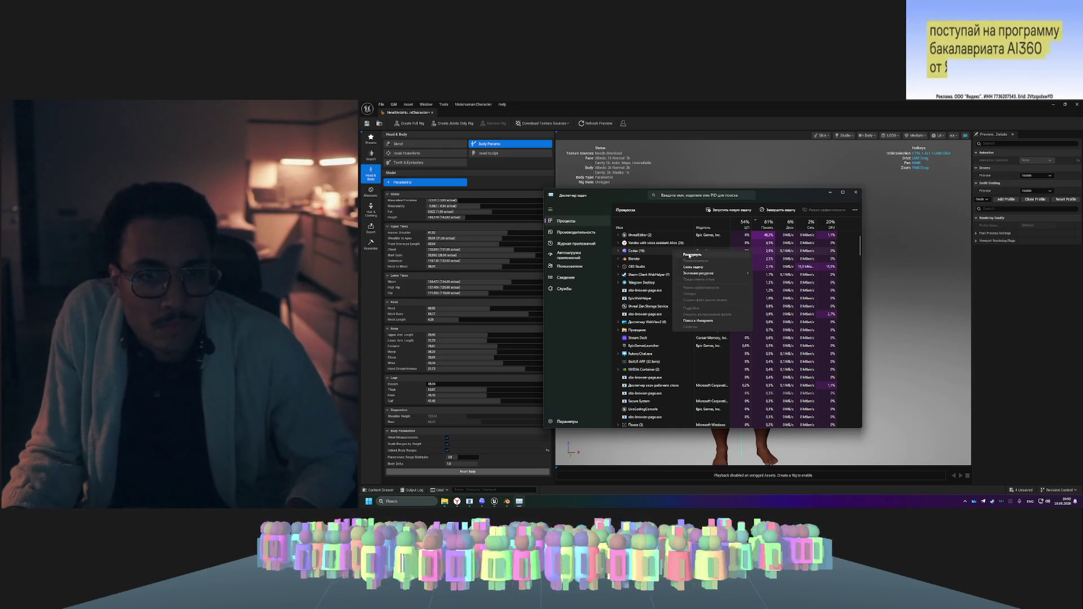
{"action": "left_click", "coordinate": [695, 267]}
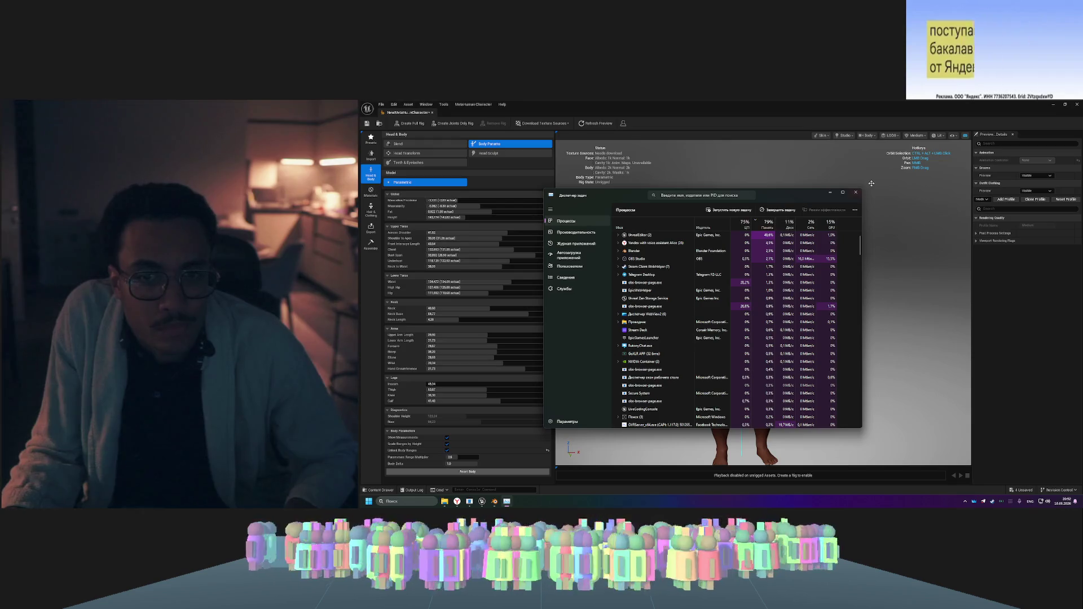
{"action": "scroll", "coordinate": [766, 293], "scroll_direction": "down", "scroll_amount": 3}
{"action": "scroll", "coordinate": [773, 292], "scroll_direction": "down", "scroll_amount": 3}
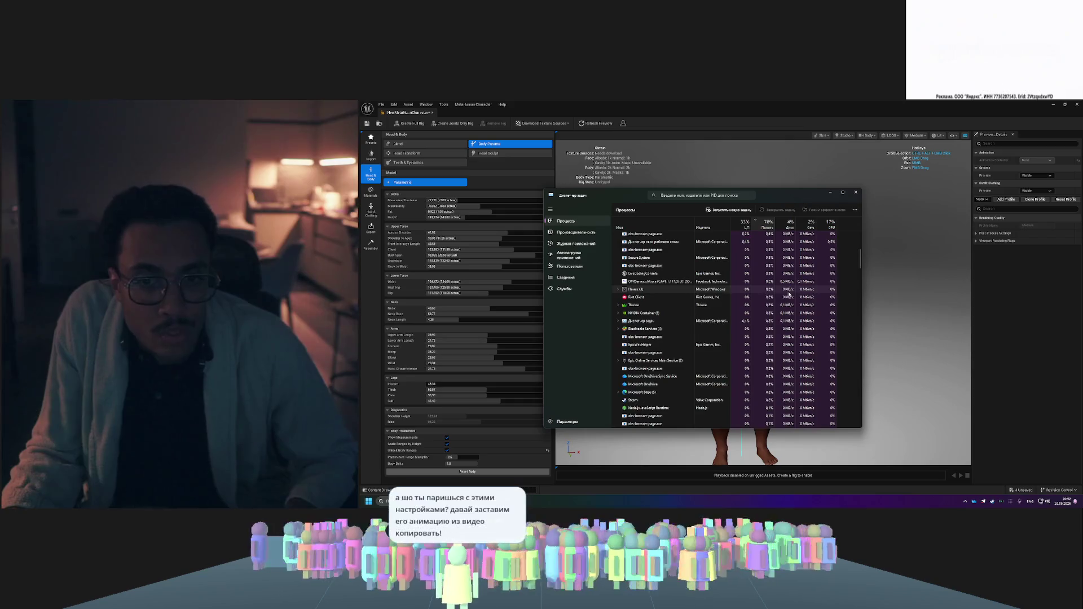
{"action": "mouse_move", "coordinate": [861, 265]}
{"action": "left_mouse_down"}
{"action": "mouse_move", "coordinate": [863, 307]}
{"action": "mouse_move", "coordinate": [861, 268]}
{"action": "left_mouse_up"}
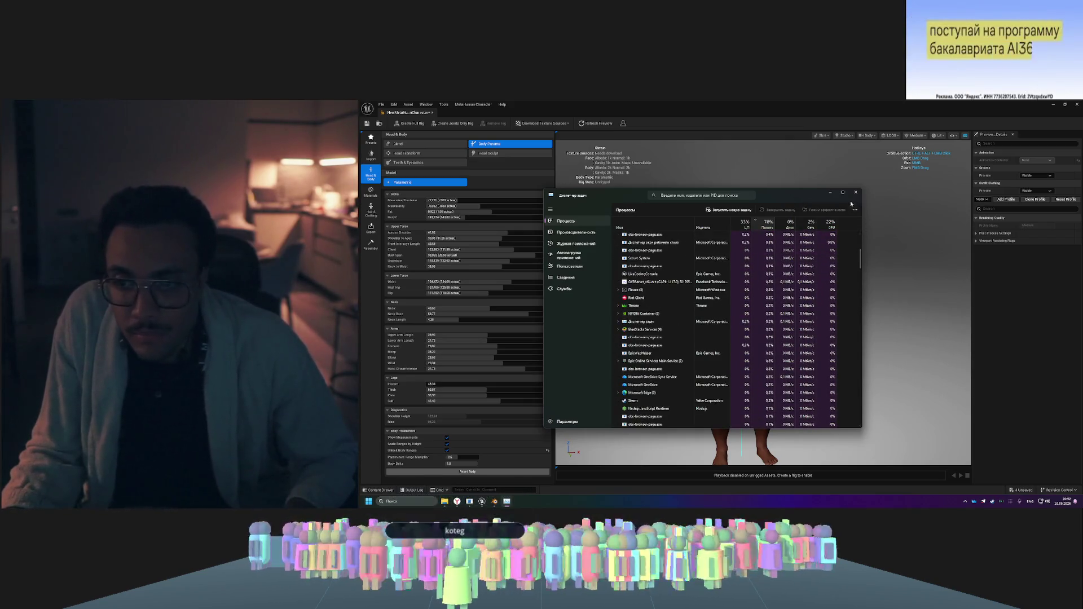
{"action": "left_click", "coordinate": [827, 193]}
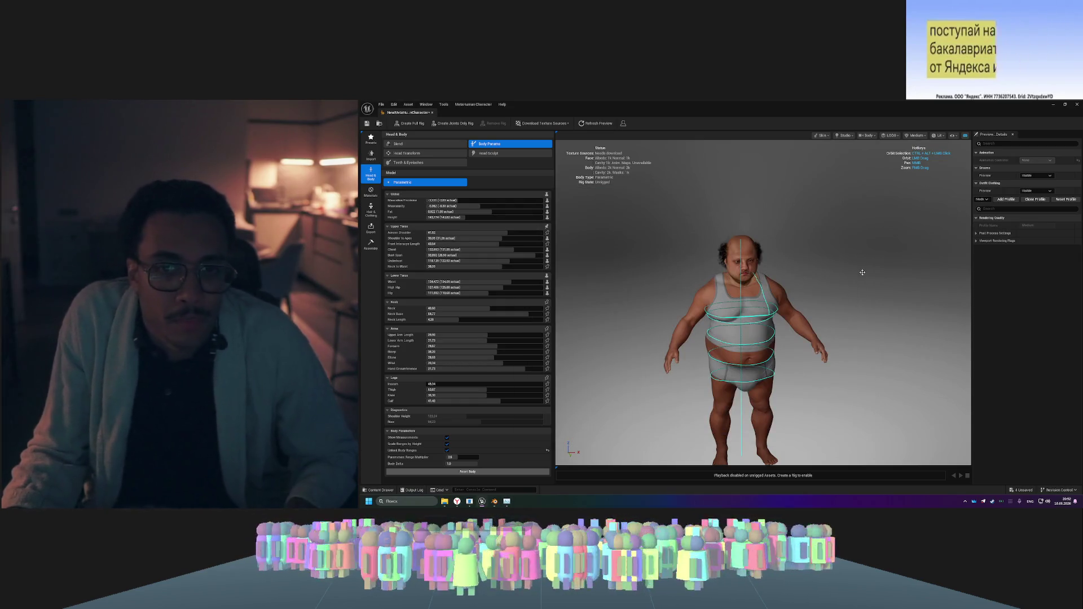
- Face the character front-on and auto-rig it with Create Joints Only Rig
{"action": "mouse_move", "coordinate": [875, 275]}
{"action": "left_mouse_down"}
{"action": "mouse_move", "coordinate": [846, 275]}
{"action": "mouse_move", "coordinate": [875, 275]}
{"action": "left_mouse_up"}
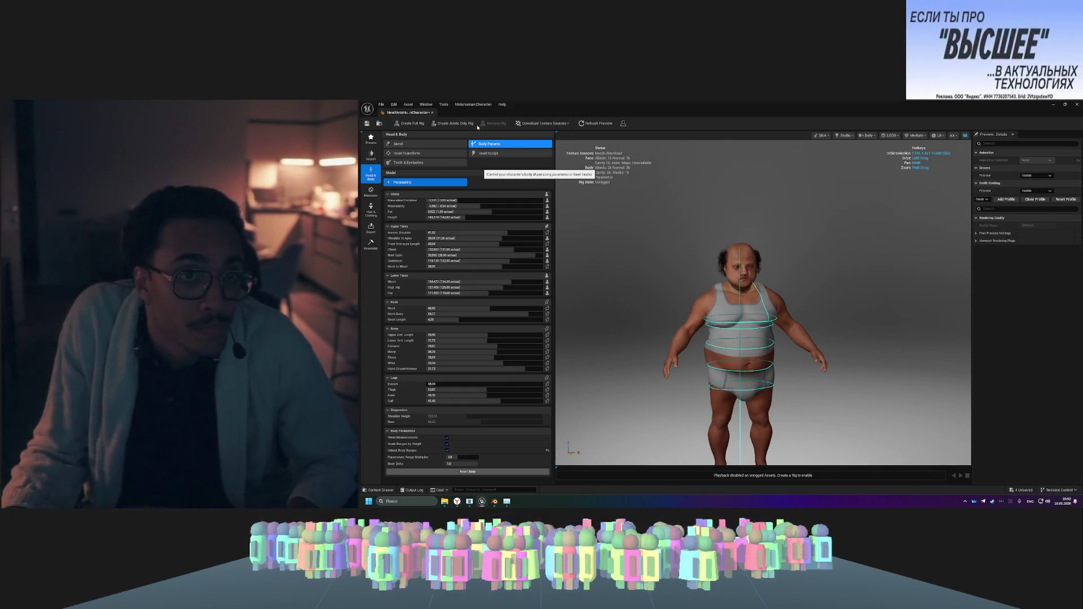
{"action": "left_click", "coordinate": [562, 124]}
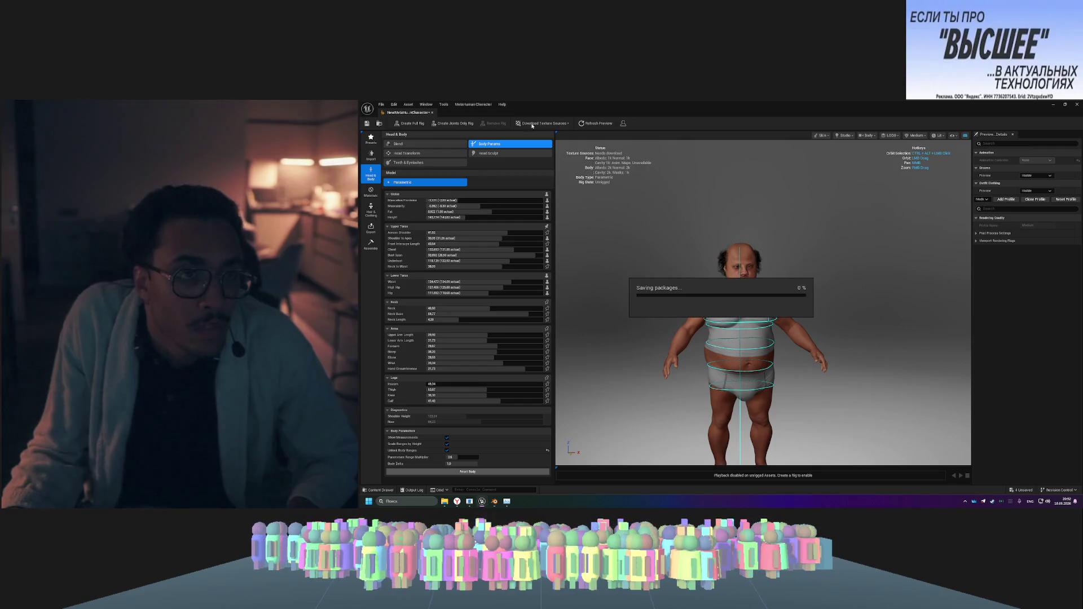
{"action": "left_click", "coordinate": [467, 124]}
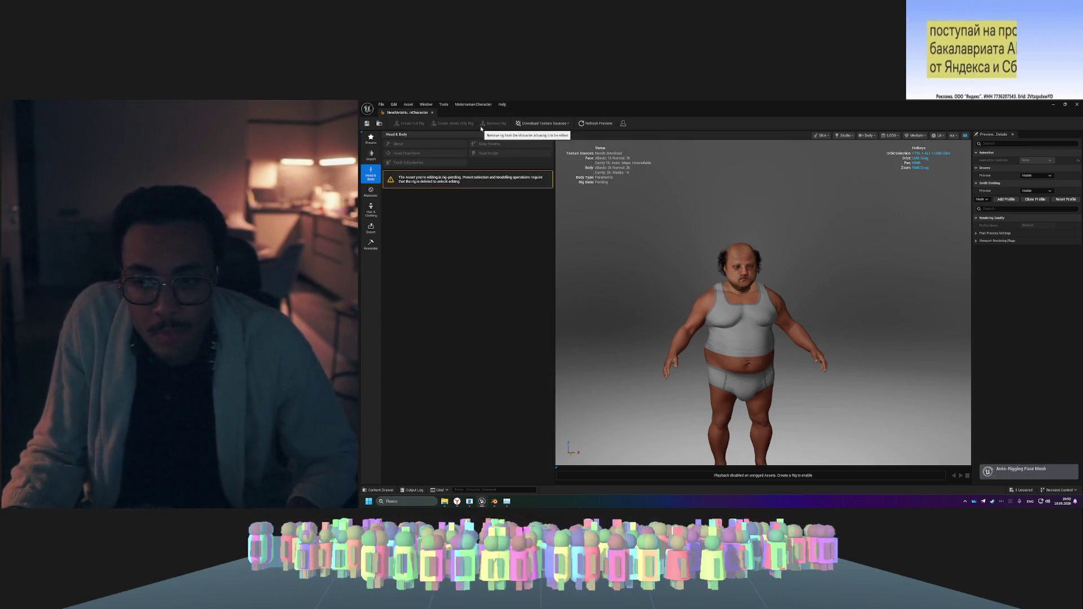
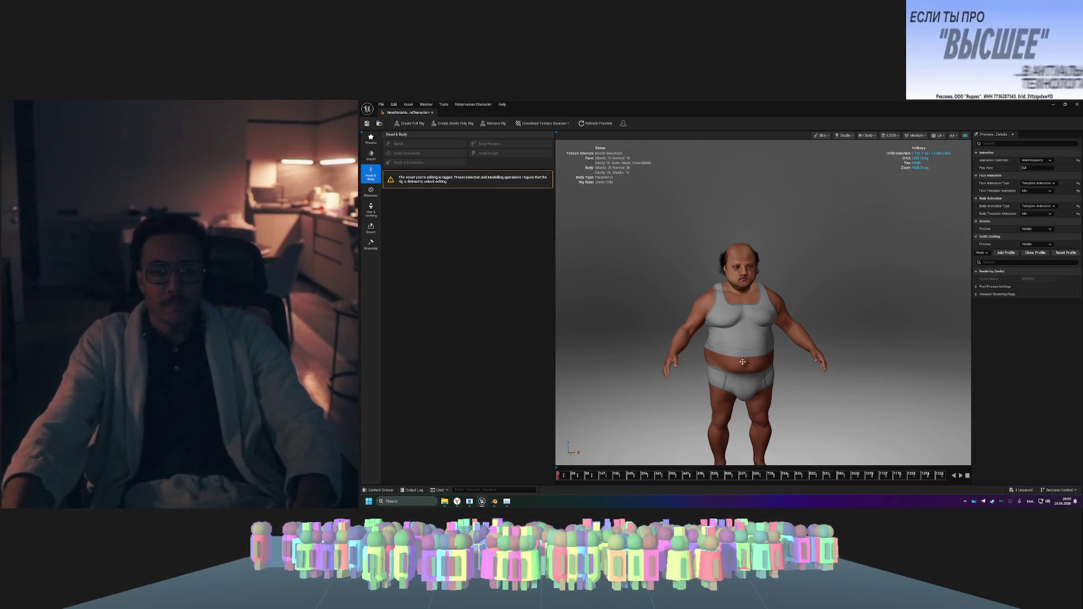
- Play the character's idle animation preview and orbit to its side profile
{"action": "left_click", "coordinate": [961, 476]}
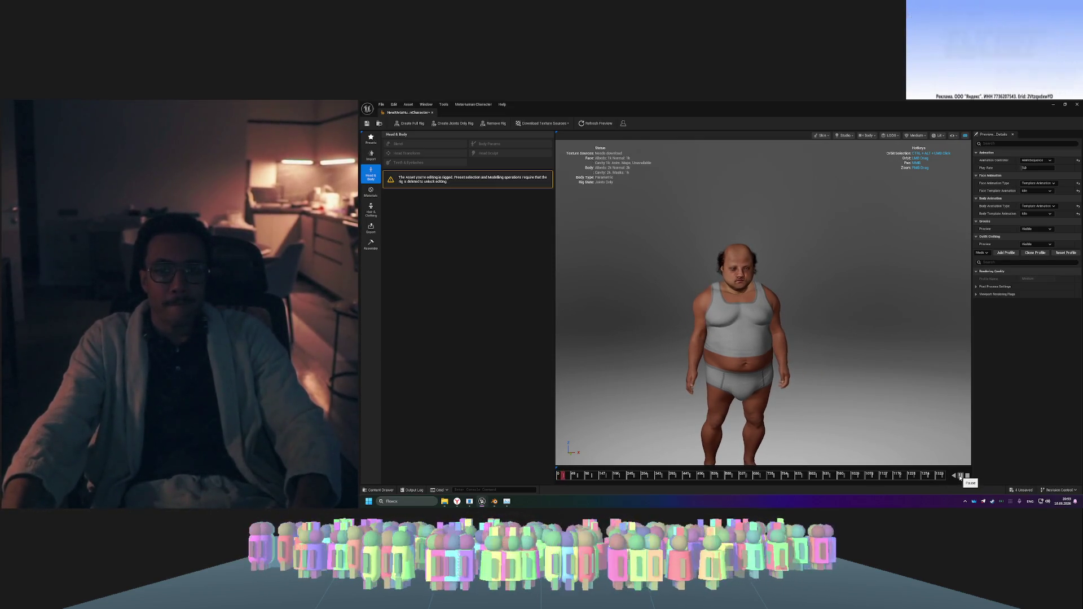
{"action": "mouse_move", "coordinate": [862, 357]}
{"action": "left_mouse_down"}
{"action": "mouse_move", "coordinate": [683, 360]}
{"action": "mouse_move", "coordinate": [779, 360]}
{"action": "mouse_move", "coordinate": [746, 345]}
{"action": "left_mouse_up"}
{"action": "left_click_drag", "start_coordinate": [682, 324], "coordinate": [691, 324]}
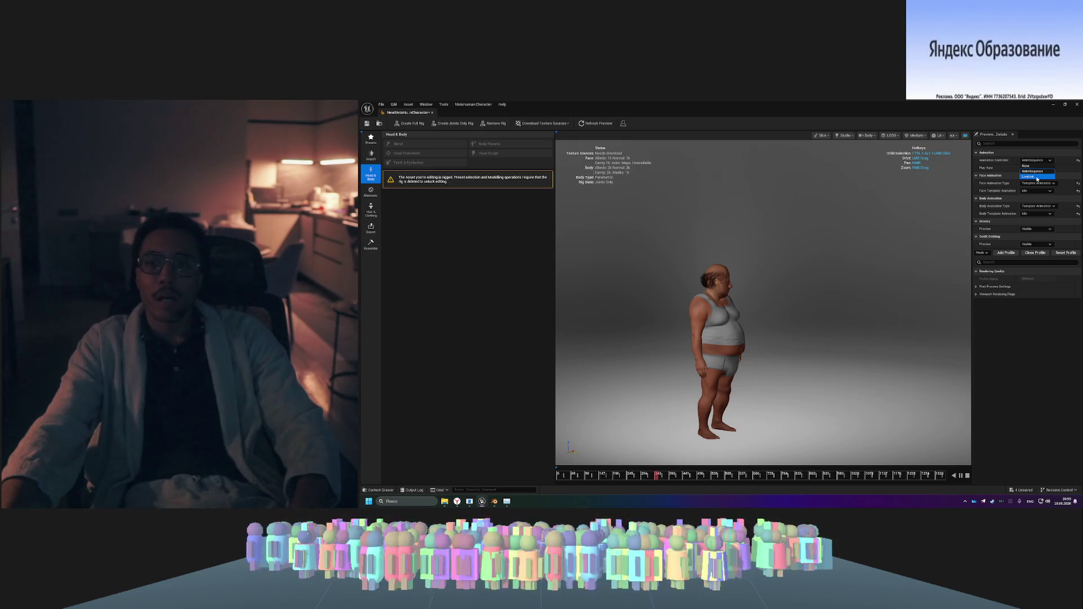
- Set Animation Controller to LiveLink, find the Subject Name list empty, and open the Content Drawer
{"action": "left_click", "coordinate": [1037, 177]}
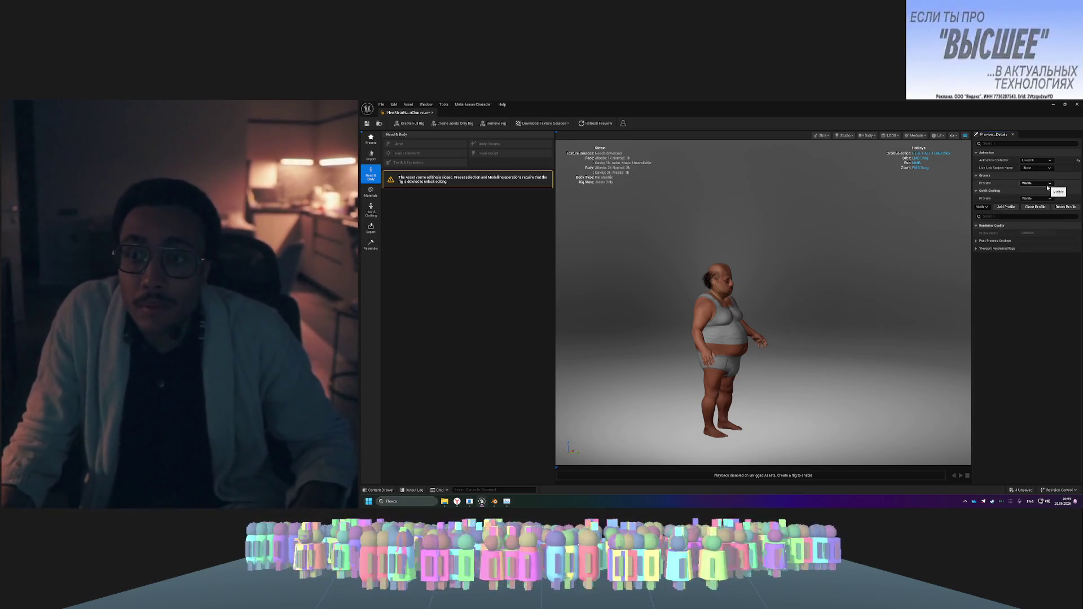
{"action": "left_click", "coordinate": [1048, 169]}
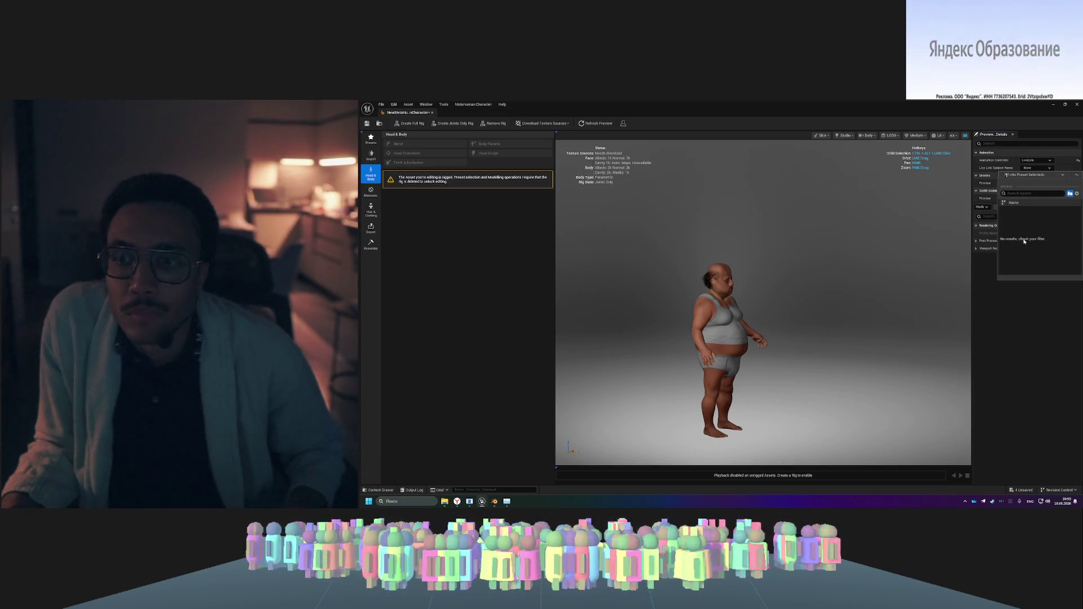
{"action": "left_click", "coordinate": [1045, 177]}
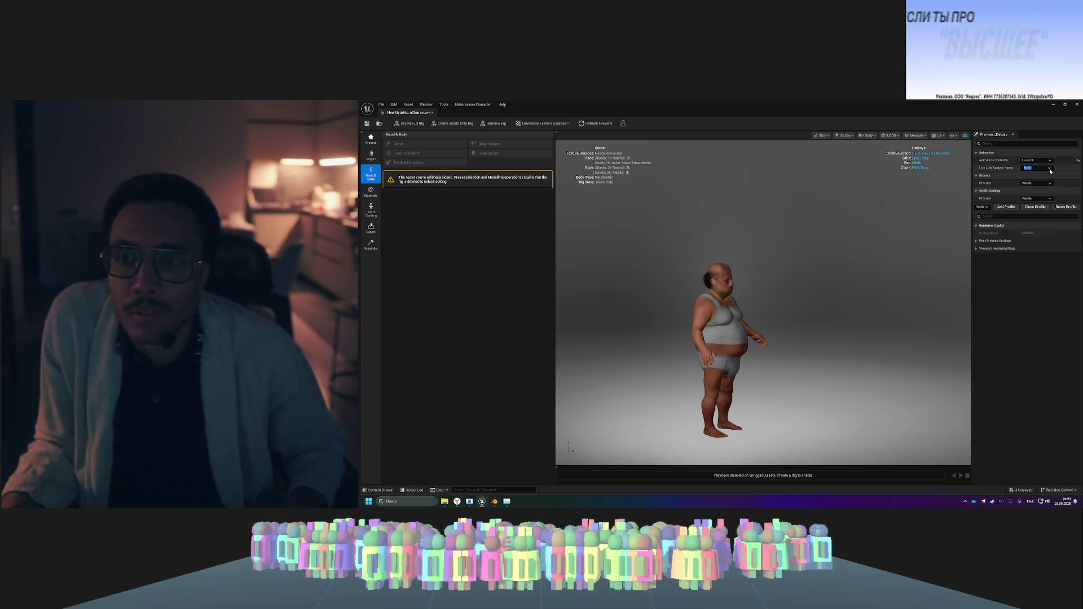
{"action": "key", "text": "ctrl+space"}
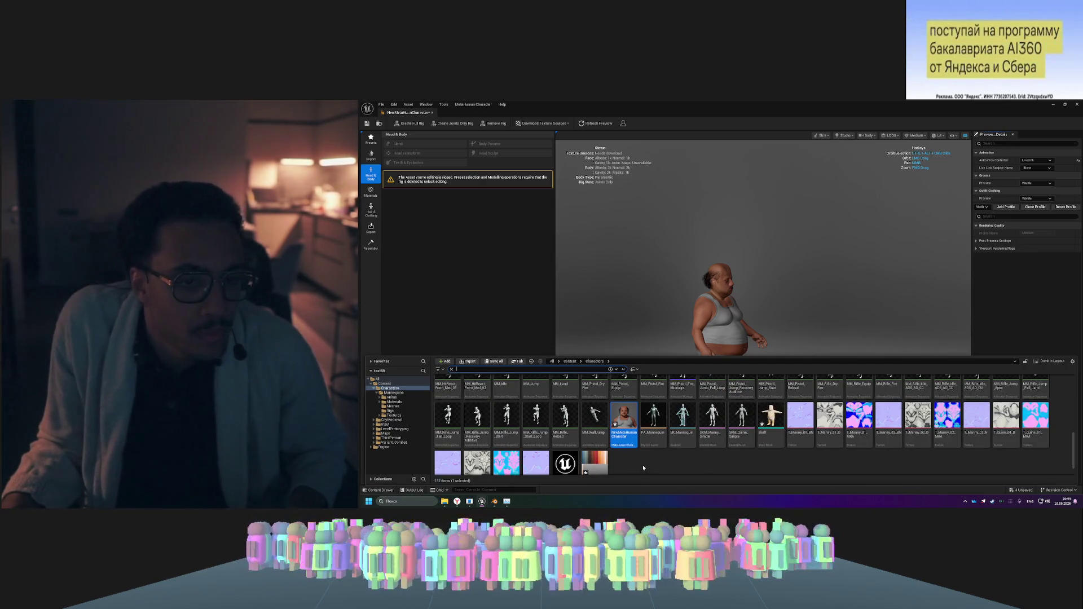
- Scroll the Characters folder and check the add-content menu for a Live Link option
{"action": "scroll", "coordinate": [642, 466], "scroll_direction": "up", "scroll_amount": 2}
{"action": "scroll", "coordinate": [620, 441], "scroll_direction": "up", "scroll_amount": 5}
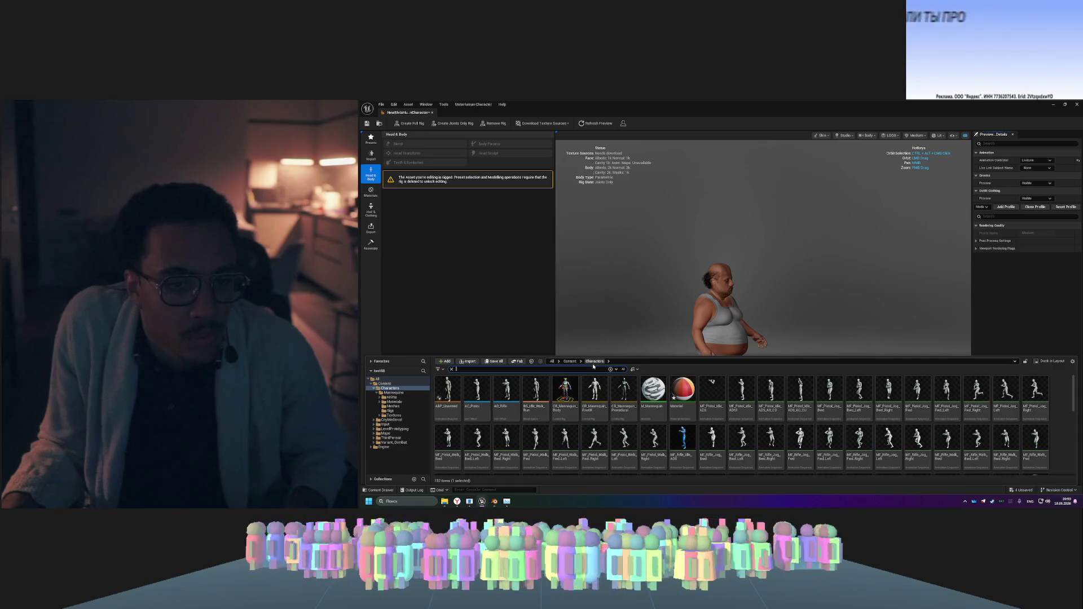
{"action": "mouse_move", "coordinate": [568, 395]}
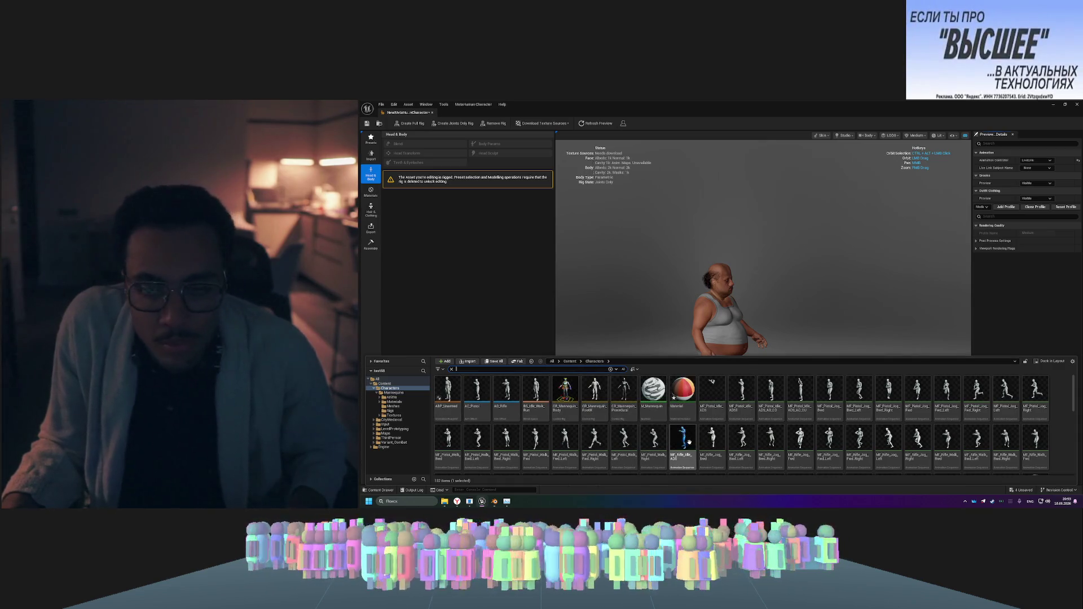
{"action": "scroll", "coordinate": [701, 415], "scroll_direction": "down", "scroll_amount": 10}
{"action": "scroll", "coordinate": [701, 416], "scroll_direction": "down", "scroll_amount": 5}
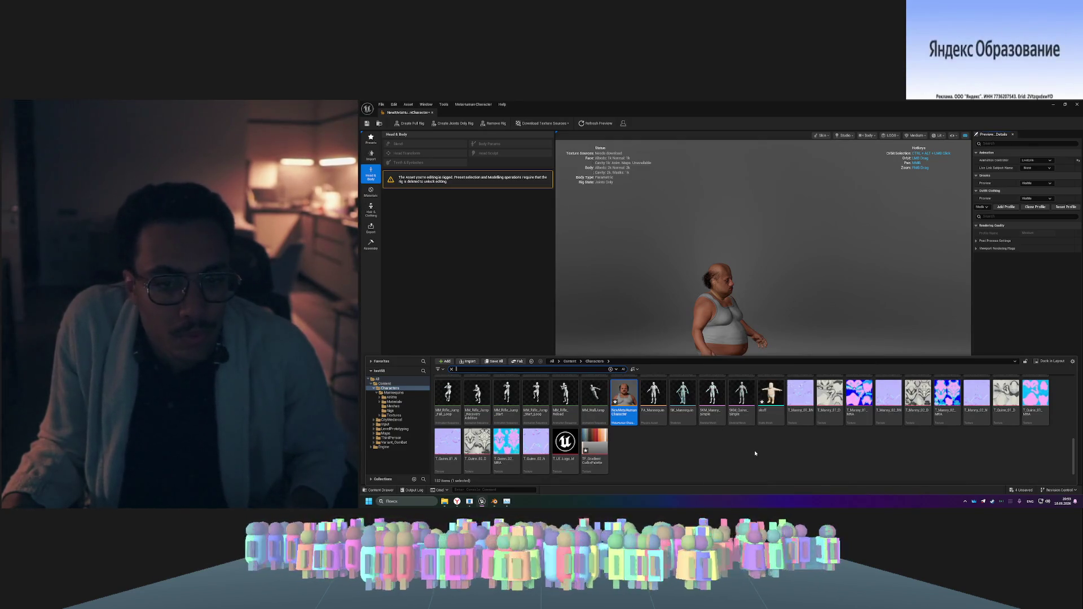
{"action": "right_click", "coordinate": [629, 448]}
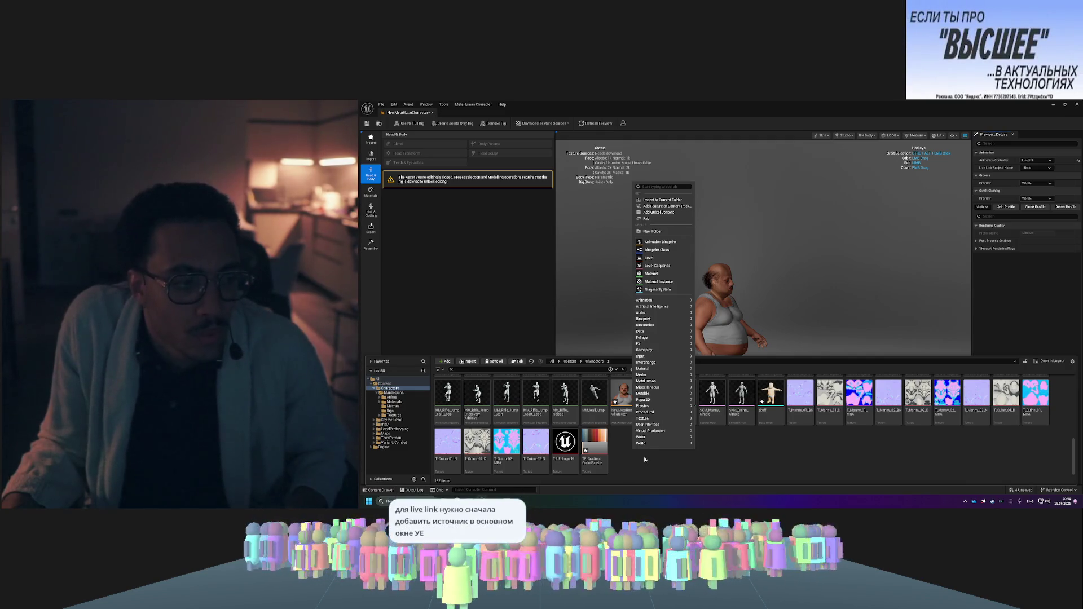
{"action": "key", "text": "Escape"}
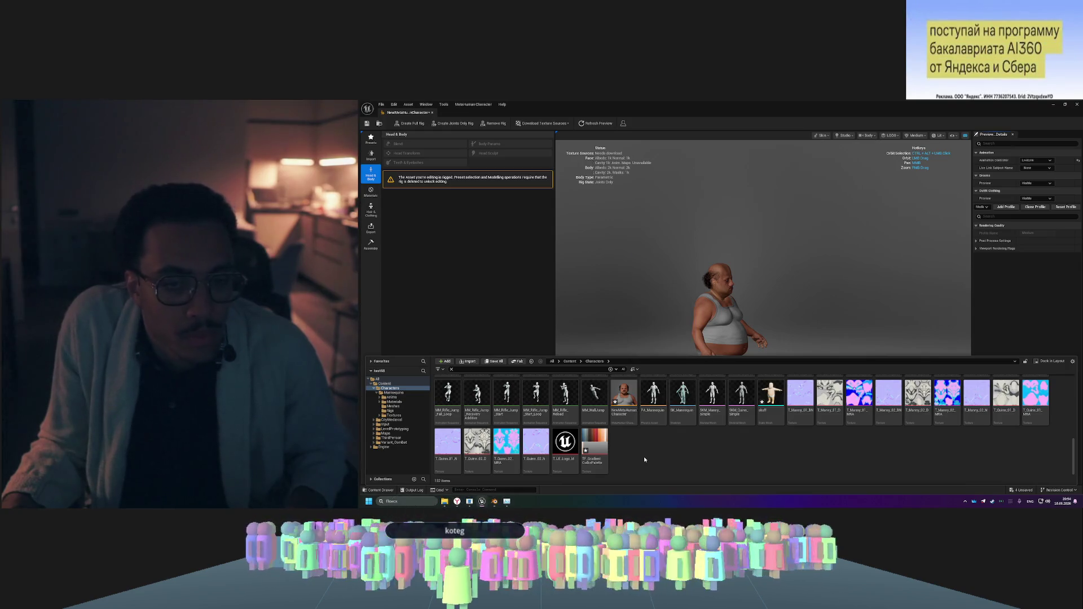
{"action": "key", "text": "ctrl+space"}
{"action": "key", "text": "ctrl+space"}
- Search the add-content menu for 'live', find nothing, and switch to the Gemini chat
{"action": "right_click", "coordinate": [643, 450]}
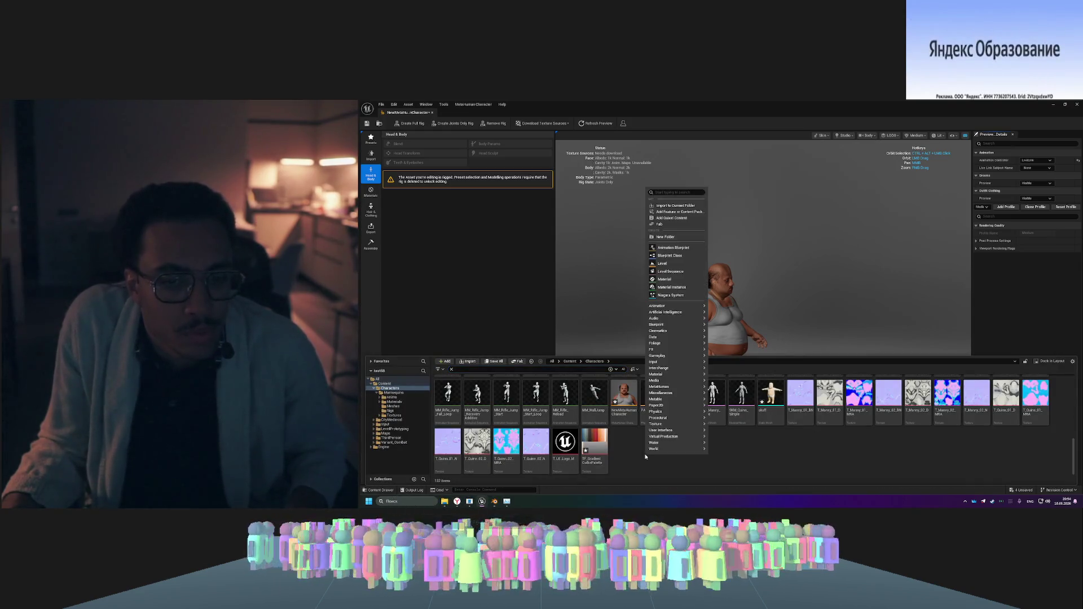
{"action": "type", "text": "live"}
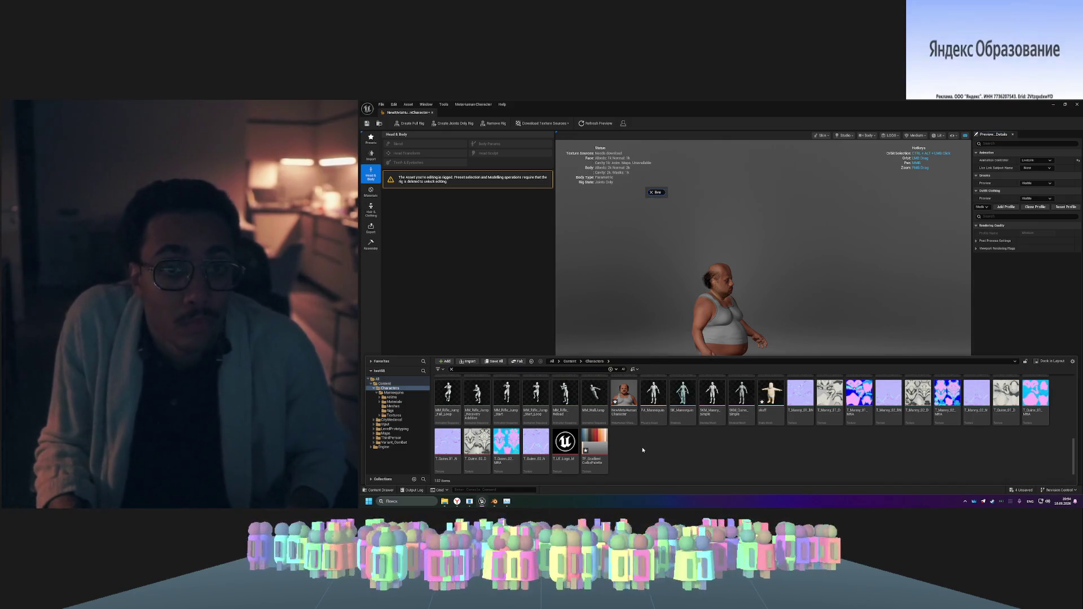
{"action": "key", "text": "Escape"}
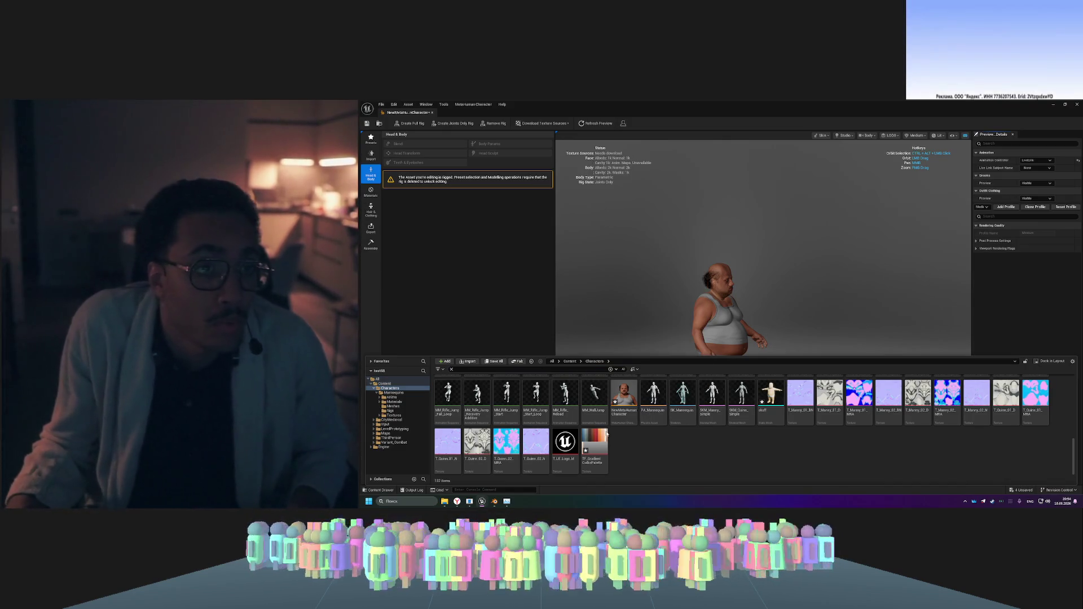
{"action": "left_click", "coordinate": [459, 501]}
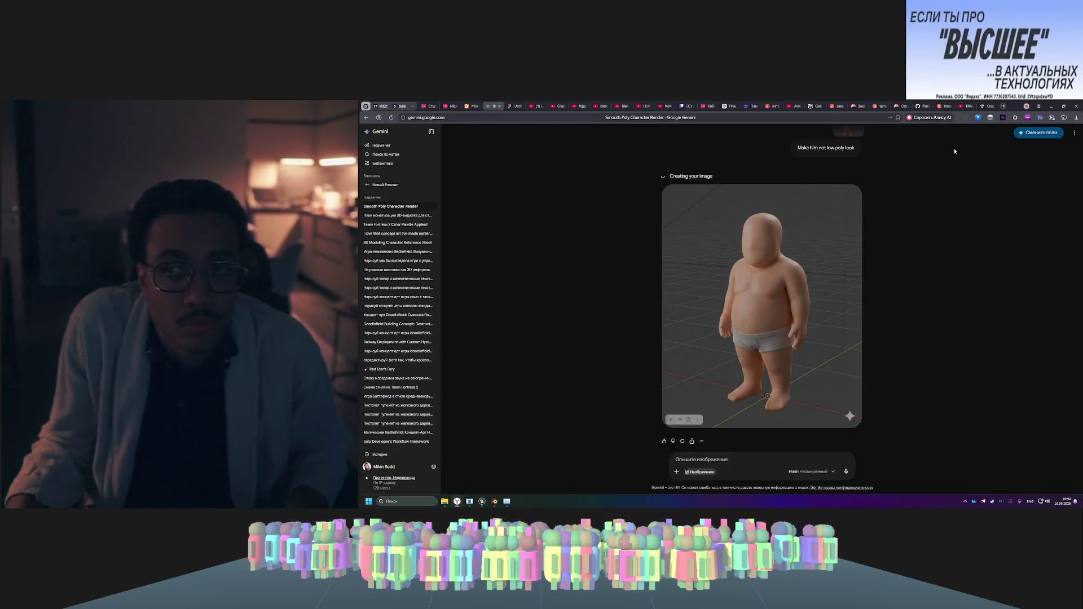
- On the YouTube tab, search for 'unreal engine 5 live link'
{"action": "left_click", "coordinate": [965, 105]}
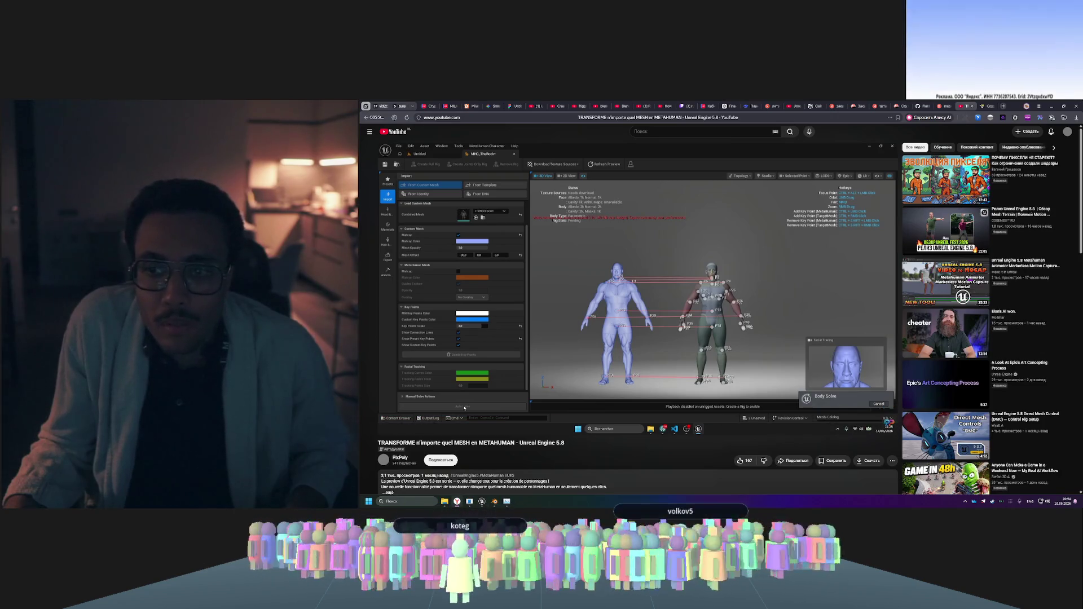
{"action": "mouse_move", "coordinate": [948, 280]}
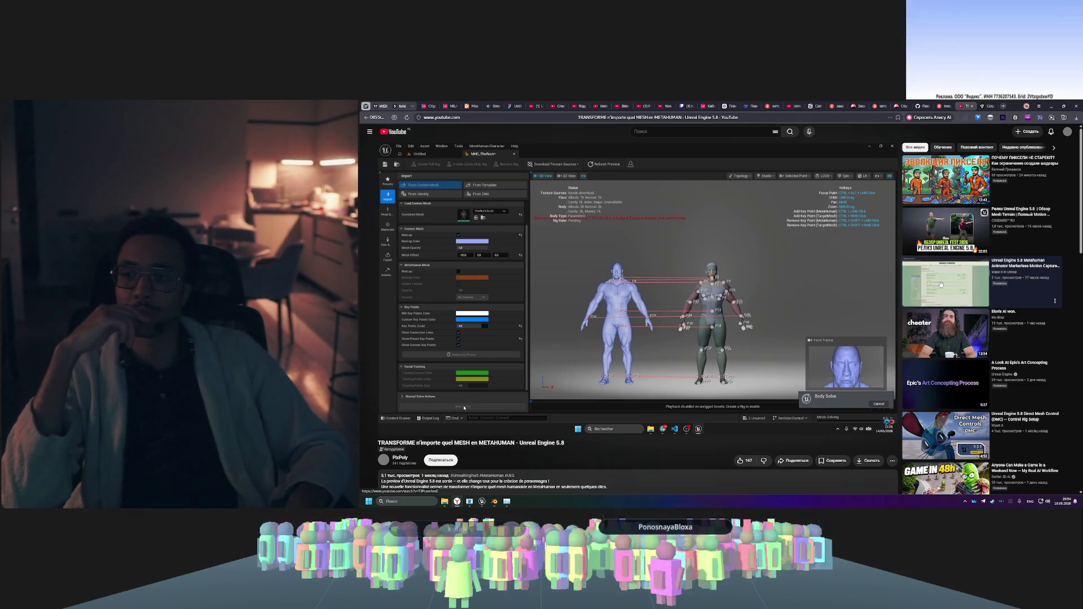
{"action": "mouse_move", "coordinate": [962, 248]}
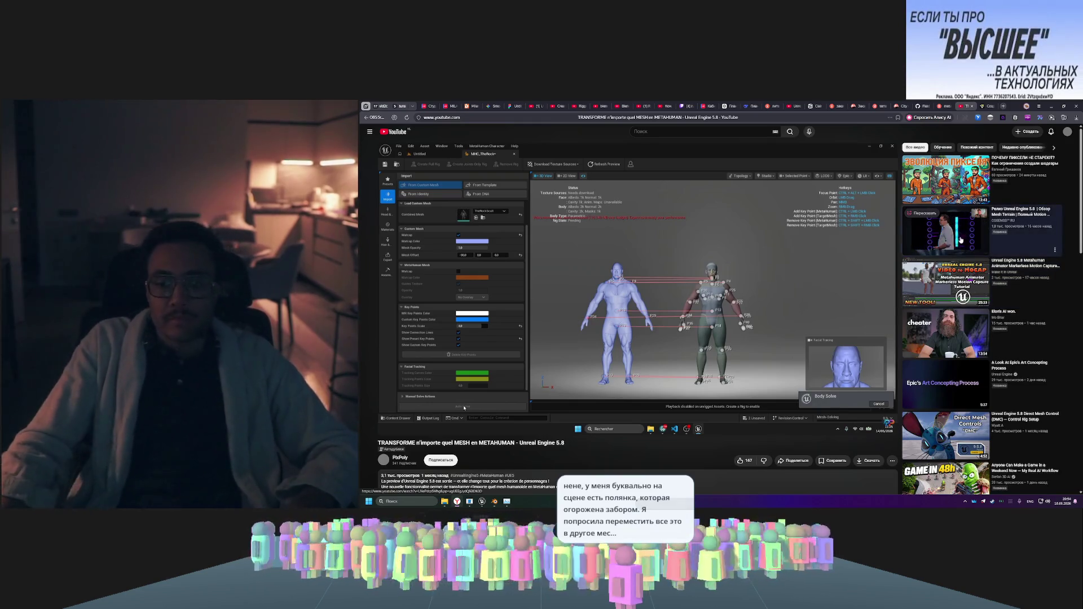
{"action": "mouse_move", "coordinate": [867, 252]}
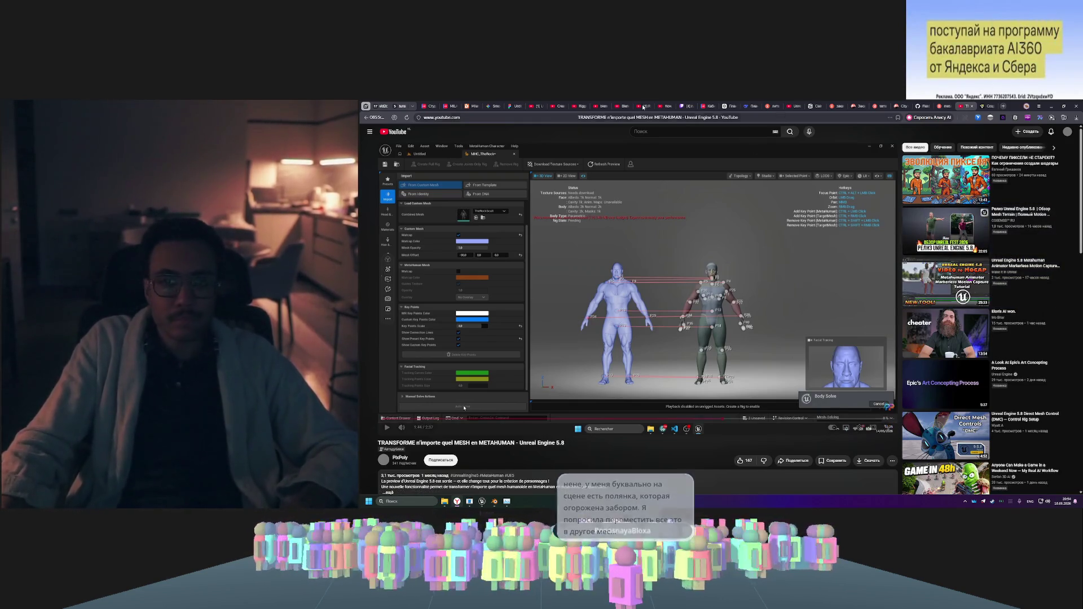
{"action": "left_click", "coordinate": [665, 131]}
{"action": "type", "text": "live"}
{"action": "key", "text": "BackSpace"}
{"action": "key", "text": "BackSpace"}
{"action": "key", "text": "BackSpace"}
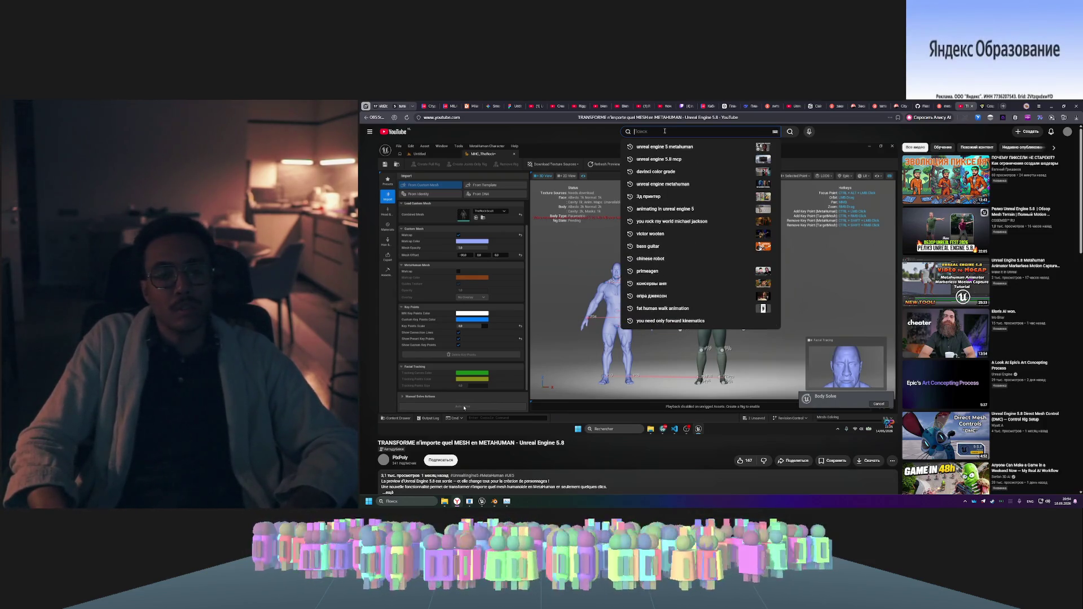
{"action": "type", "text": "unreal engine 5 live "}
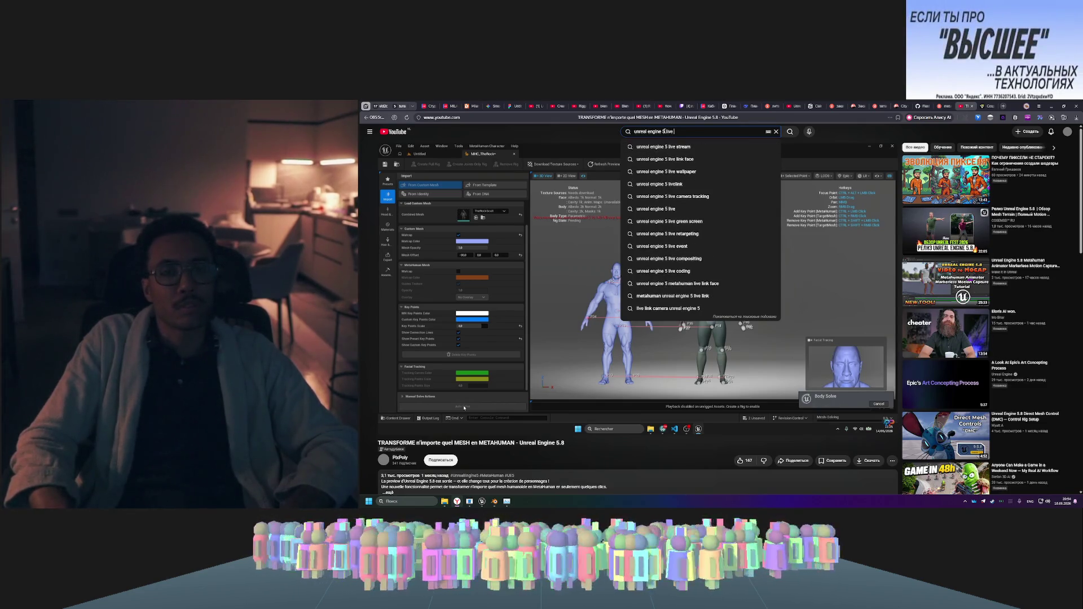
{"action": "type", "text": "link"}
{"action": "key", "text": "Return"}
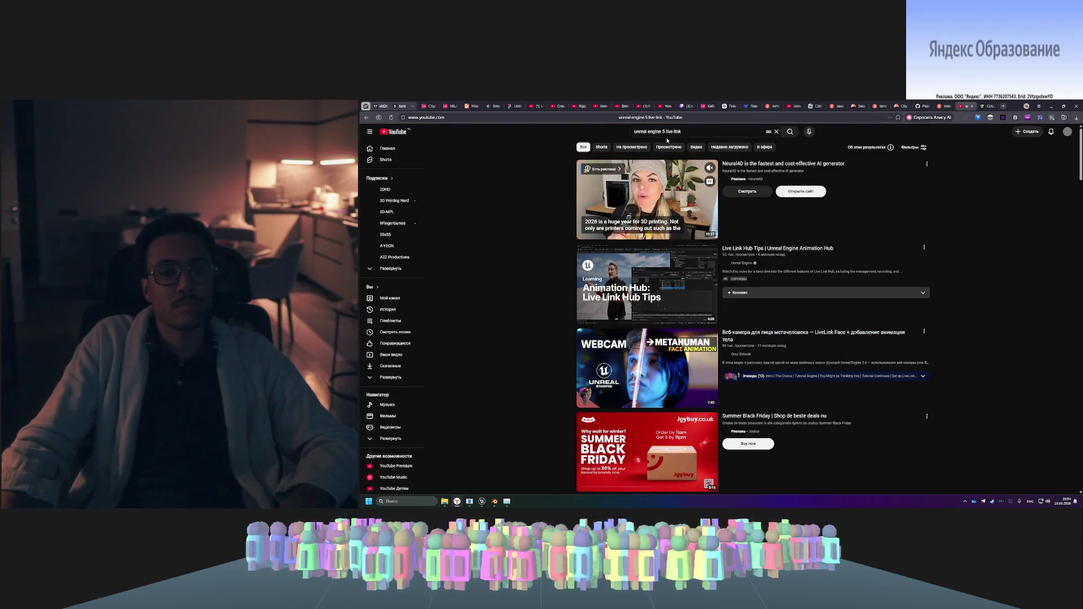
- Watch the Live Link Hub Tips video between 0:21 and 0:32, then pause it
{"action": "mouse_move", "coordinate": [695, 289]}
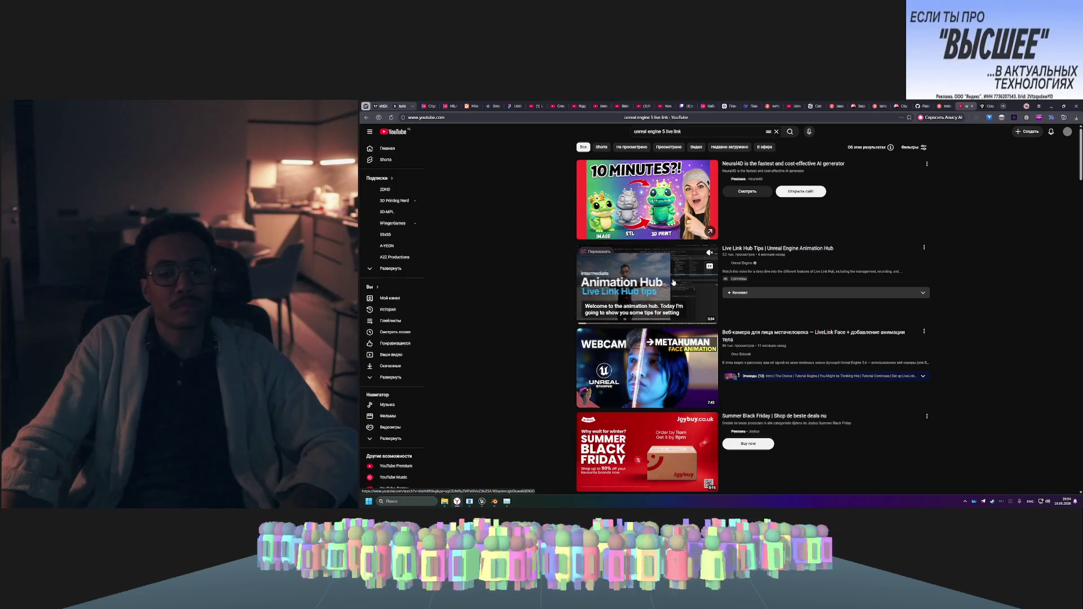
{"action": "left_click", "coordinate": [673, 282]}
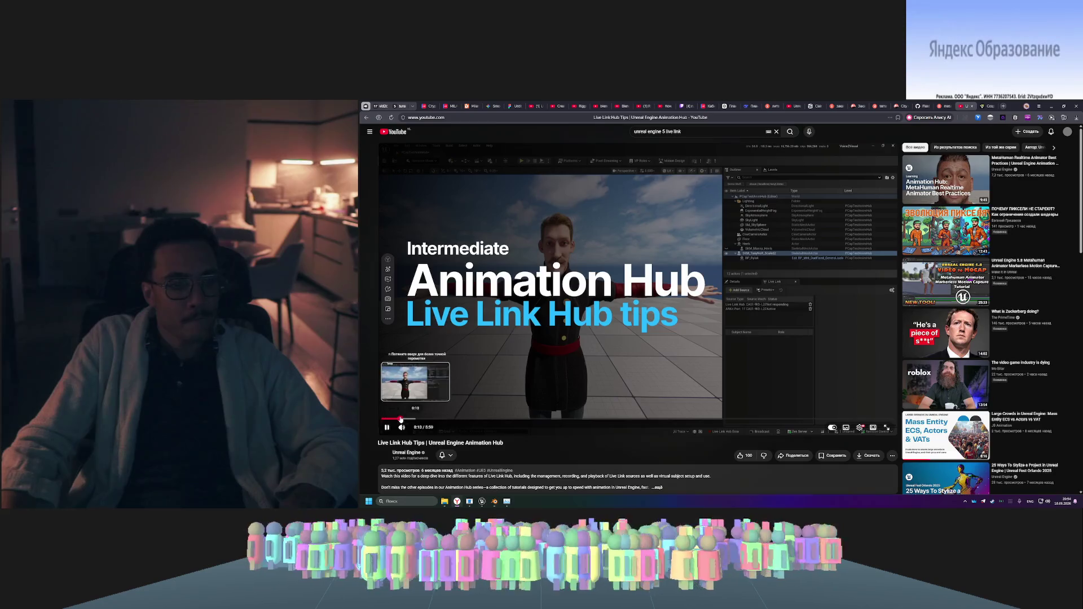
{"action": "left_click", "coordinate": [415, 418]}
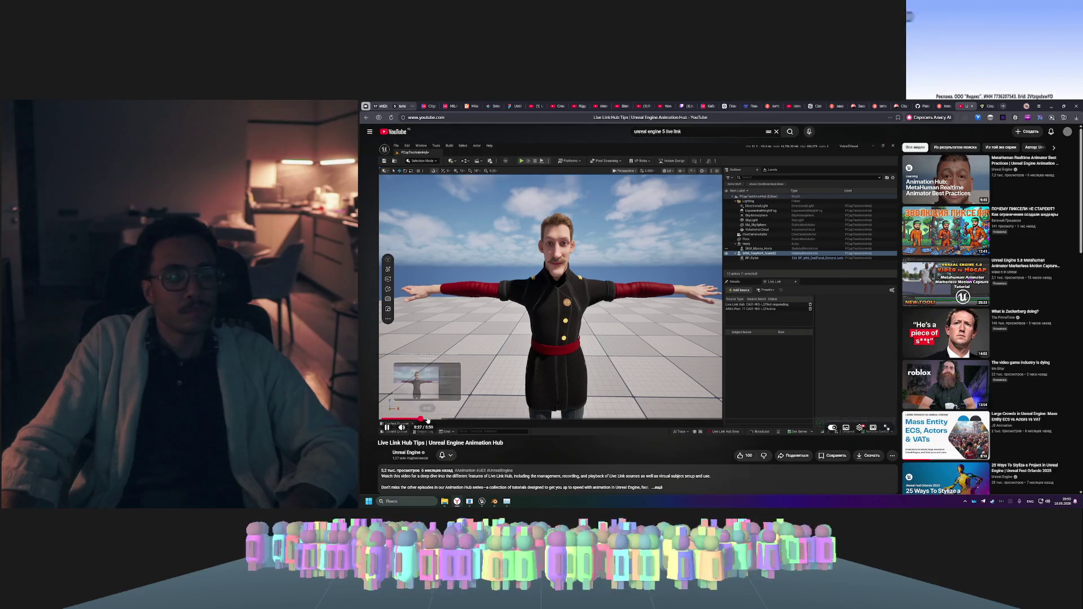
{"action": "left_click", "coordinate": [430, 419]}
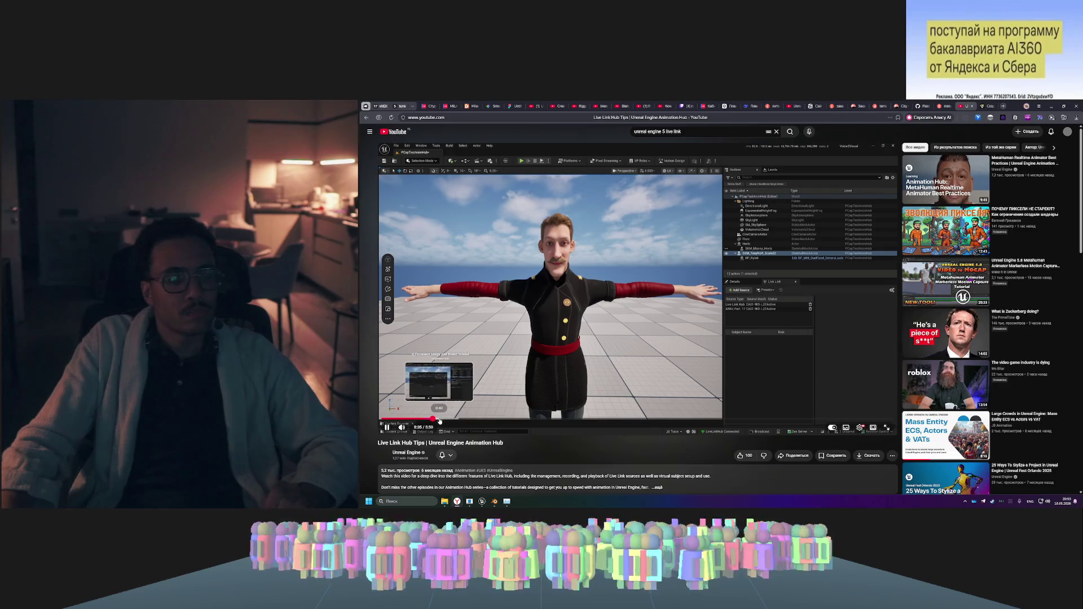
{"action": "left_click", "coordinate": [440, 420]}
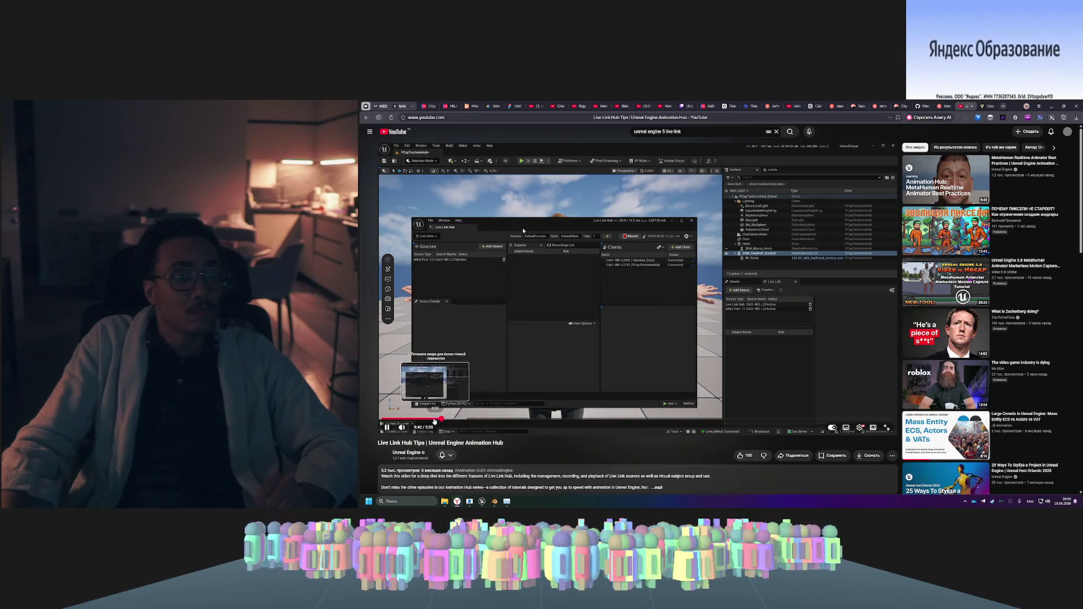
{"action": "left_click", "coordinate": [422, 421]}
{"action": "left_click", "coordinate": [412, 420]}
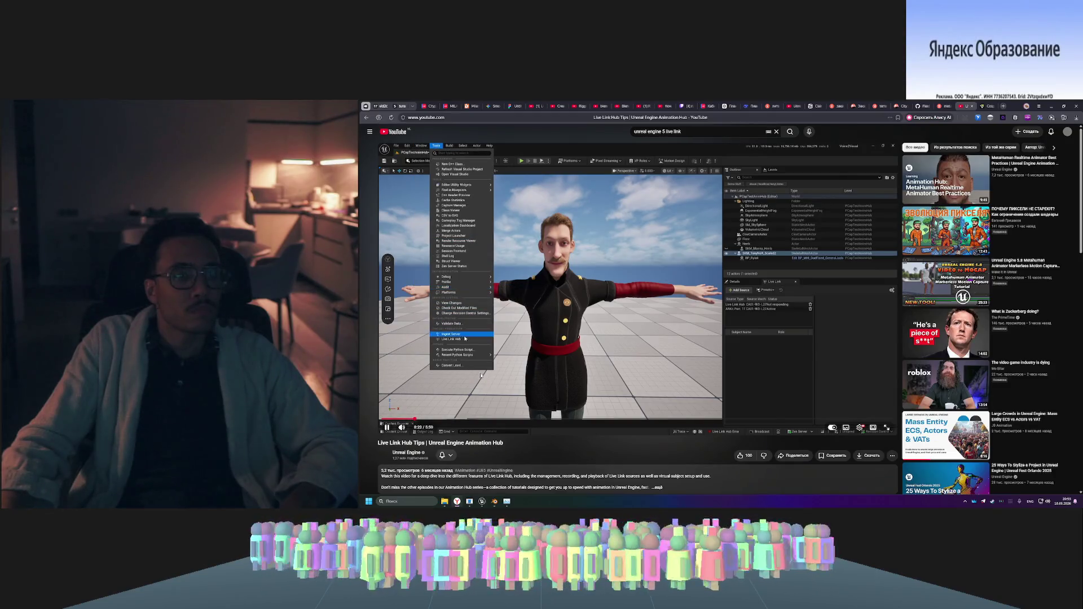
{"action": "left_click", "coordinate": [522, 411]}
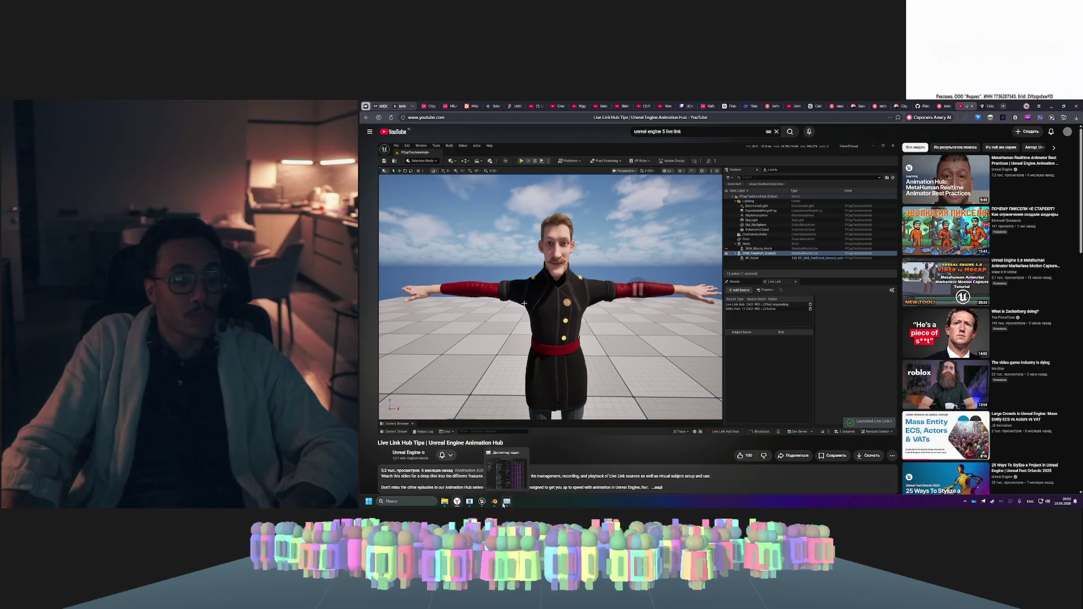
- Bring the MetaHuman character editor back to the front
{"action": "left_click", "coordinate": [494, 501]}
{"action": "mouse_move", "coordinate": [482, 502]}
{"action": "left_click", "coordinate": [476, 431]}
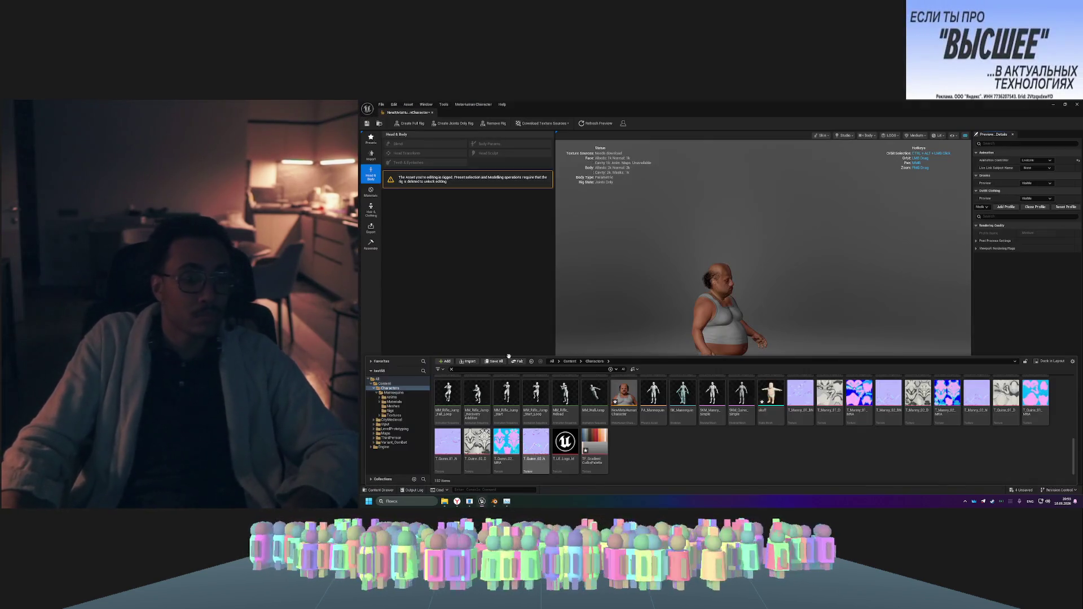
- Search the Tools and Window menus for 'live' and open the Live Link window
{"action": "left_click", "coordinate": [444, 105]}
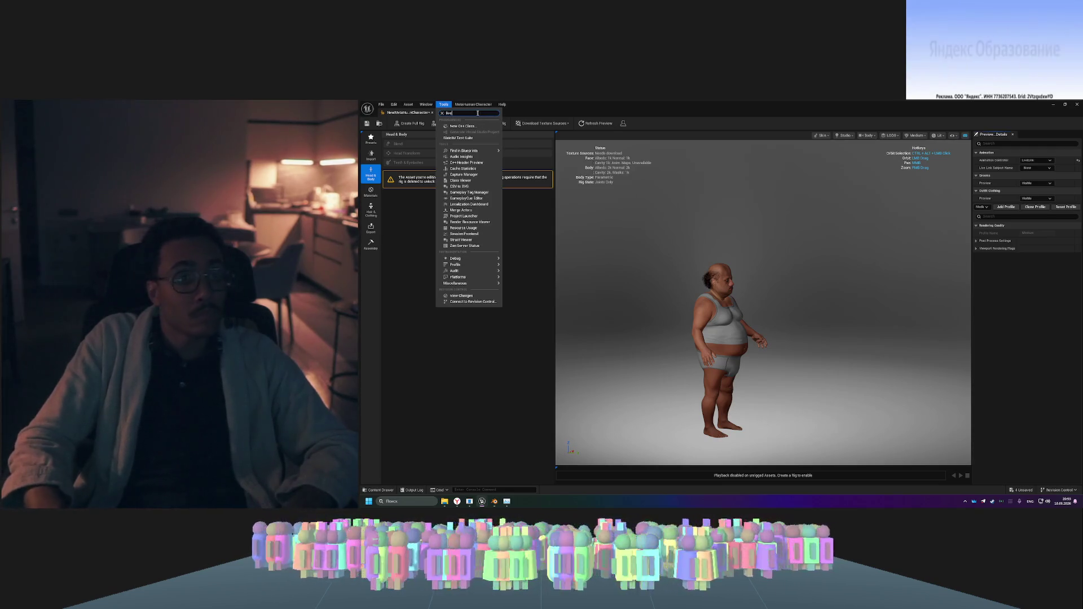
{"action": "type", "text": "live"}
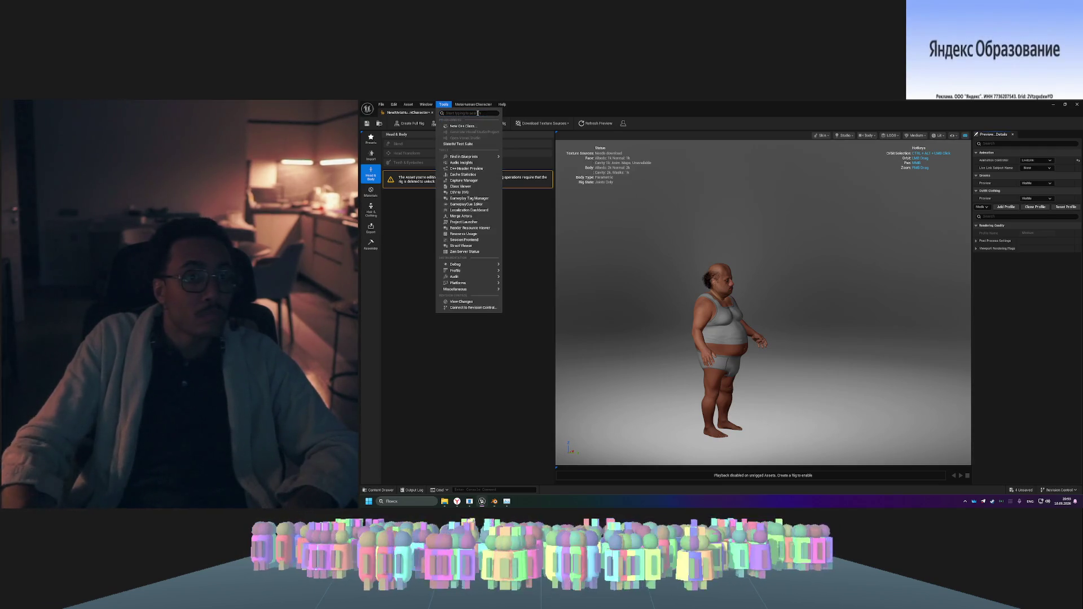
{"action": "mouse_move", "coordinate": [431, 105]}
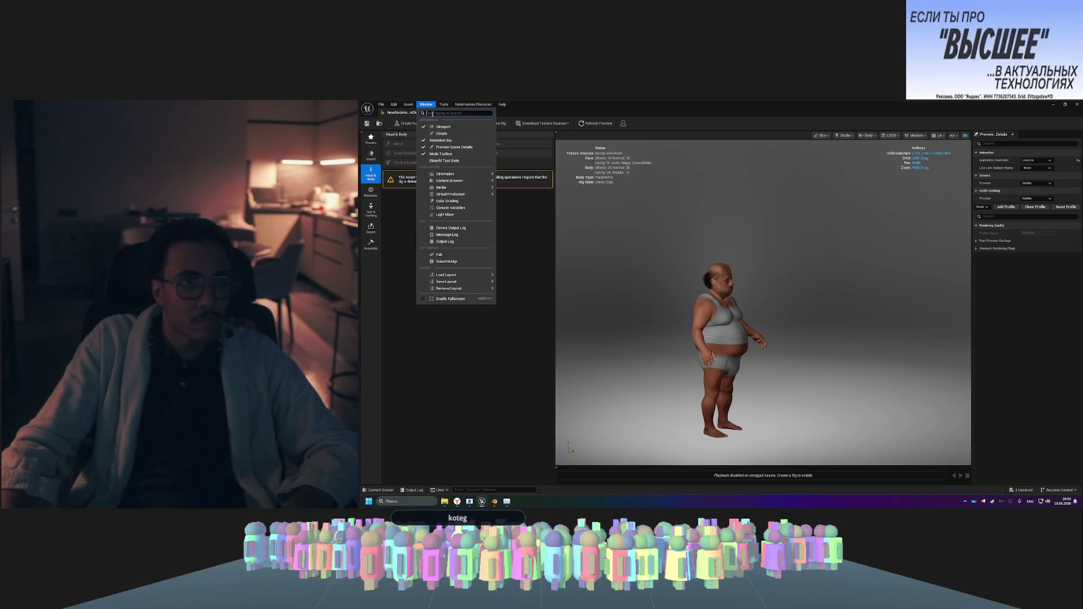
{"action": "type", "text": "live"}
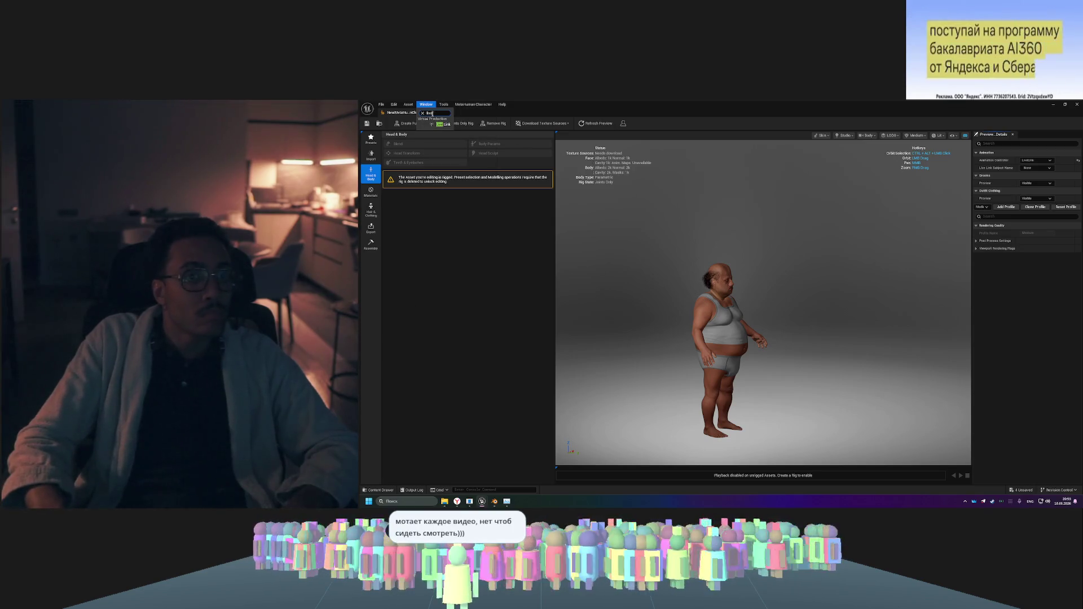
{"action": "left_click", "coordinate": [443, 125]}
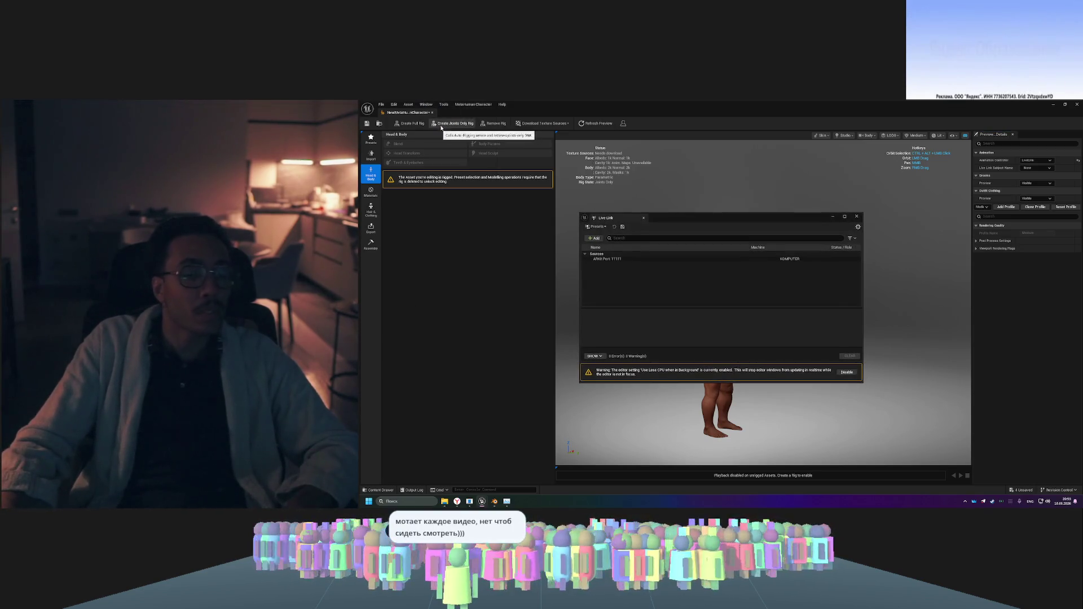
- Inspect the ARKit Port 11111 source settings, then return to the tutorial video
{"action": "left_click", "coordinate": [641, 260]}
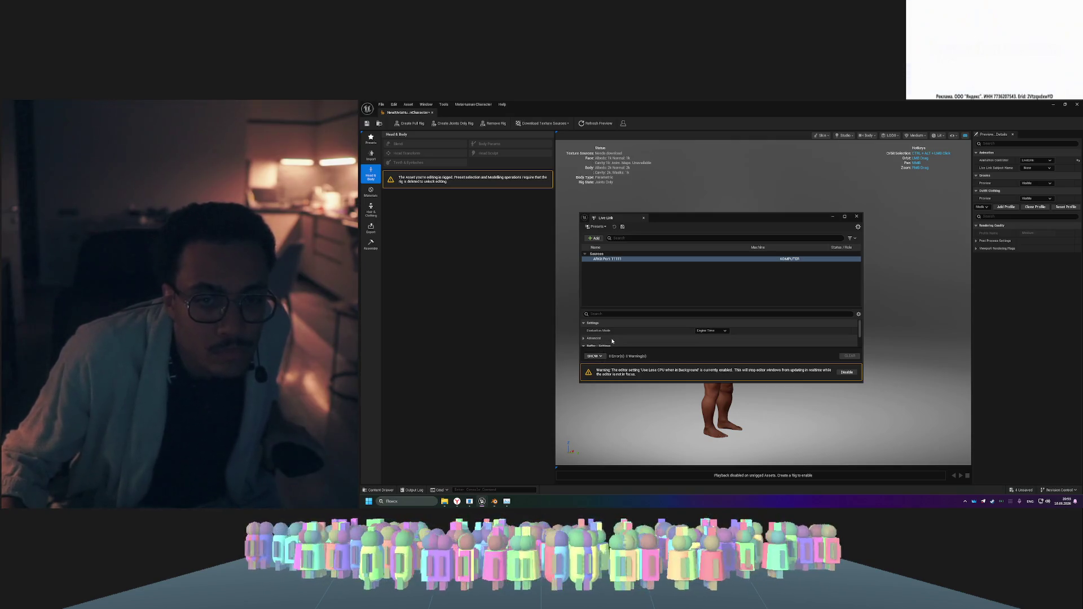
{"action": "left_click", "coordinate": [457, 501]}
{"action": "left_click", "coordinate": [655, 307]}
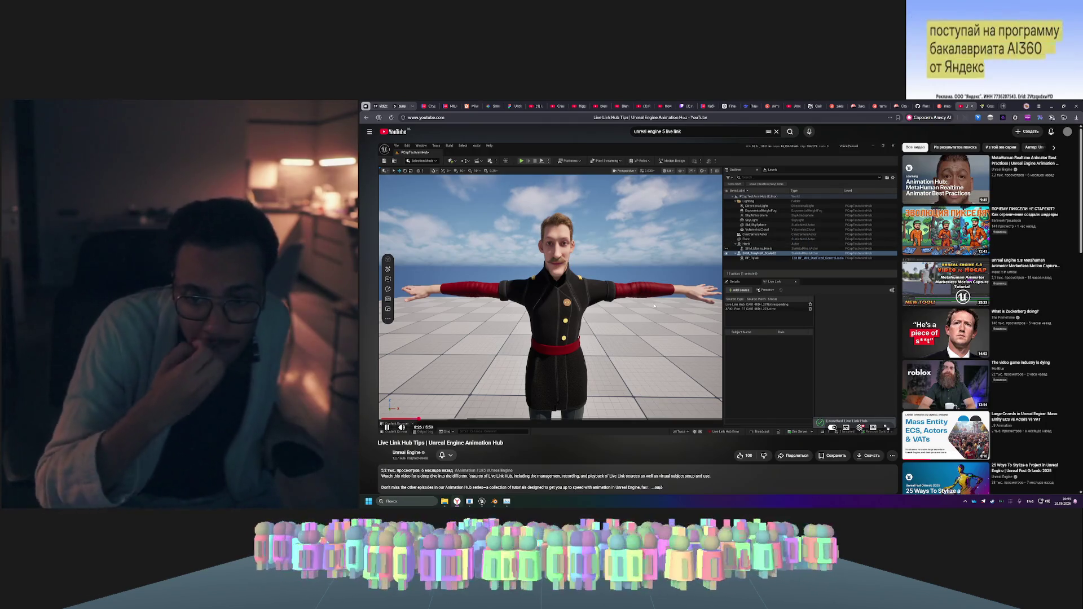
- Rewind the Live Link Hub Tips tutorial twice by ten seconds and play it
{"action": "key", "text": "j"}
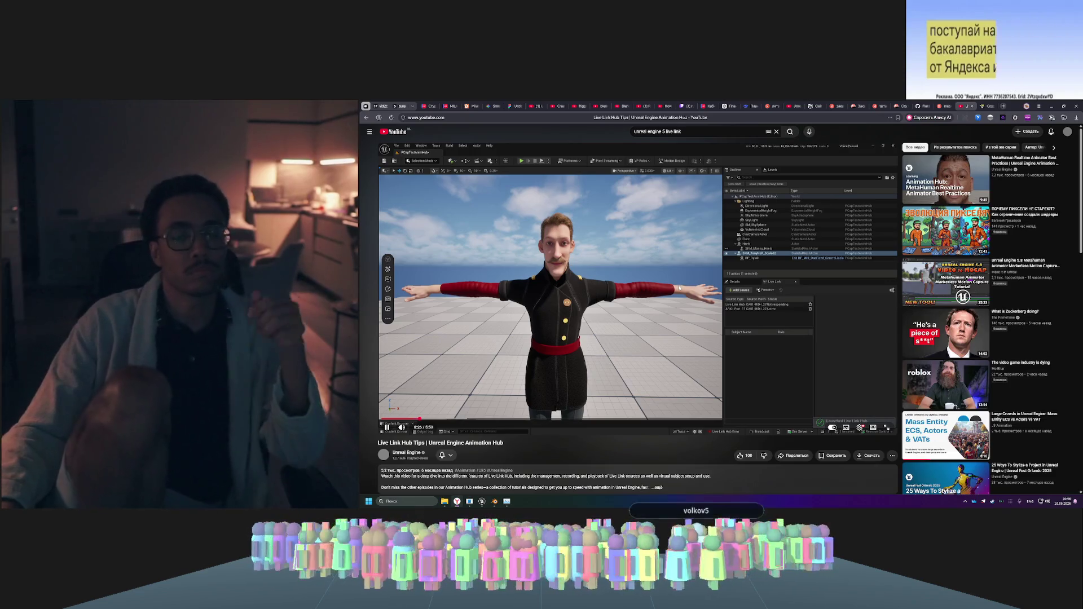
{"action": "mouse_move", "coordinate": [680, 294]}
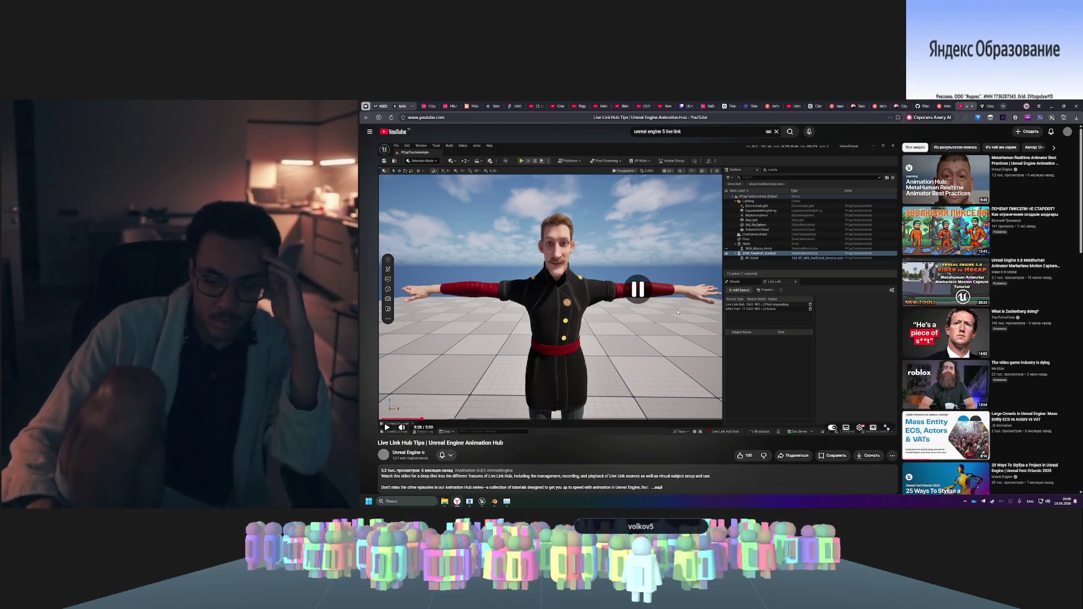
{"action": "key", "text": "j"}
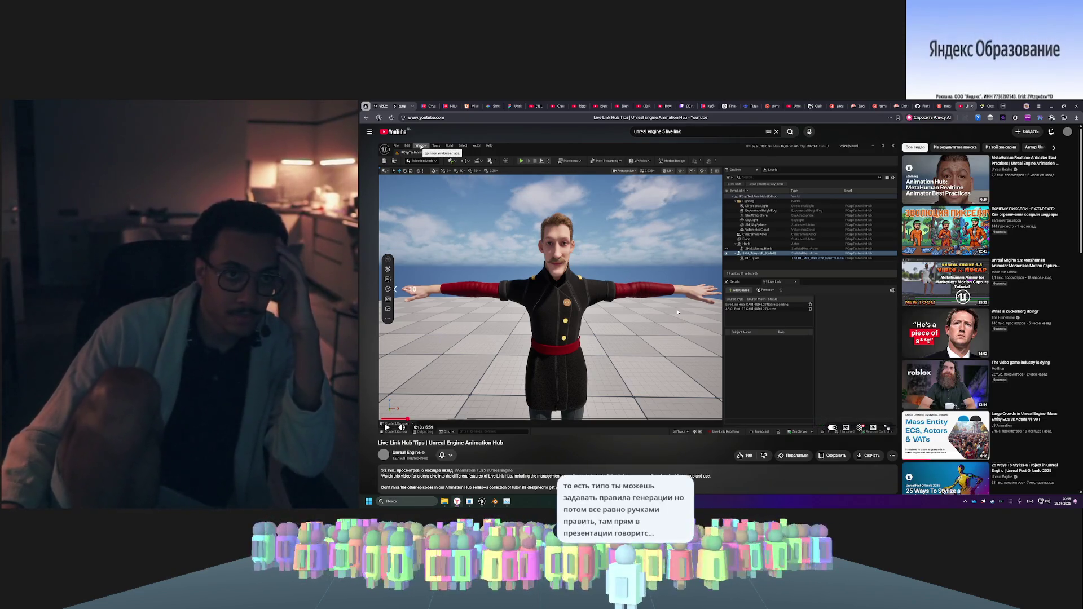
{"action": "key", "text": "k"}
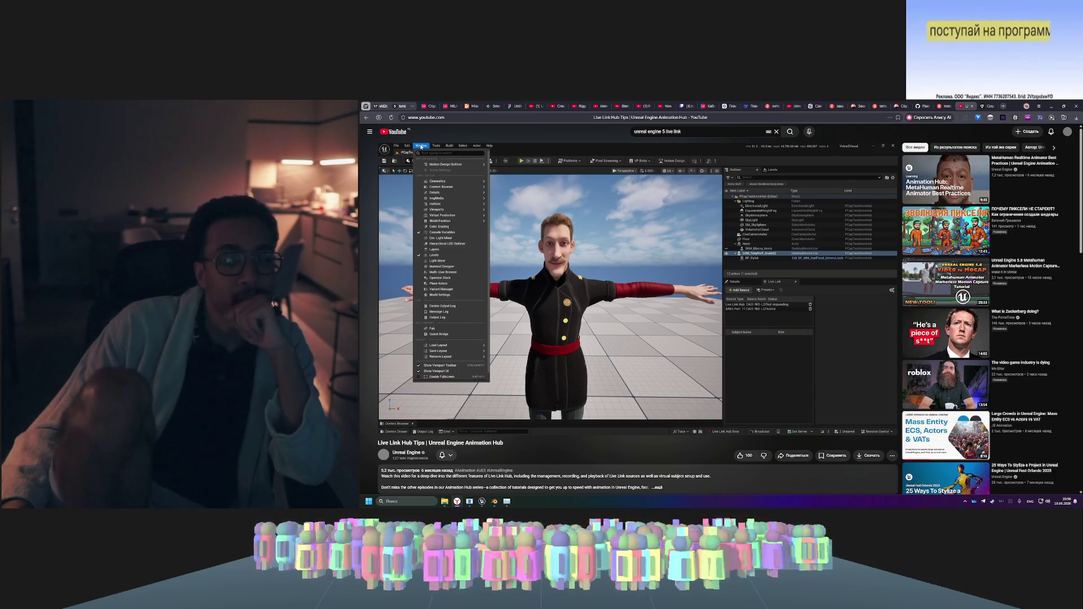
- Rewatch the tutorial's Tools menu part, then return to the MetaHuman character editor
{"action": "mouse_move", "coordinate": [569, 332]}
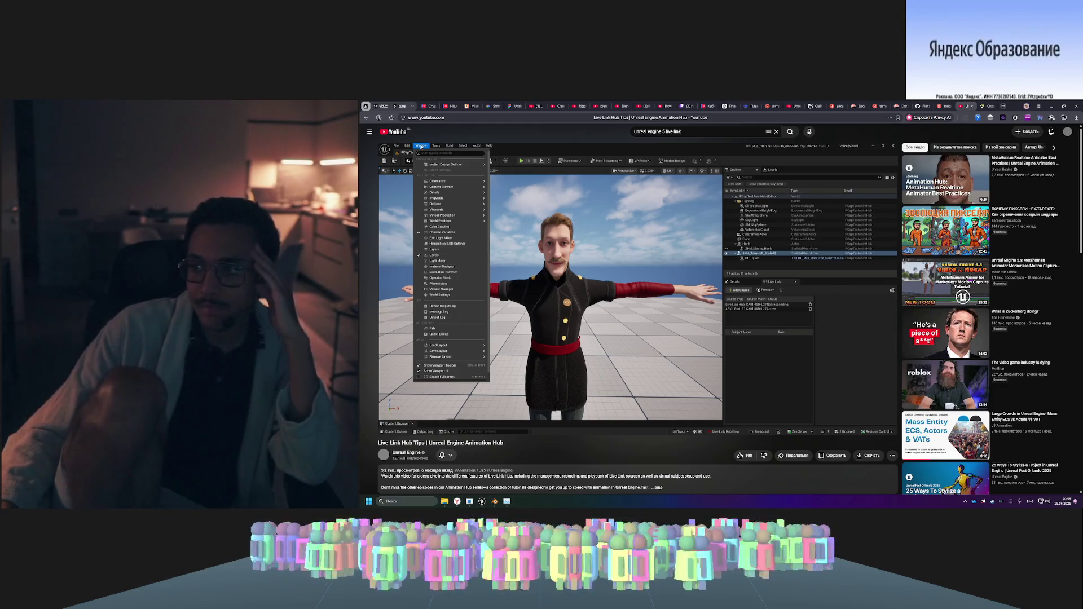
{"action": "mouse_move", "coordinate": [574, 302]}
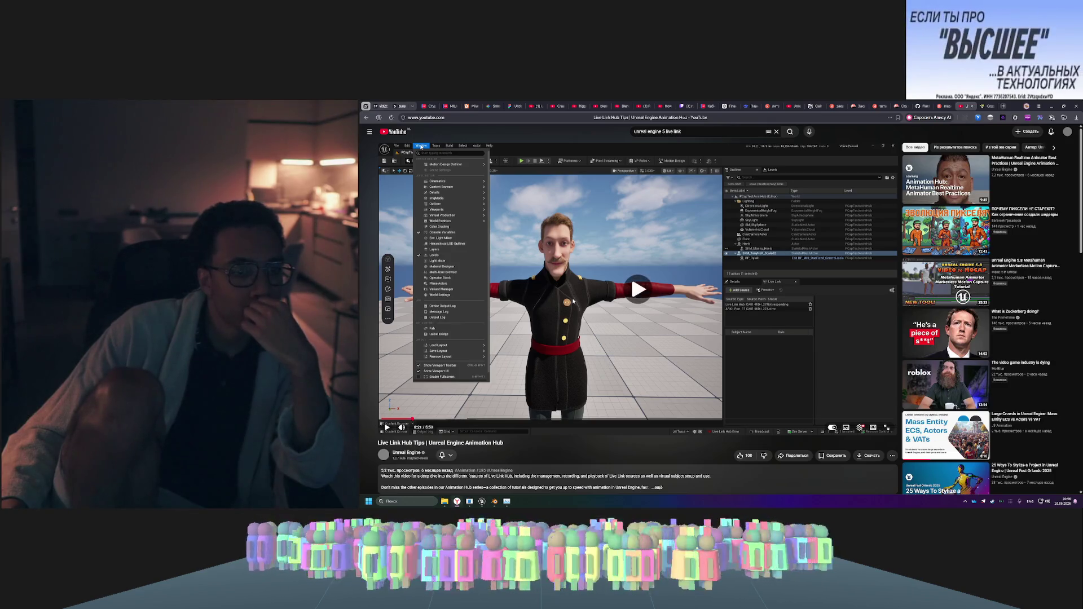
{"action": "left_click", "coordinate": [558, 302]}
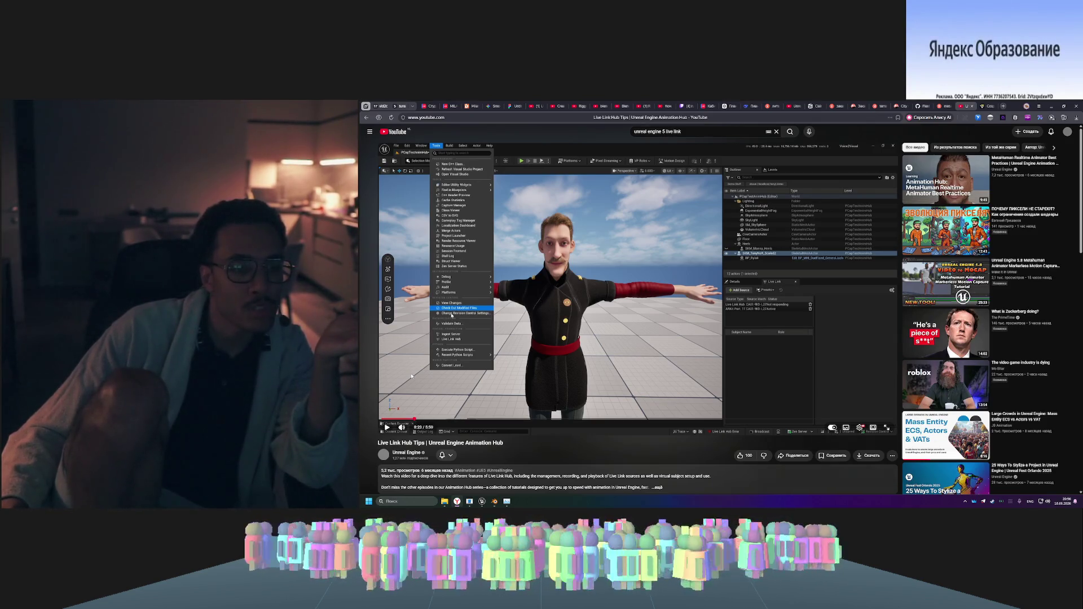
{"action": "mouse_move", "coordinate": [482, 501]}
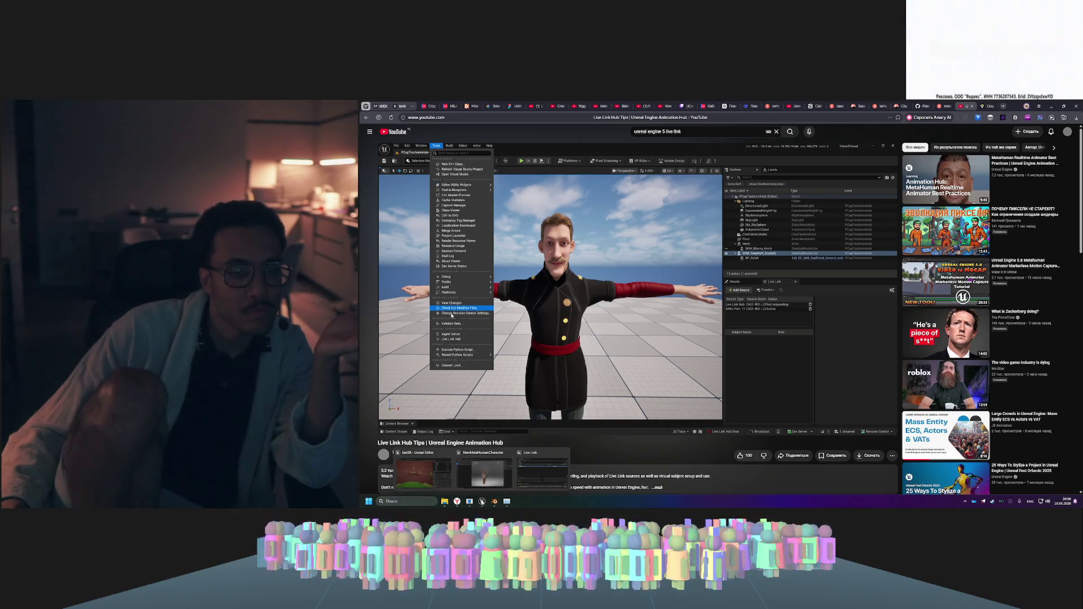
{"action": "left_click", "coordinate": [491, 481]}
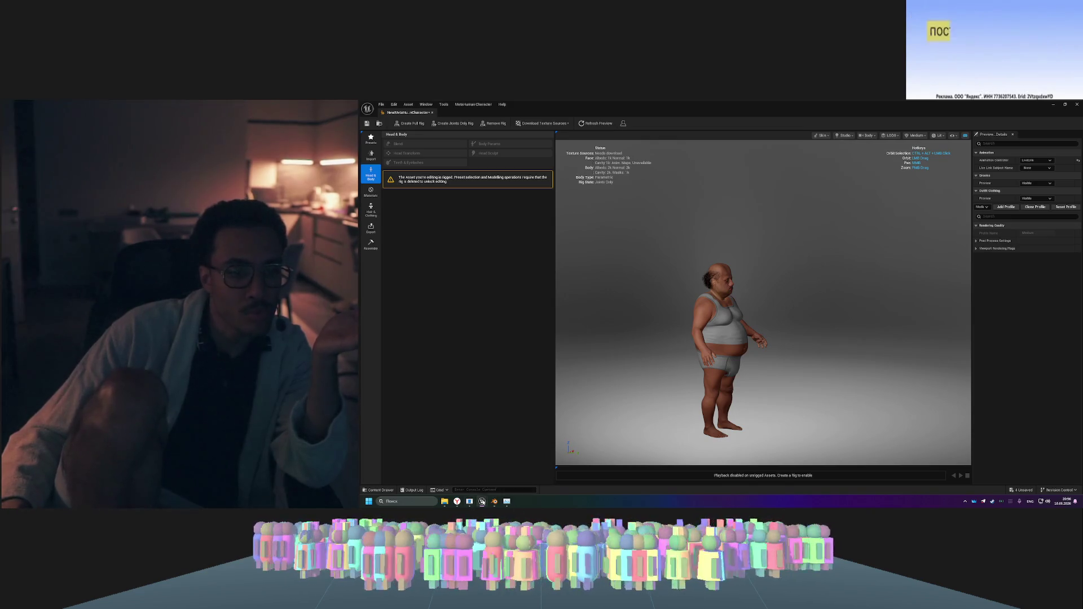
- Close the MetaHuman character editor and launch Live Link Hub from the Tools menu
{"action": "mouse_move", "coordinate": [468, 499]}
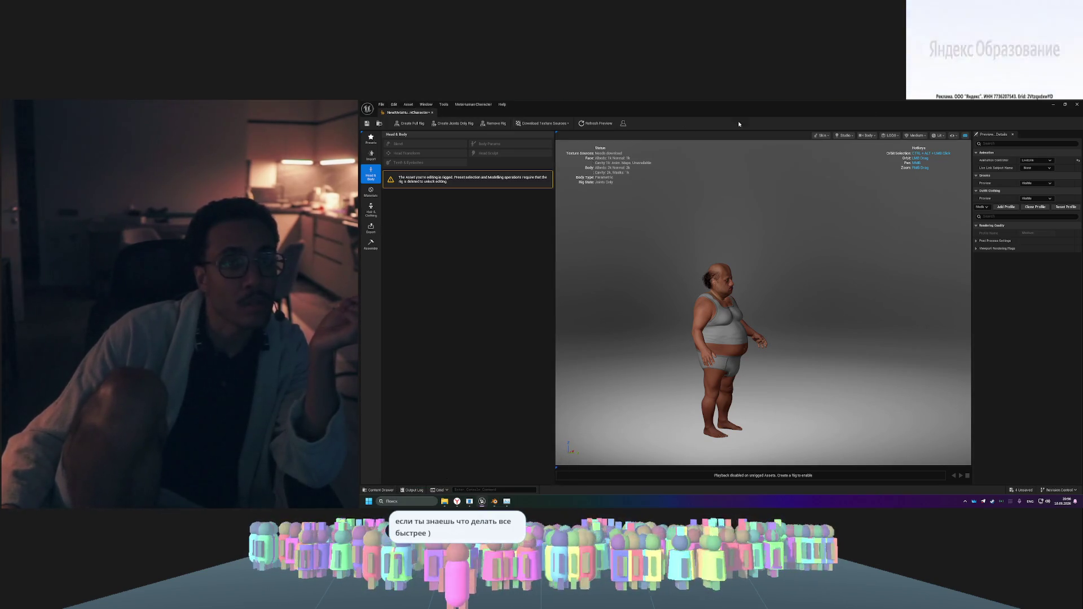
{"action": "left_click", "coordinate": [1077, 105]}
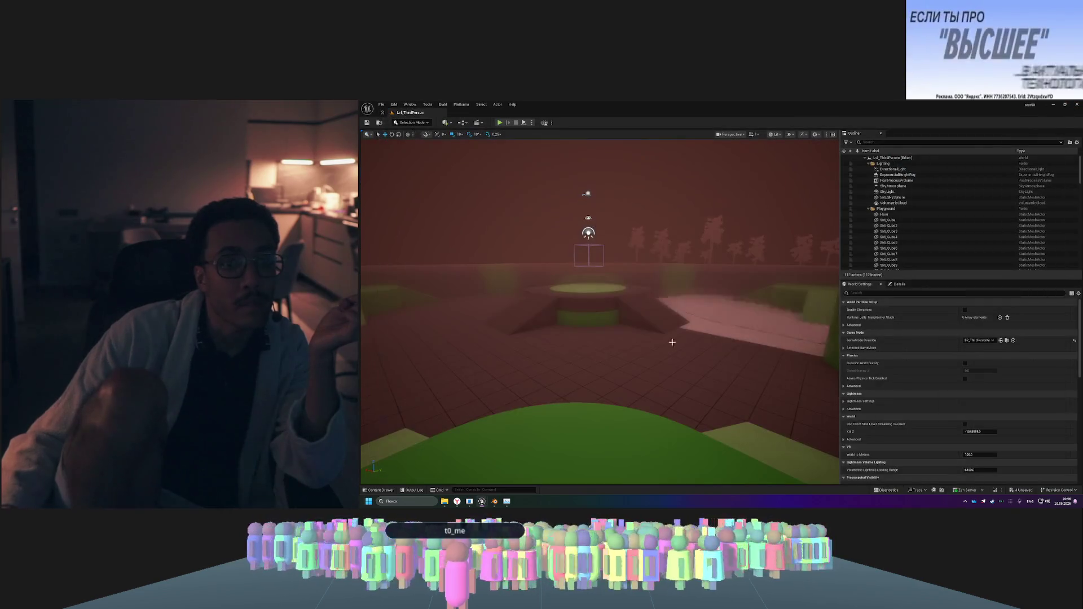
{"action": "left_click", "coordinate": [429, 105]}
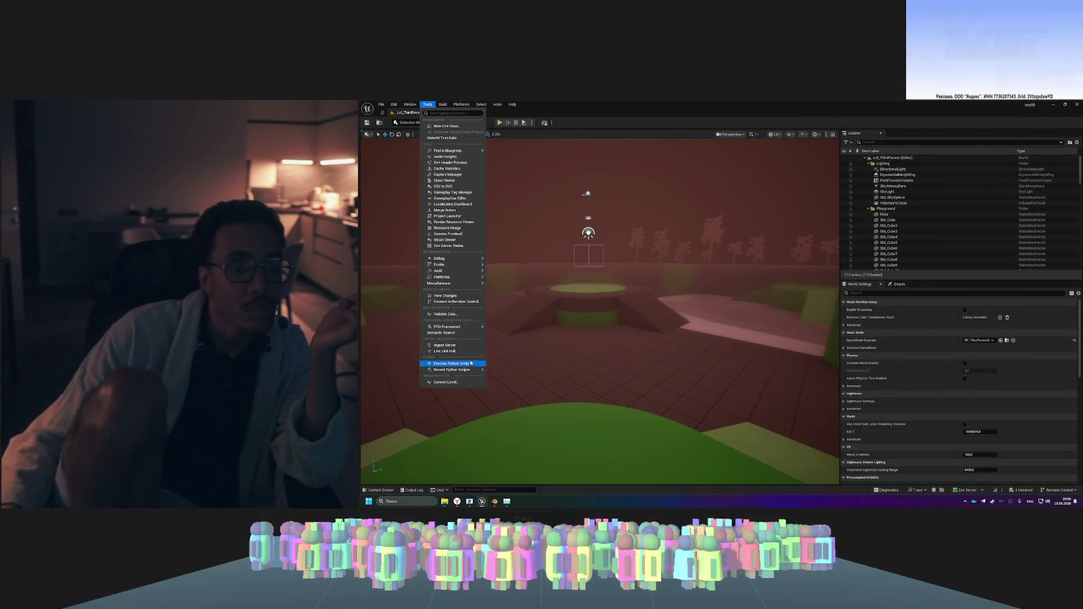
{"action": "left_click", "coordinate": [451, 351]}
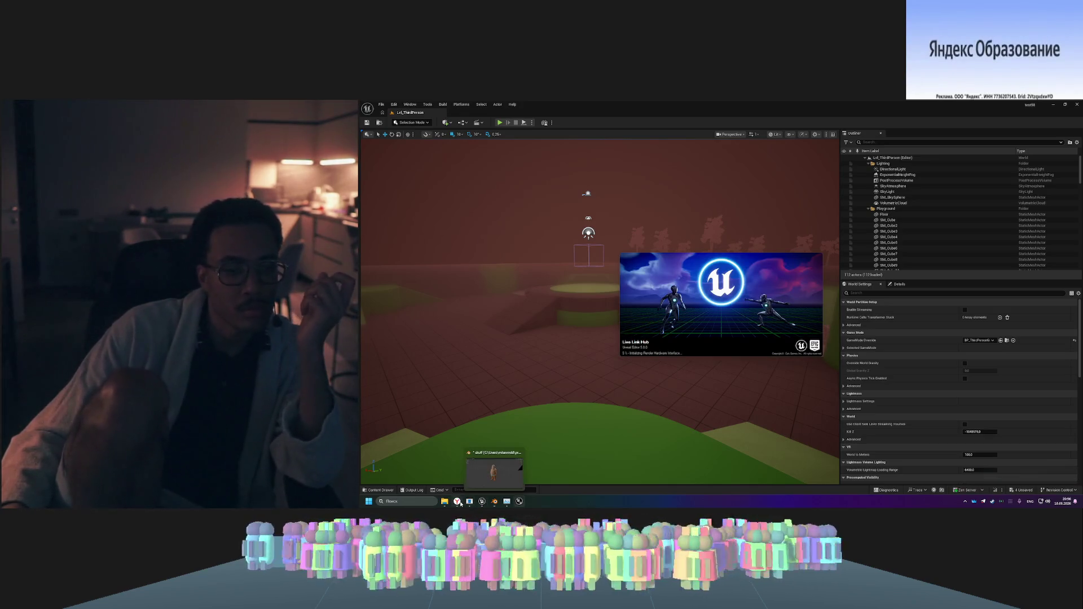
- Drag the MetaHuman character from the Content Drawer into the level and open NewMetaHumanCharacter
{"action": "mouse_move", "coordinate": [459, 502]}
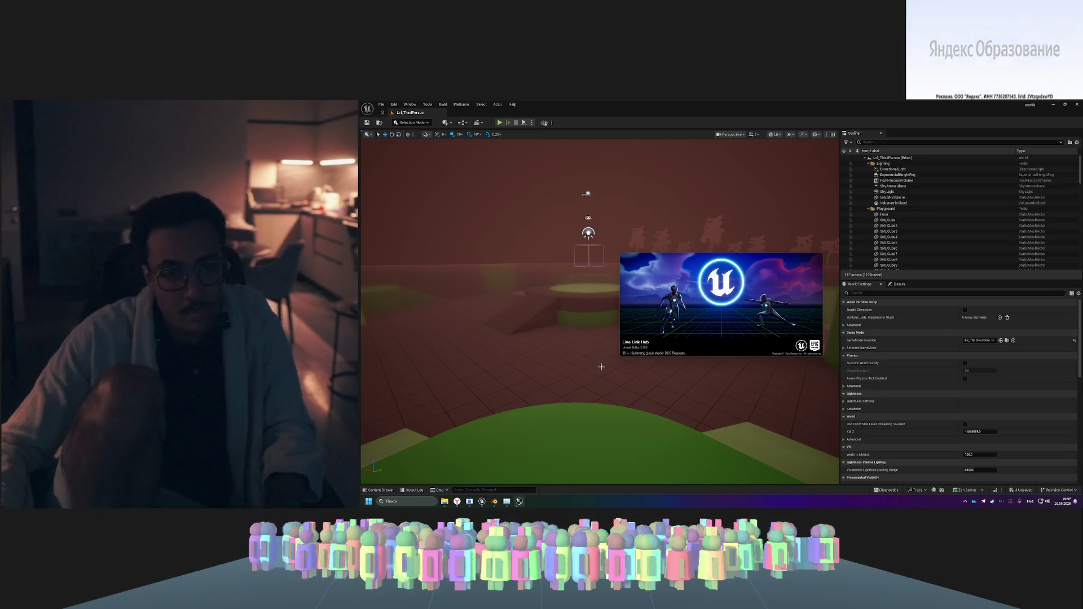
{"action": "key", "text": "ctrl+space"}
{"action": "mouse_move", "coordinate": [632, 448]}
{"action": "left_mouse_down"}
{"action": "mouse_move", "coordinate": [619, 325]}
{"action": "mouse_move", "coordinate": [615, 369]}
{"action": "left_mouse_up"}
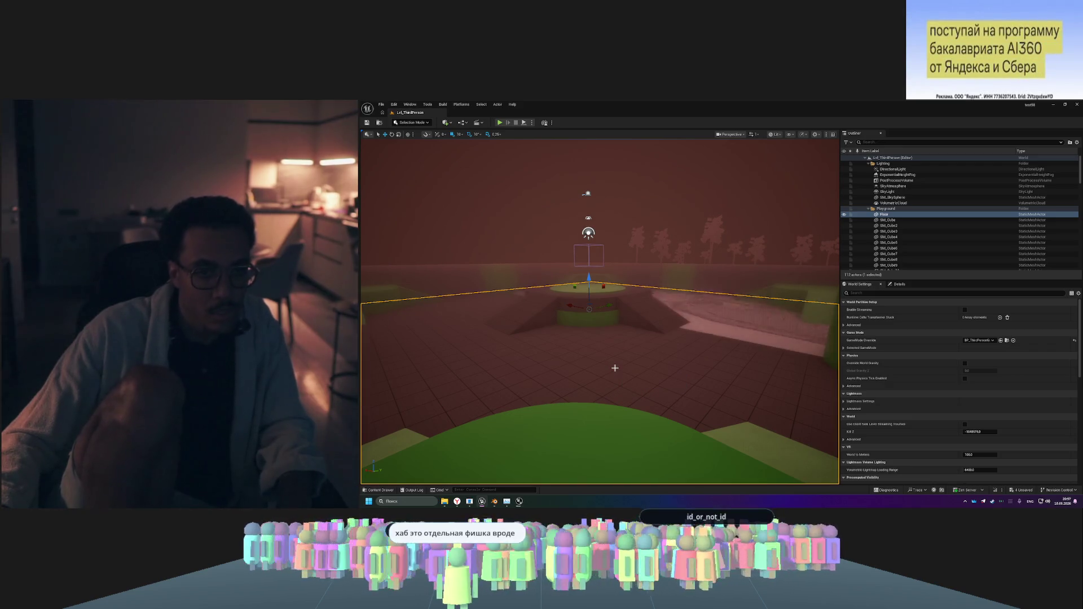
{"action": "key", "text": "ctrl+space"}
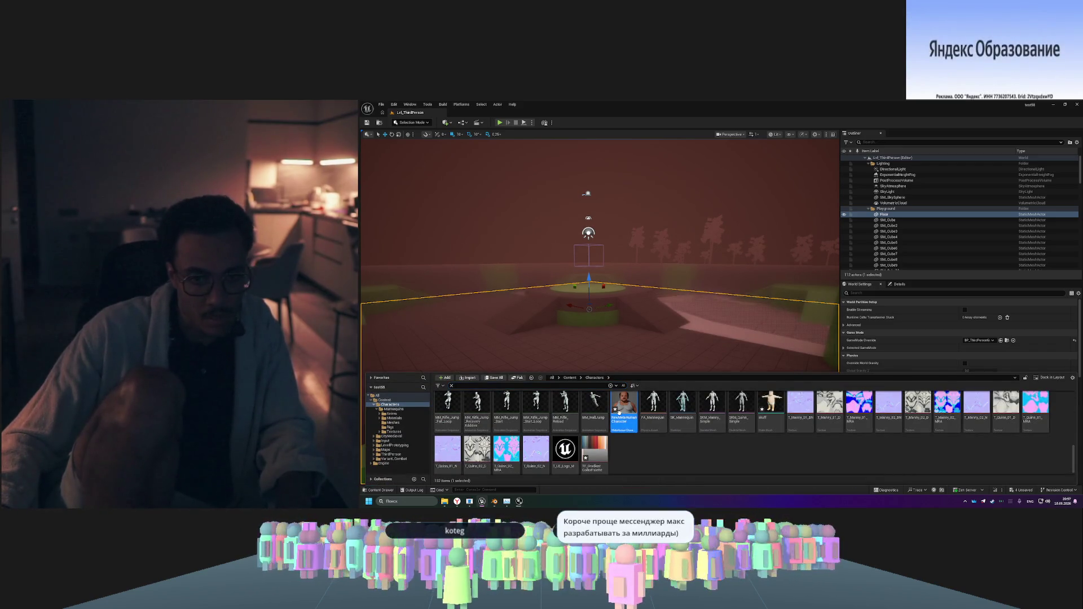
{"action": "double_click", "coordinate": [619, 413]}
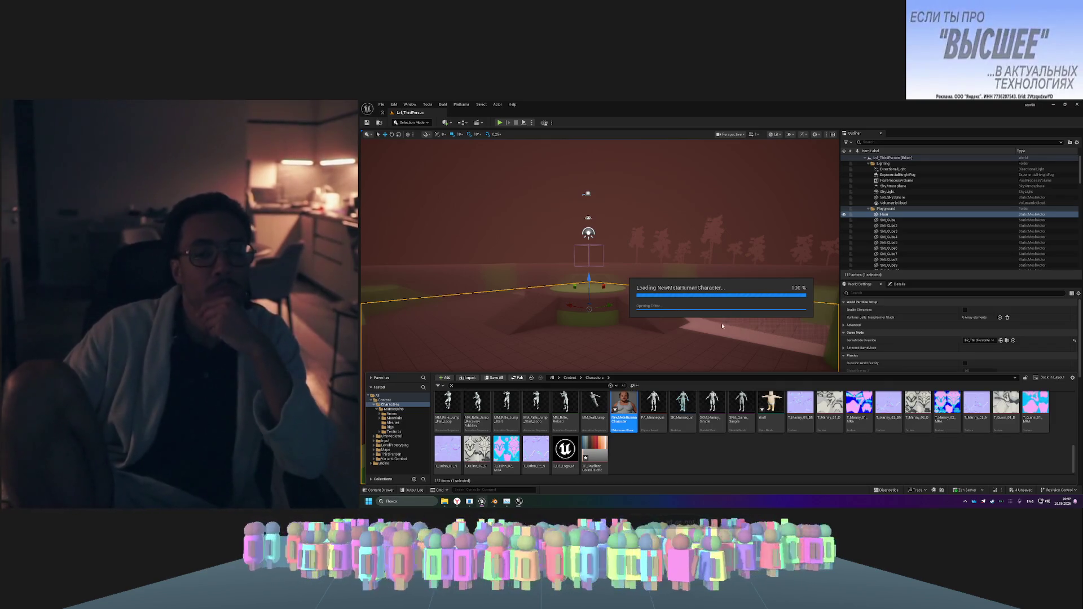
- Recheck the tutorial and the Tools menu for 'live', then reopen the NewMetaHumanCharacter editor
{"action": "left_click", "coordinate": [455, 501]}
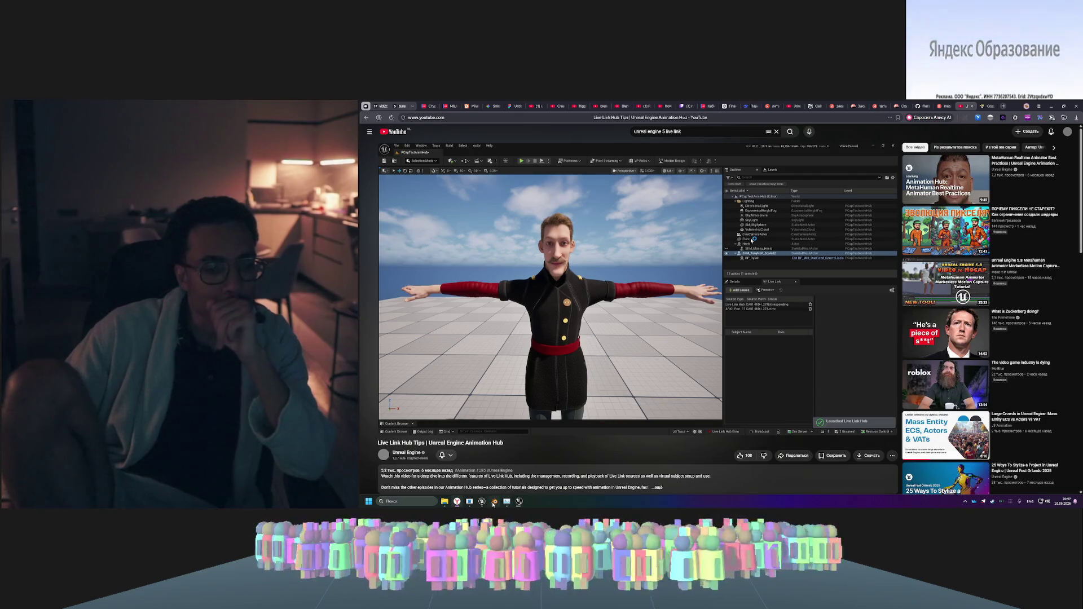
{"action": "left_click", "coordinate": [510, 473]}
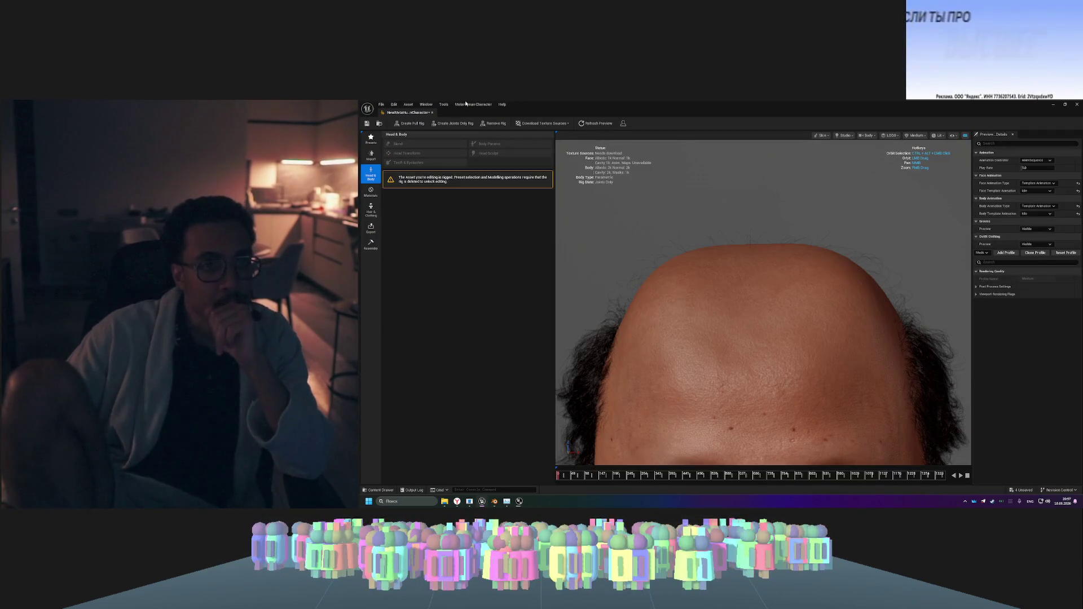
{"action": "left_click", "coordinate": [1052, 104]}
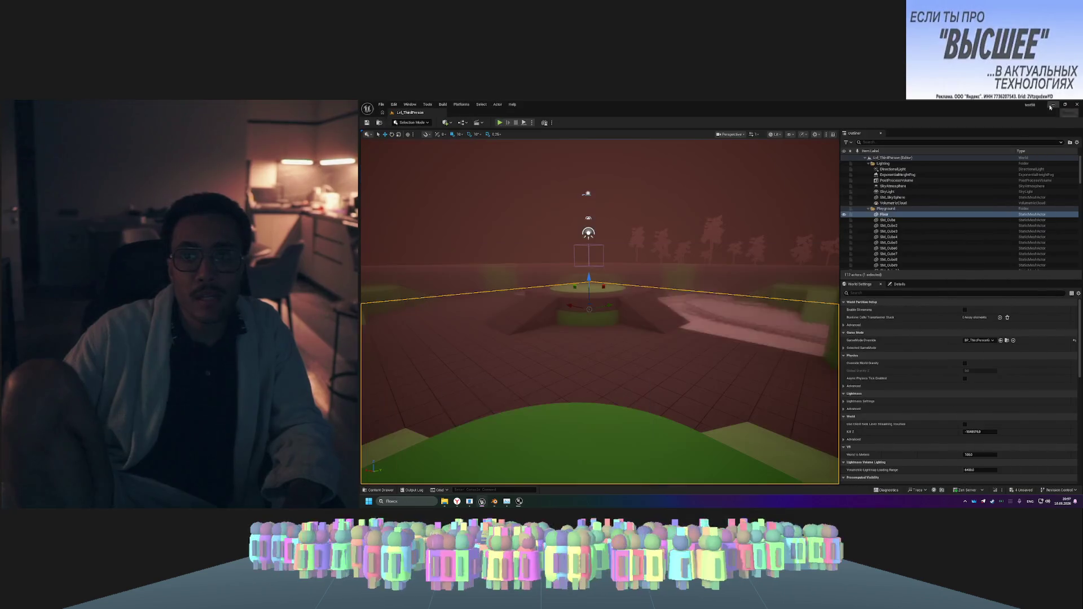
{"action": "left_click", "coordinate": [427, 105]}
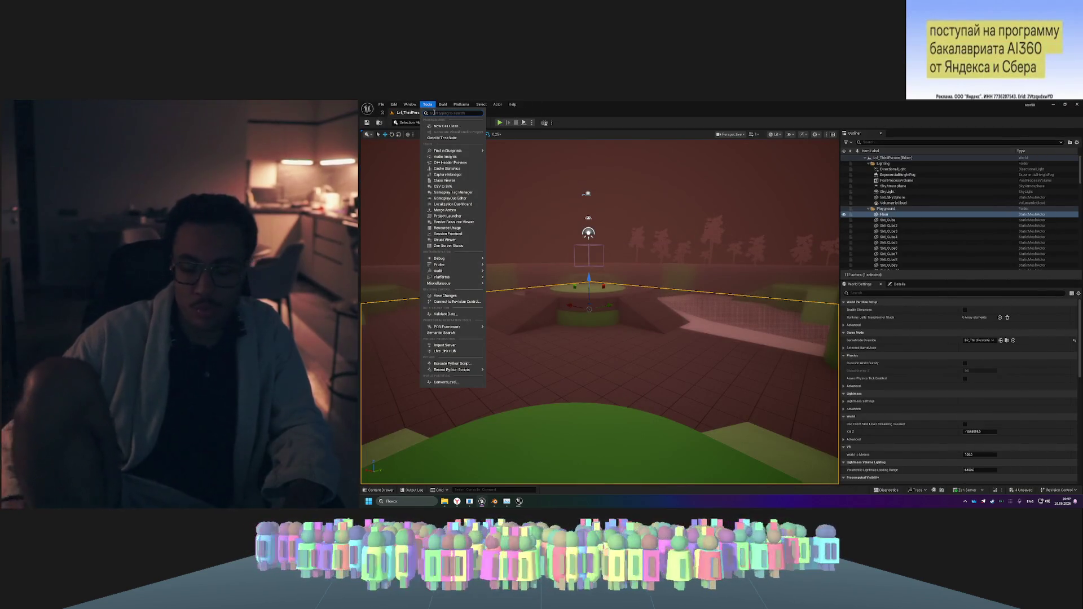
{"action": "type", "text": "live"}
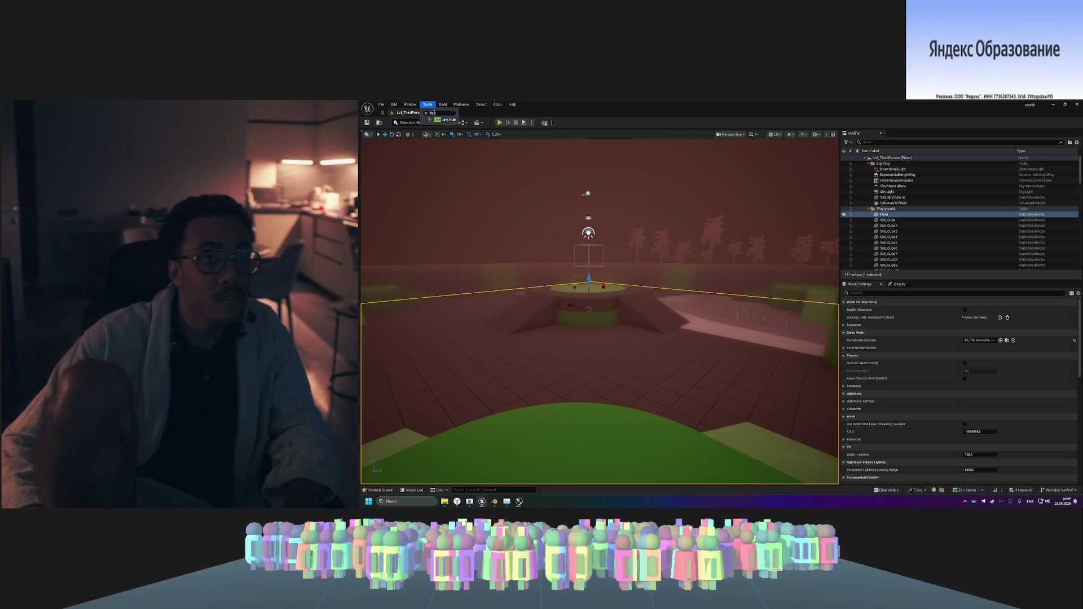
{"action": "key", "text": "Escape"}
{"action": "key", "text": "Escape"}
{"action": "mouse_move", "coordinate": [483, 492]}
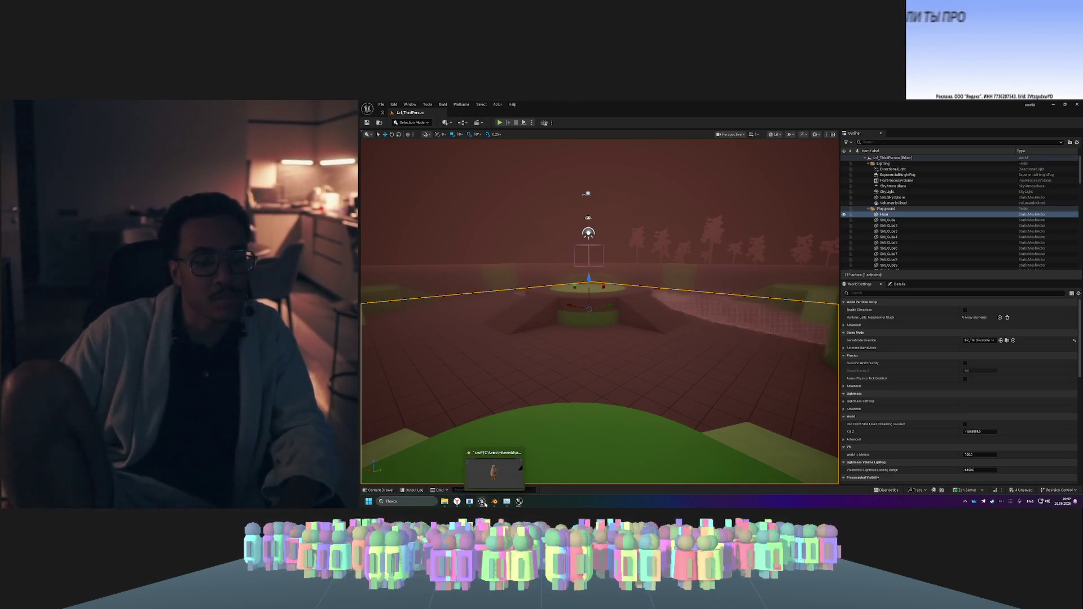
{"action": "left_click", "coordinate": [452, 473]}
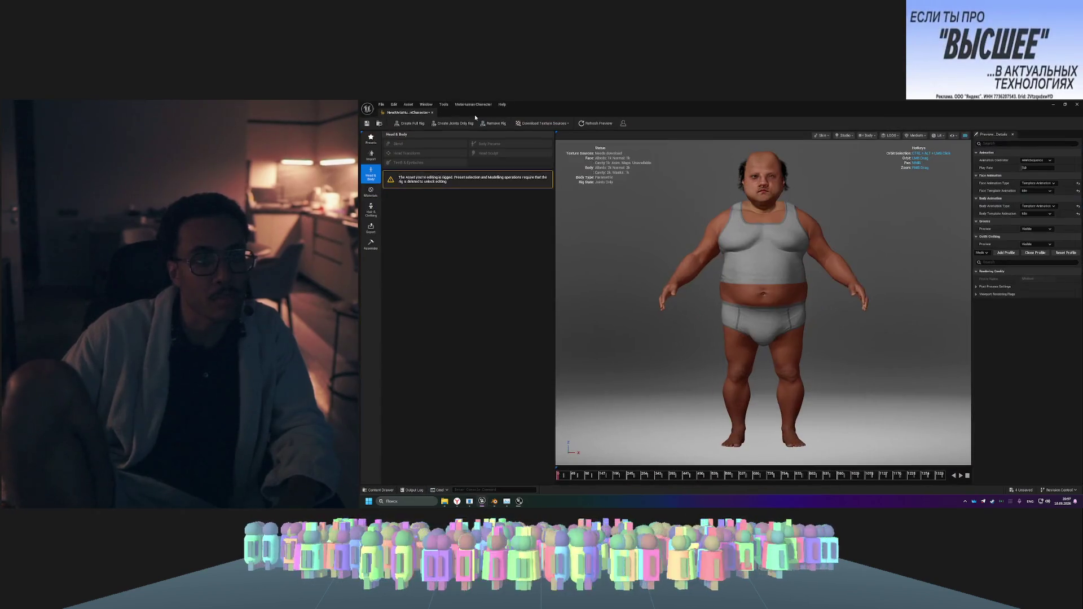
- Look through the Tools menu, then compare the character's Export and Assembly panels
{"action": "left_click", "coordinate": [444, 106]}
{"action": "left_click", "coordinate": [444, 105]}
{"action": "left_click", "coordinate": [444, 105]}
{"action": "left_click", "coordinate": [527, 114]}
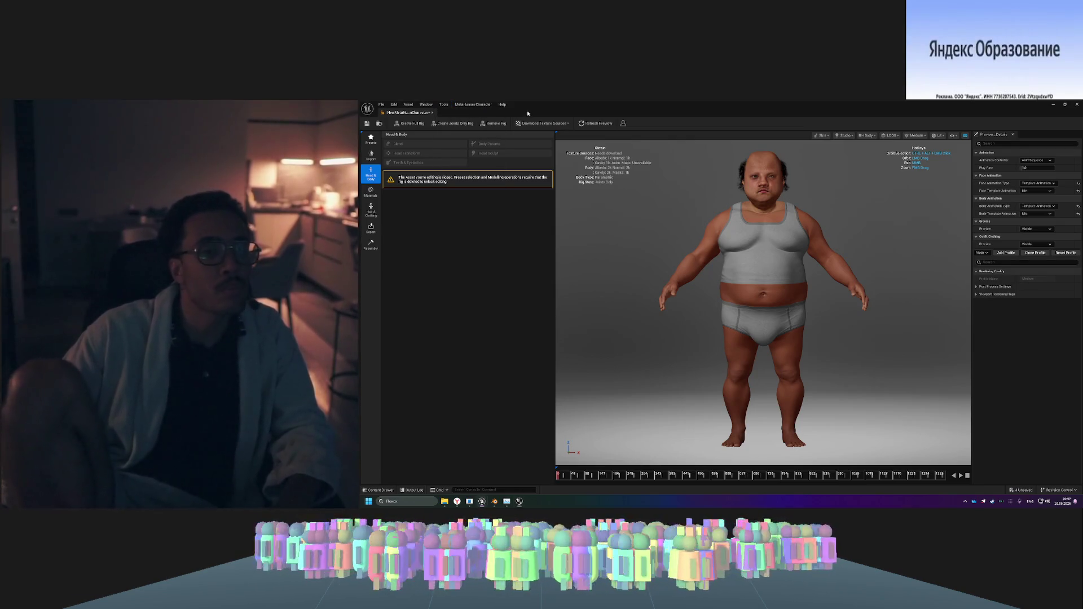
{"action": "left_click", "coordinate": [376, 235]}
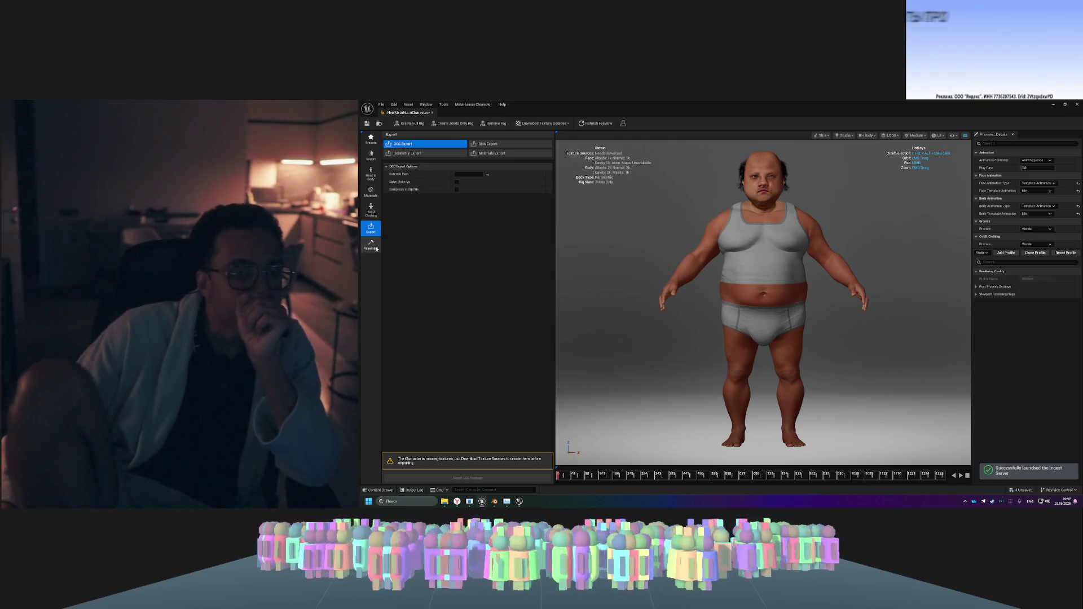
{"action": "left_click", "coordinate": [374, 250]}
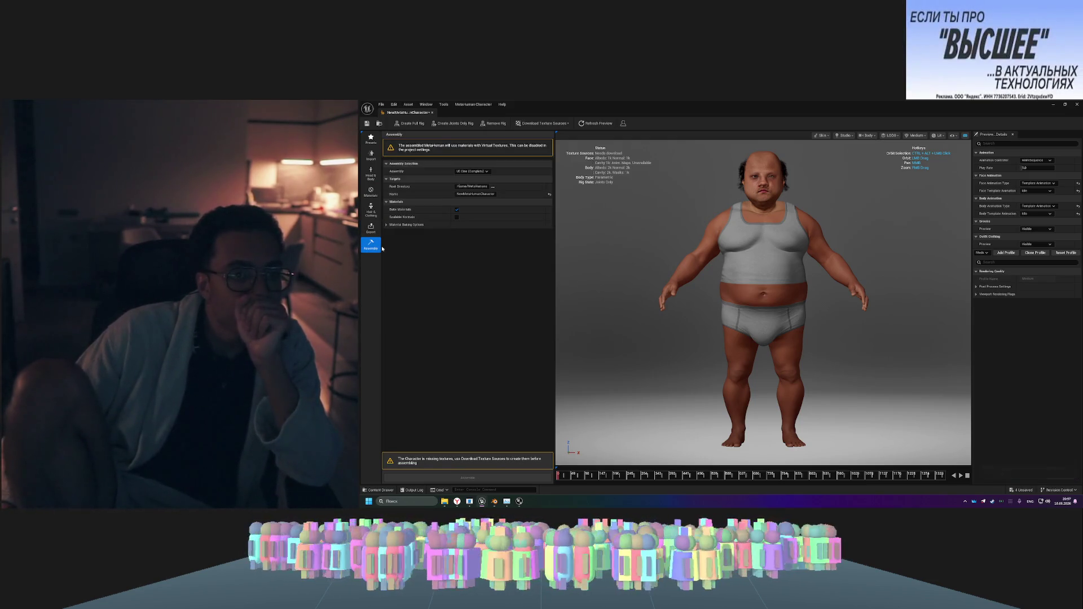
{"action": "left_click", "coordinate": [377, 232]}
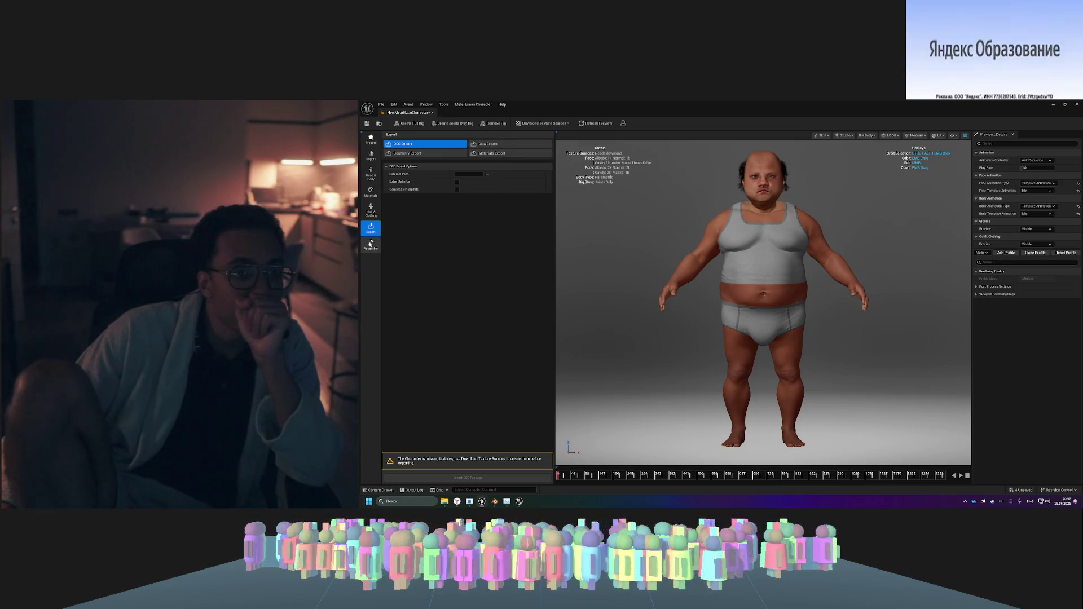
{"action": "left_click", "coordinate": [371, 244]}
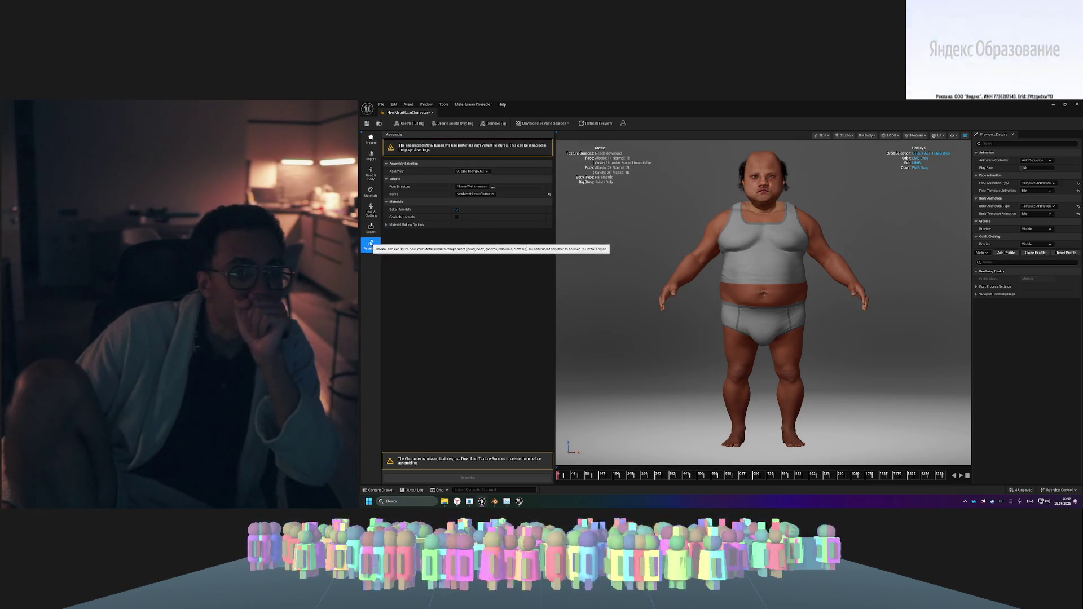
- Keep UE Cine (Complete) as the assembly target and download the high-resolution texture sources
{"action": "left_click", "coordinate": [487, 172]}
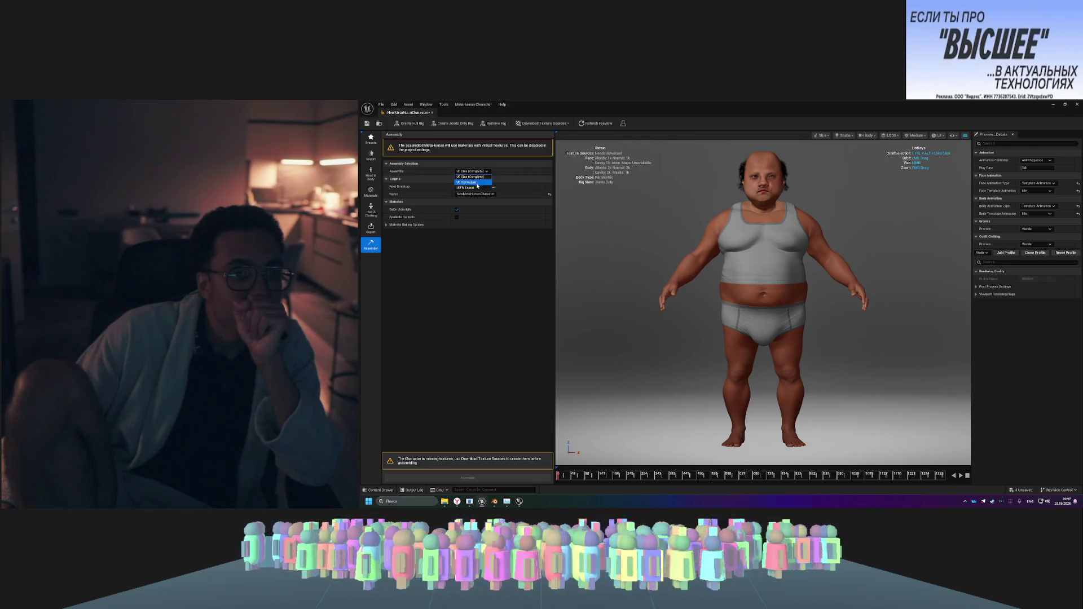
{"action": "left_click", "coordinate": [485, 172]}
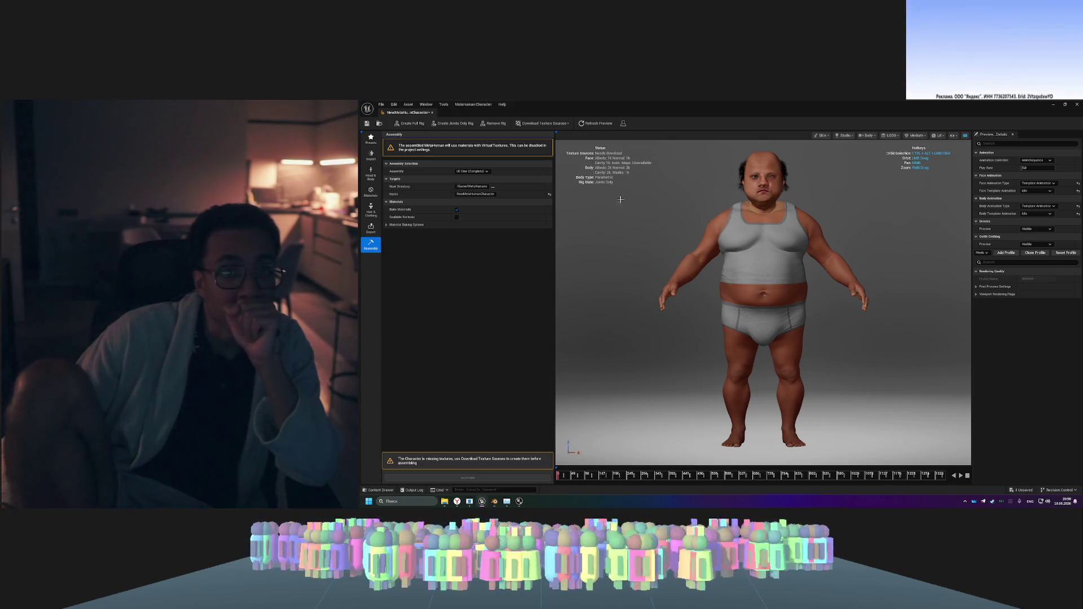
{"action": "left_click", "coordinate": [556, 123]}
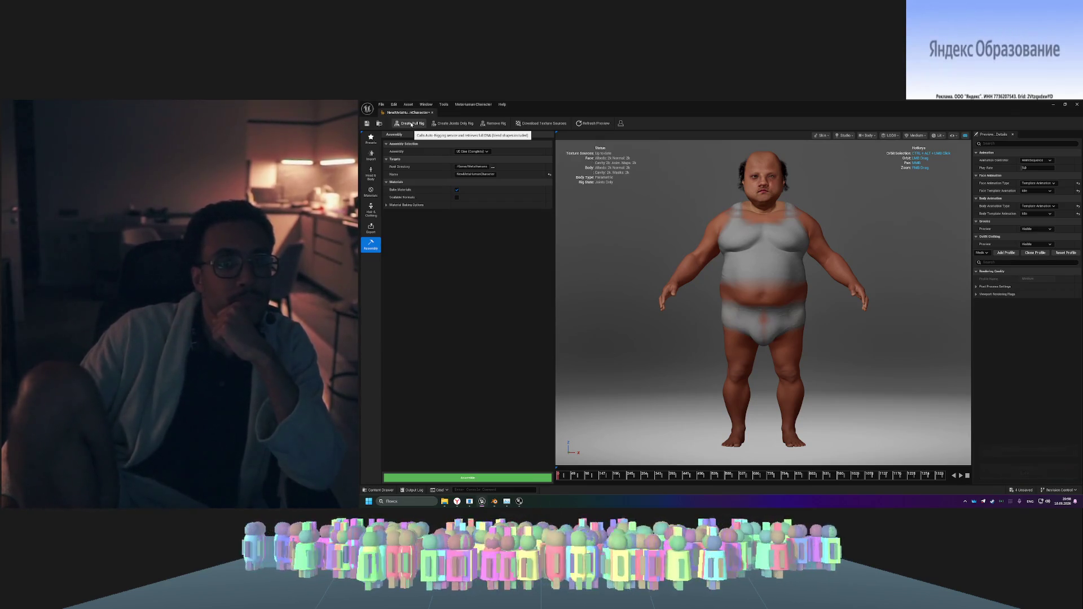
- Create the full rig despite the low-memory warning and set the preview LOD to Auto
{"action": "left_click", "coordinate": [420, 123]}
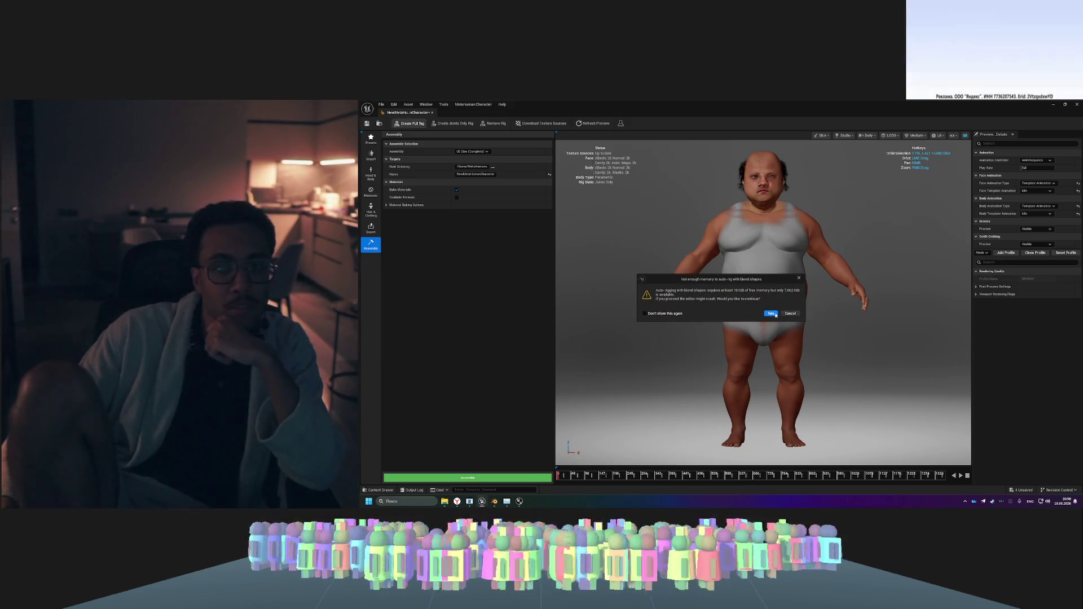
{"action": "left_click", "coordinate": [770, 313]}
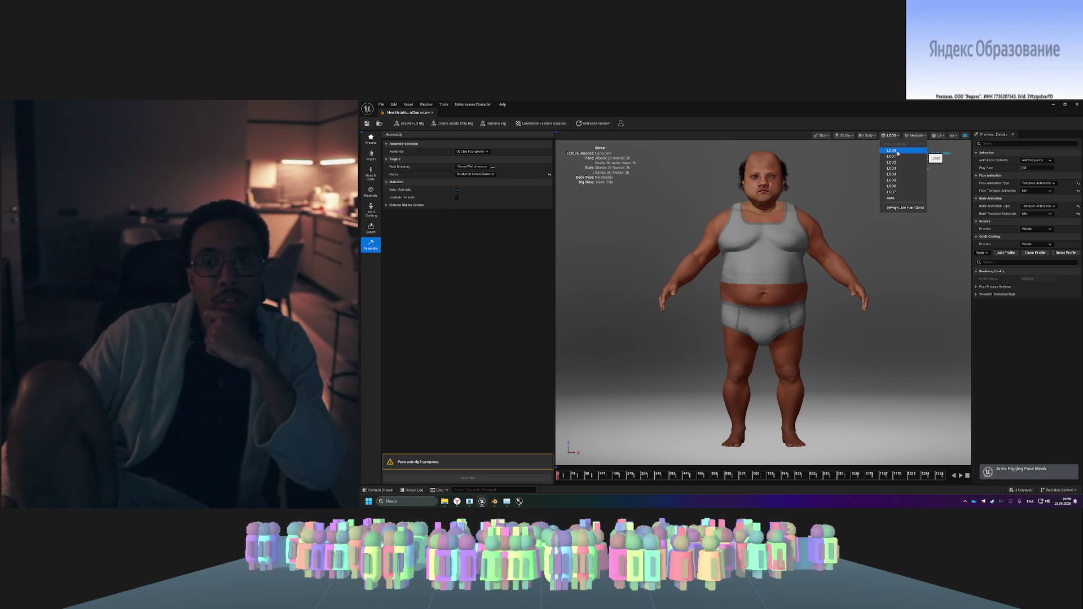
{"action": "left_click", "coordinate": [899, 192]}
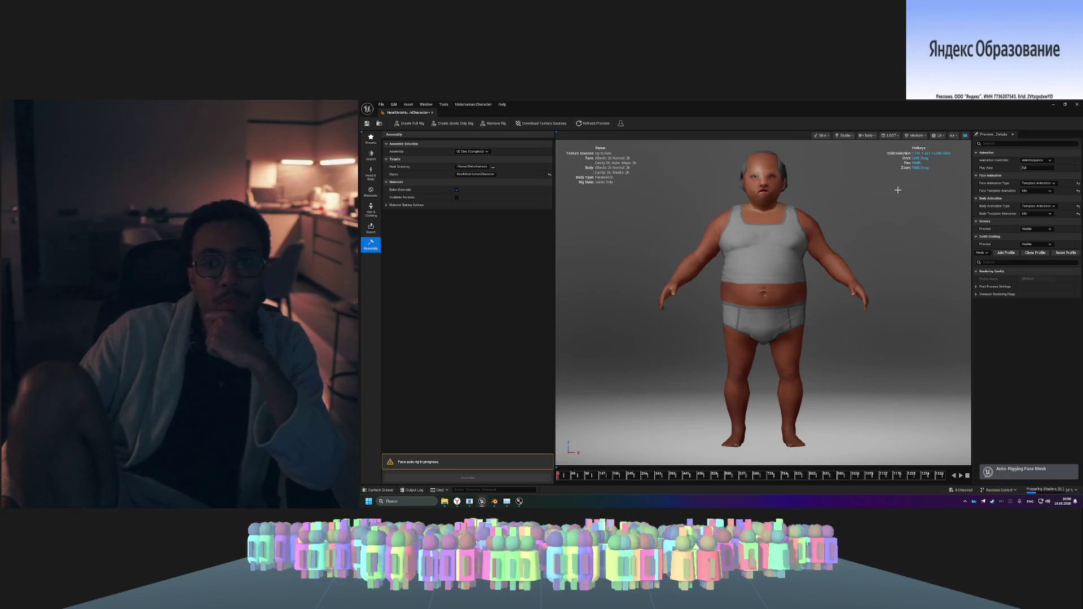
{"action": "left_click", "coordinate": [887, 136]}
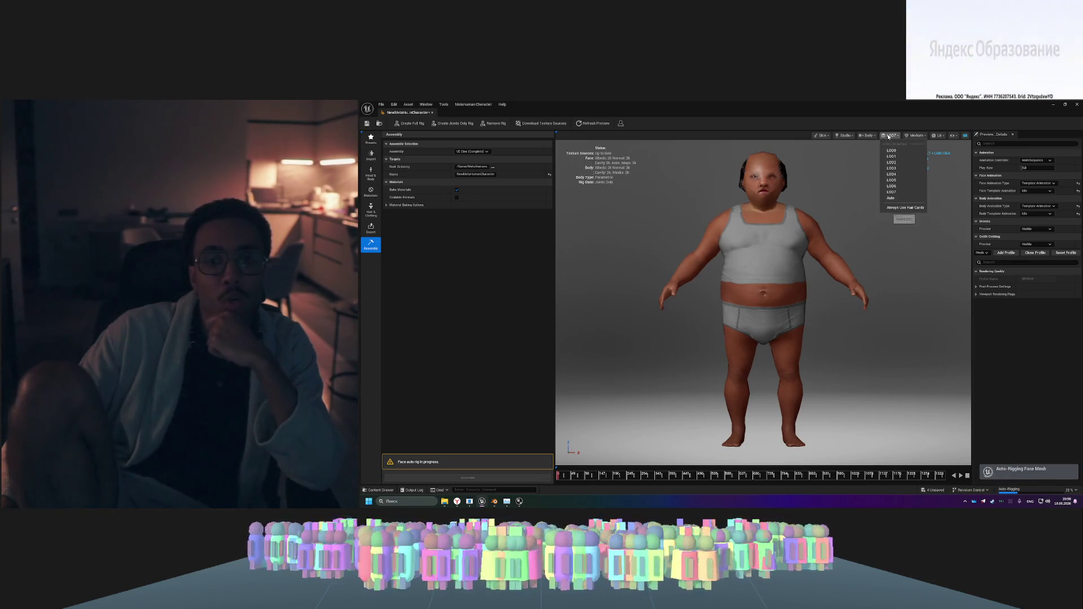
{"action": "left_click", "coordinate": [907, 199]}
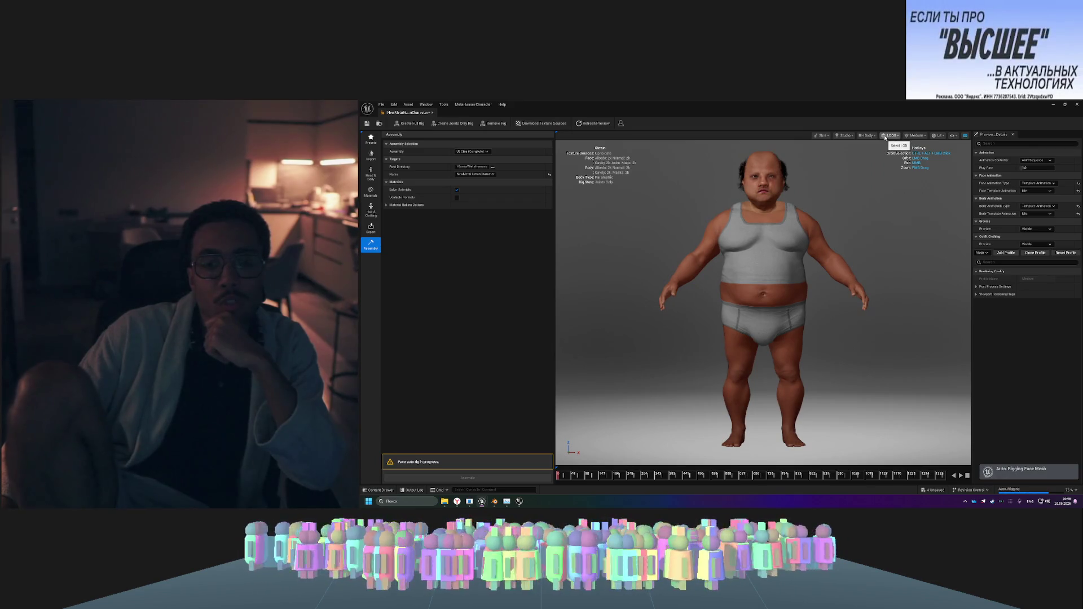
- Set the viewport preview quality to Medium after briefly trying Epic
{"action": "left_click", "coordinate": [915, 135]}
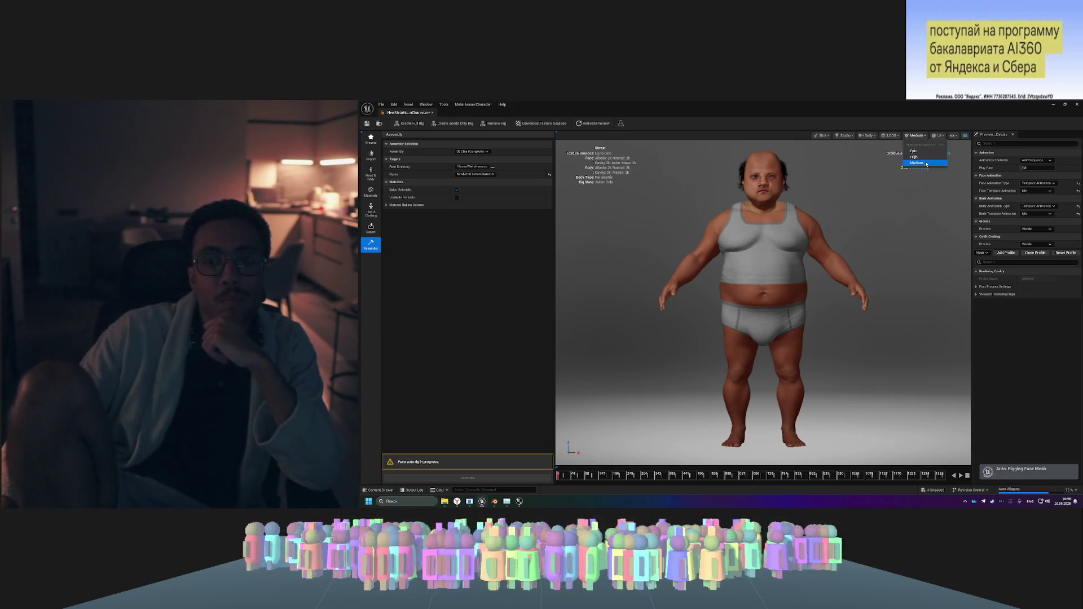
{"action": "left_click", "coordinate": [926, 153]}
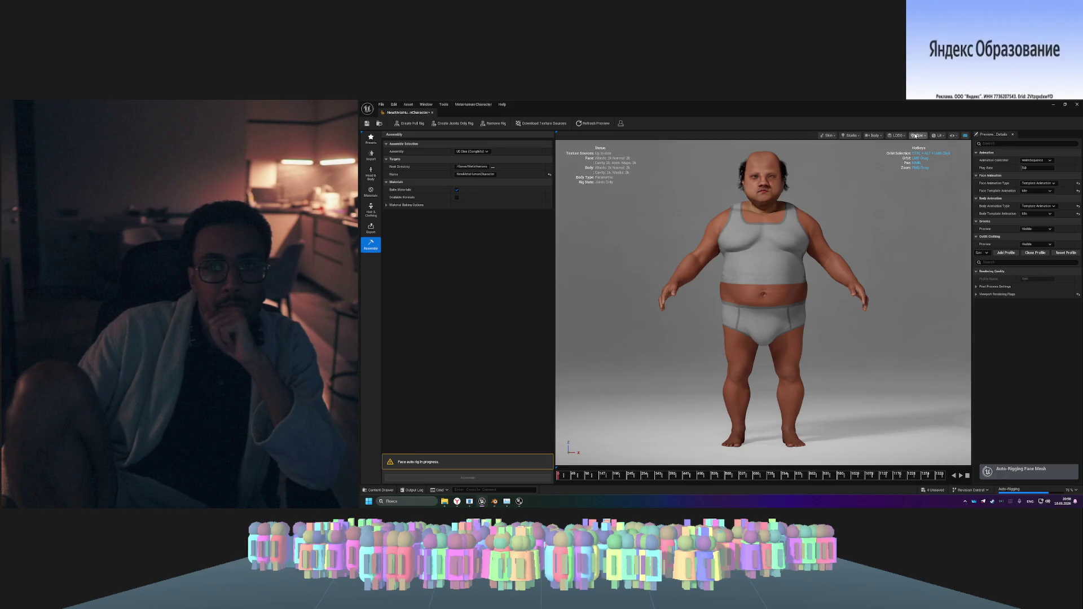
{"action": "left_click", "coordinate": [916, 136]}
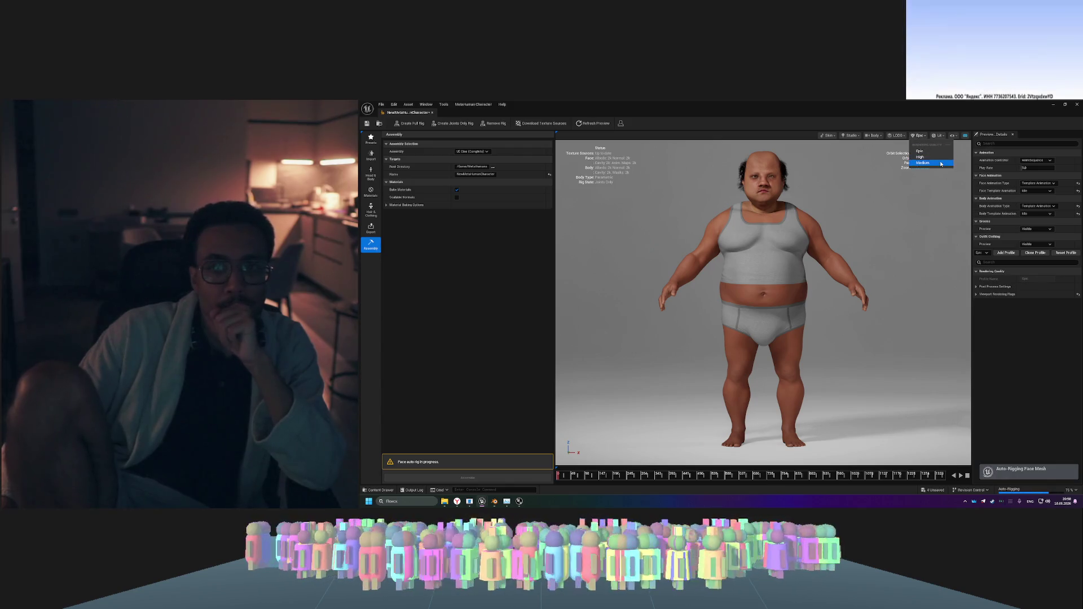
{"action": "left_click", "coordinate": [936, 163]}
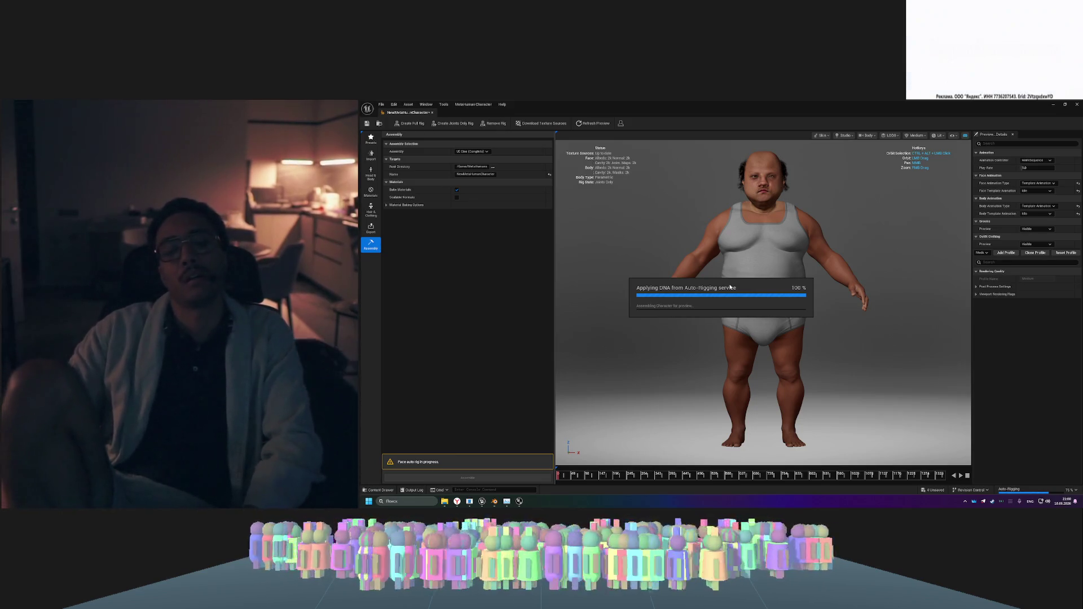
- Switch with Alt+Tab to the browser's Live Link Hub Tips tutorial video
{"action": "key", "text": "alt+Tab"}
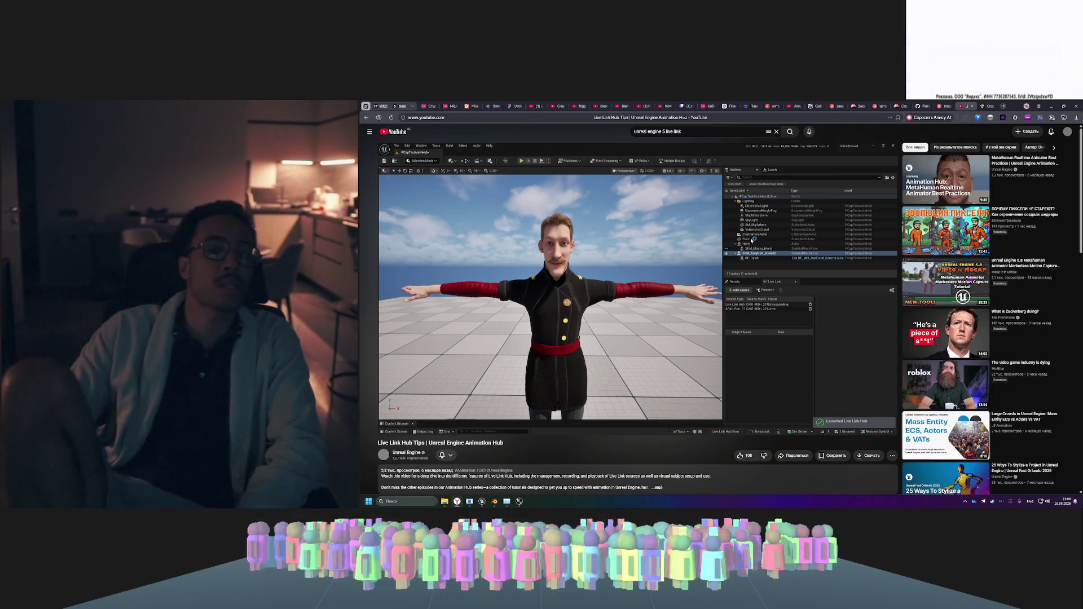
{"action": "mouse_move", "coordinate": [660, 220]}
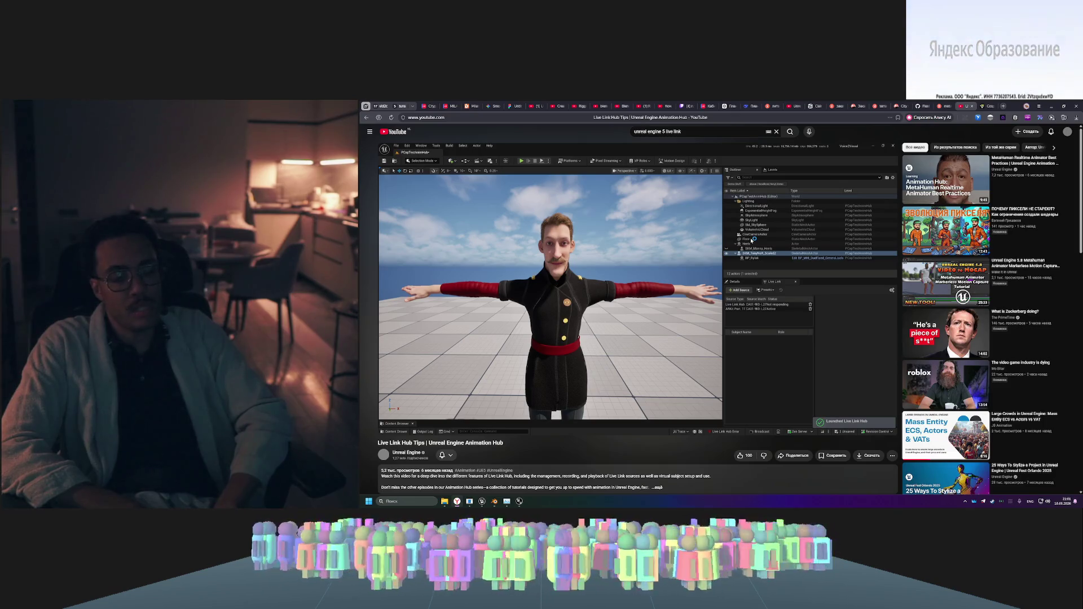
{"action": "mouse_move", "coordinate": [680, 242]}
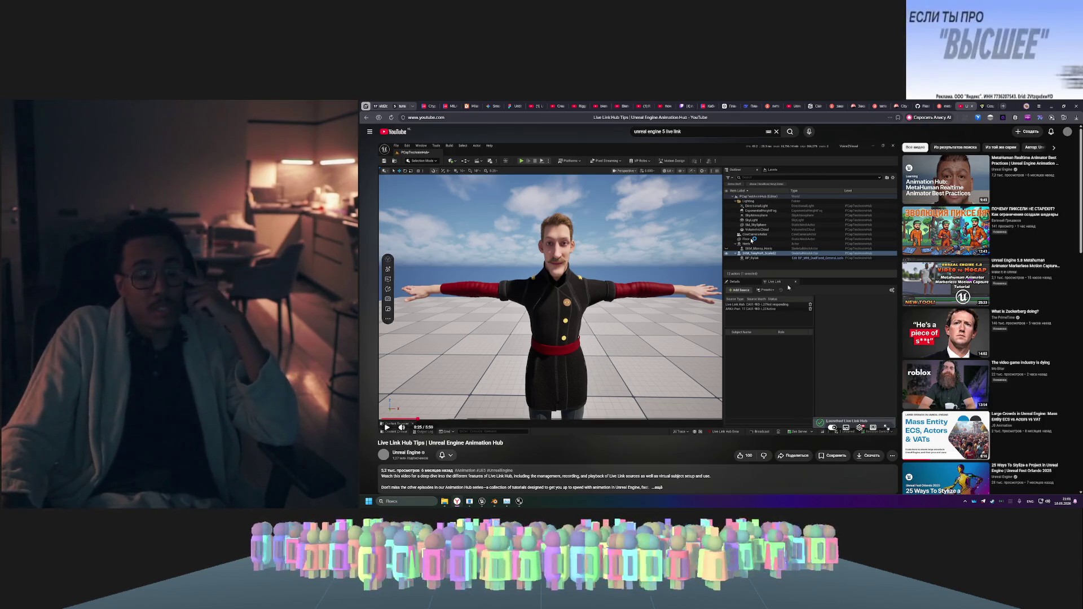
{"action": "mouse_move", "coordinate": [522, 503]}
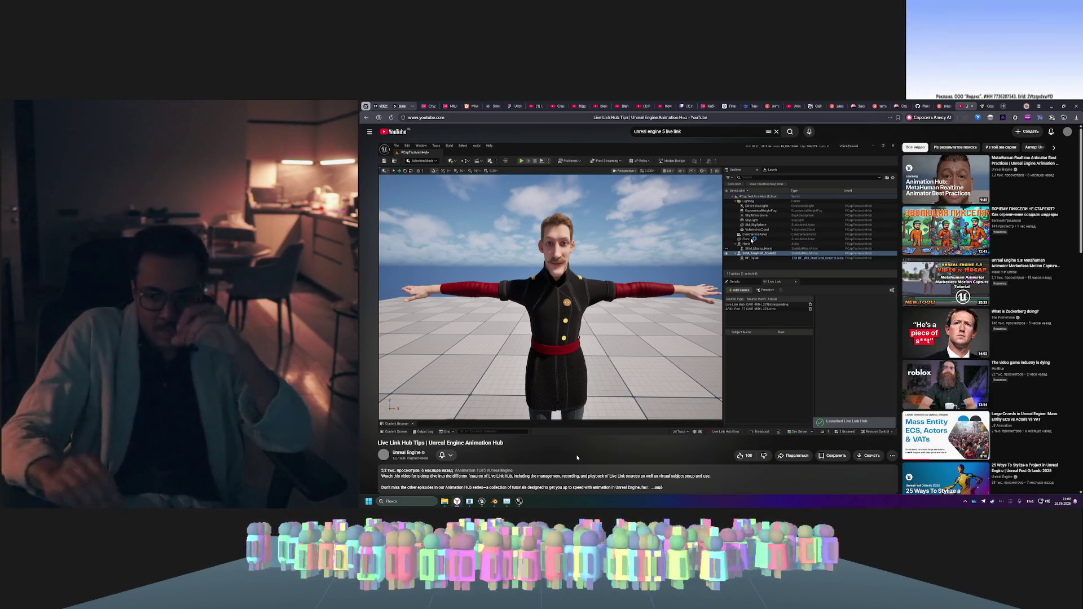
{"action": "mouse_move", "coordinate": [543, 303]}
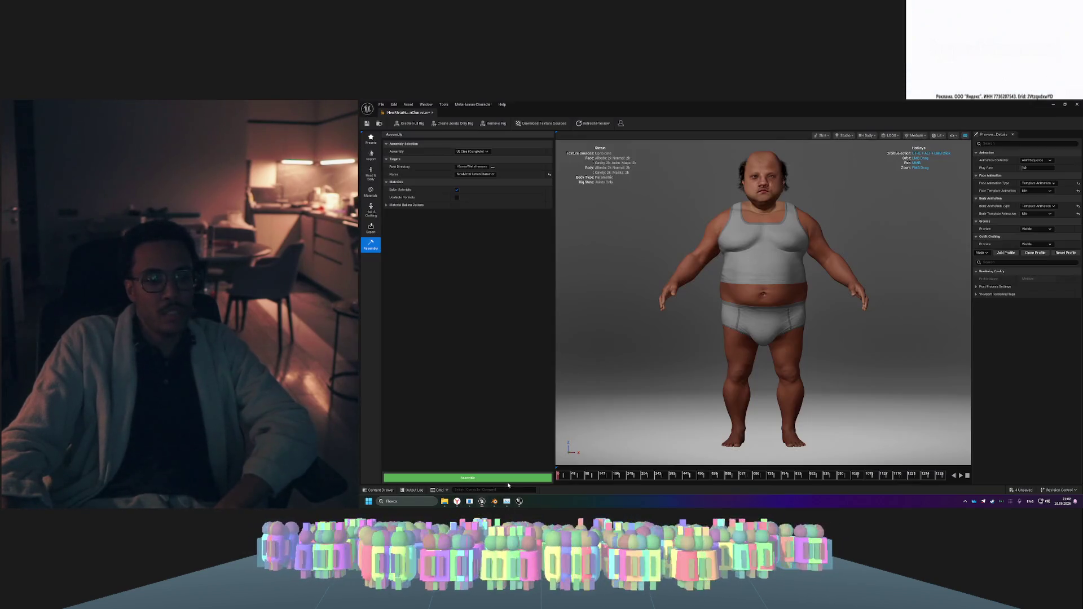
- Assemble the MetaHuman despite the low-memory warning, then return to YouTube's search box
{"action": "left_click", "coordinate": [482, 502]}
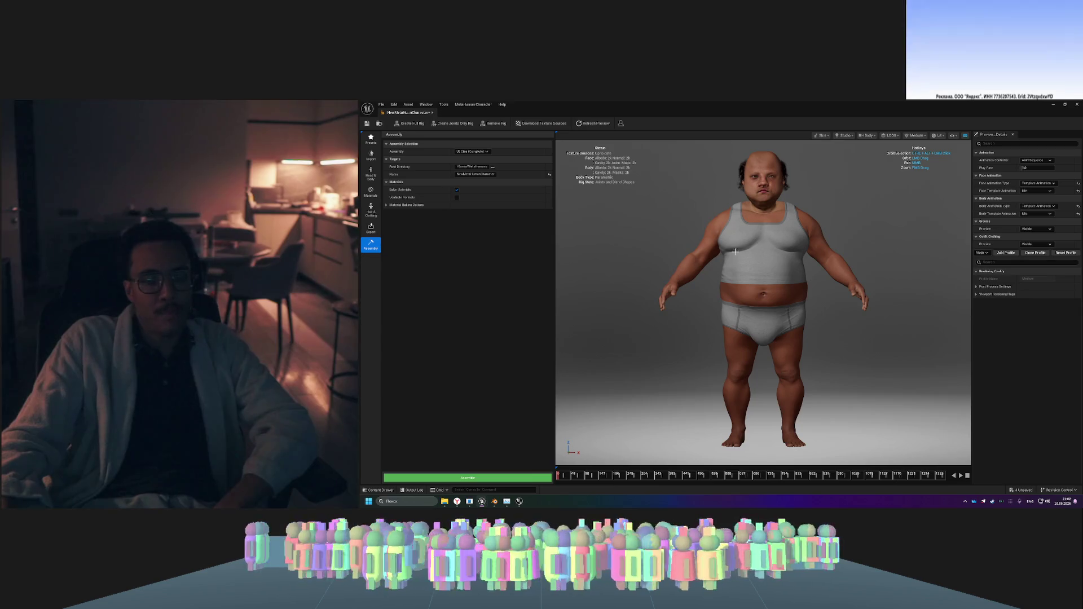
{"action": "mouse_move", "coordinate": [801, 295]}
{"action": "left_mouse_down"}
{"action": "mouse_move", "coordinate": [691, 224]}
{"action": "mouse_move", "coordinate": [728, 223]}
{"action": "left_mouse_up"}
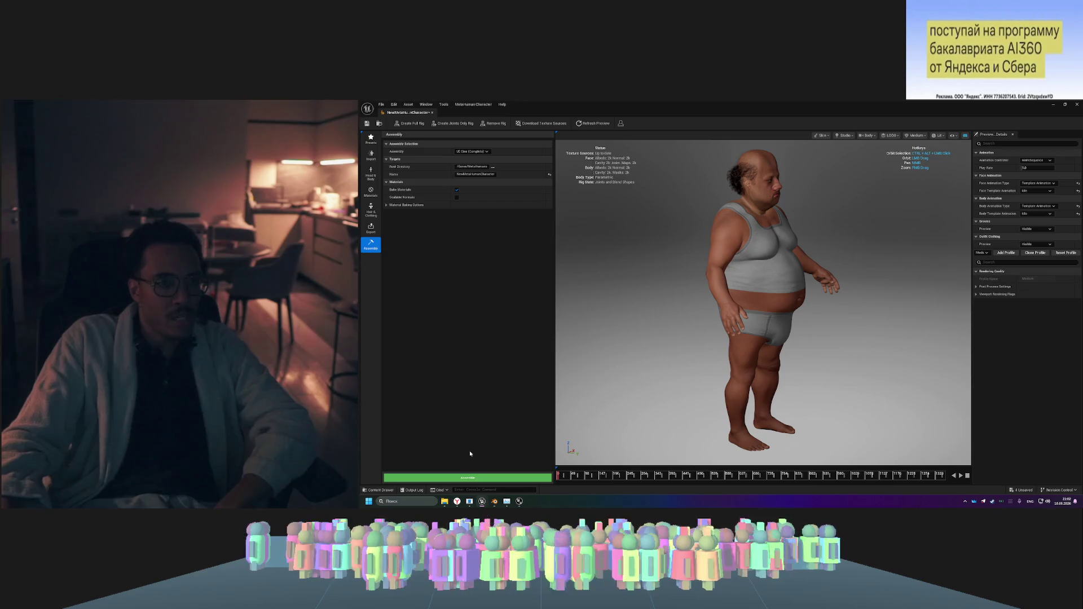
{"action": "left_click", "coordinate": [477, 474]}
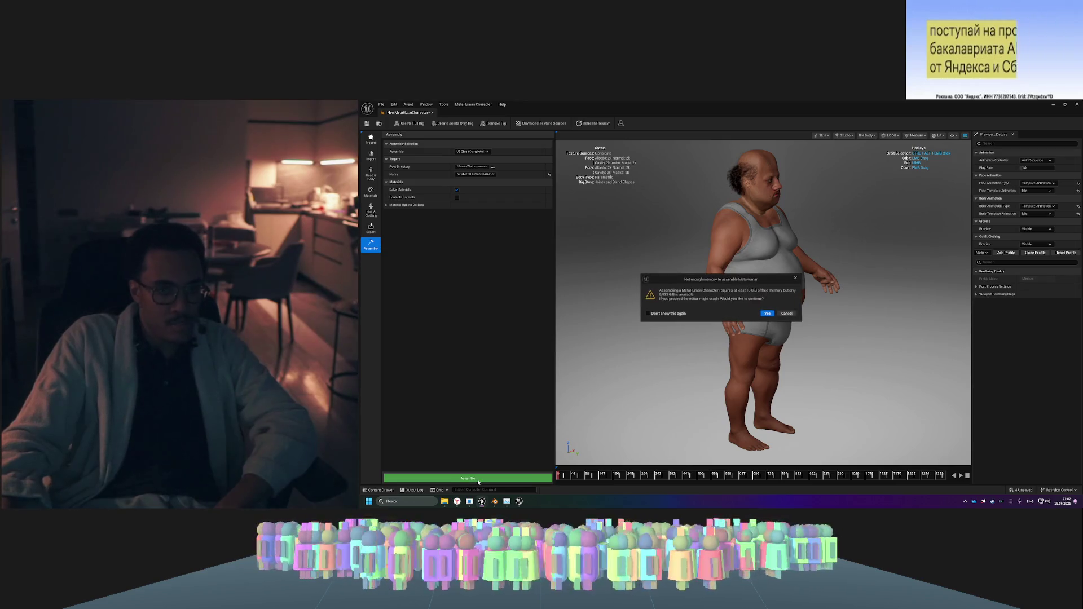
{"action": "left_click", "coordinate": [767, 314]}
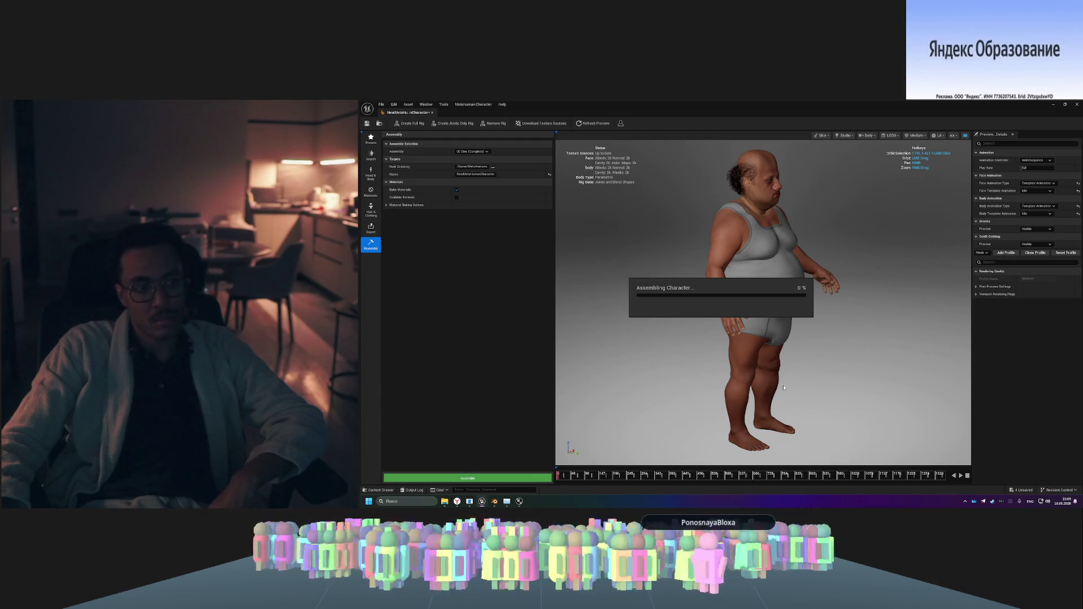
{"action": "left_click", "coordinate": [457, 501]}
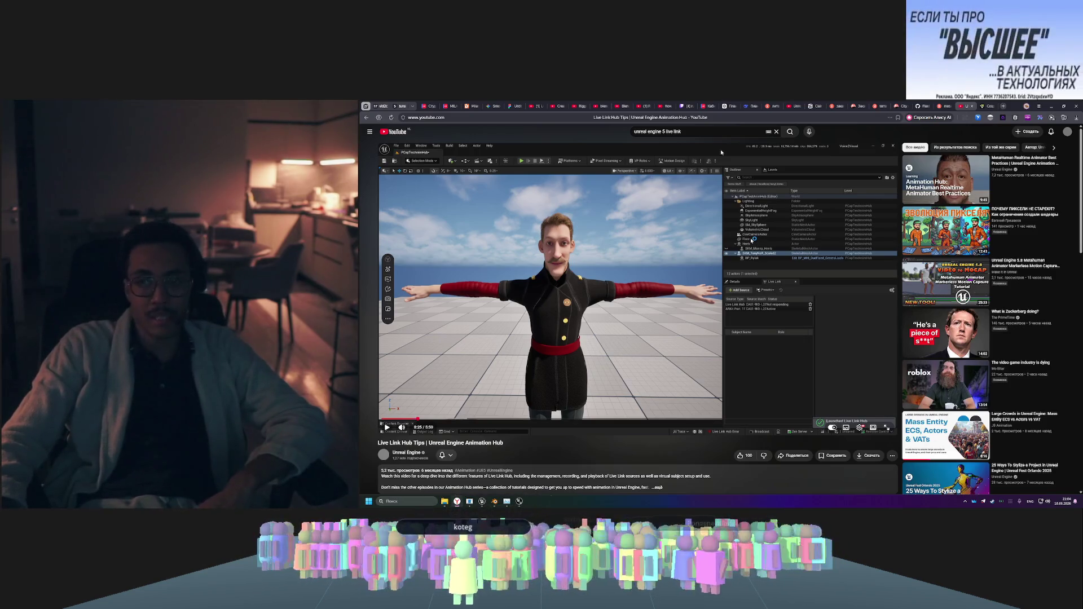
{"action": "left_click", "coordinate": [701, 131]}
- Replace the query with 'metahuman body customization', run the search and glance at the results
{"action": "key", "text": "ctrl+BackSpace"}
{"action": "key", "text": "ctrl+BackSpace"}
{"action": "key", "text": "ctrl+BackSpace"}
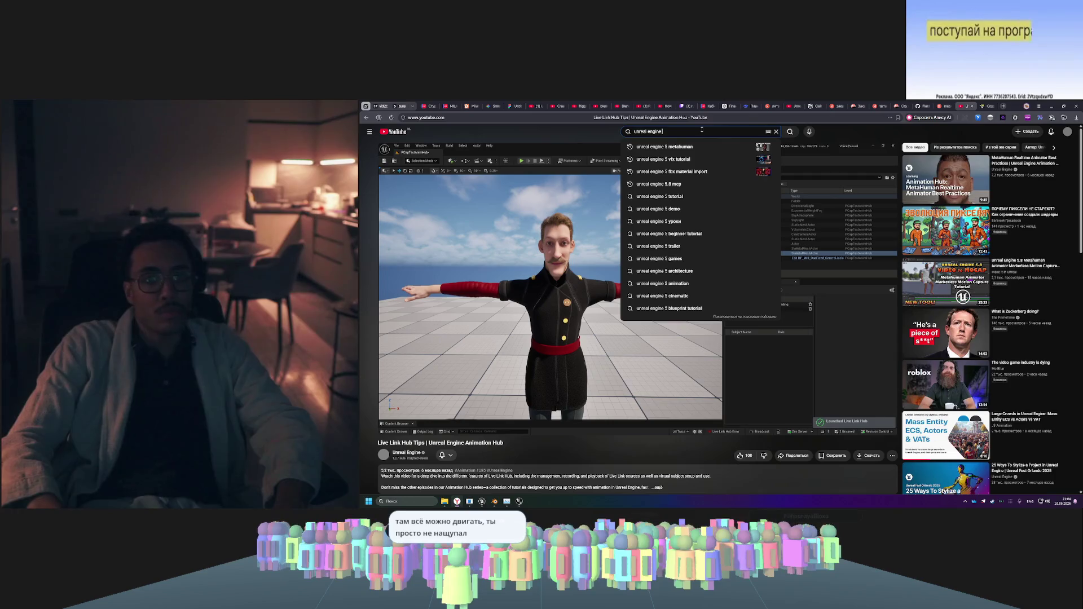
{"action": "key", "text": "ctrl+BackSpace"}
{"action": "type", "text": "m"}
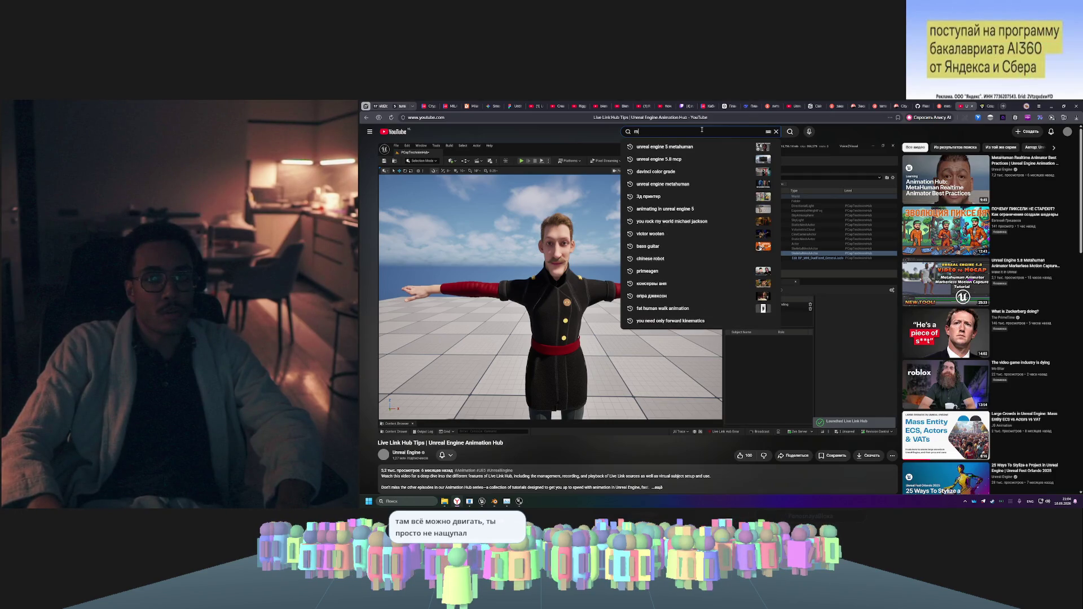
{"action": "type", "text": "eta"}
{"action": "type", "text": "gum"}
{"action": "key", "text": "BackSpace"}
{"action": "key", "text": "BackSpace"}
{"action": "key", "text": "BackSpace"}
{"action": "type", "text": "human"}
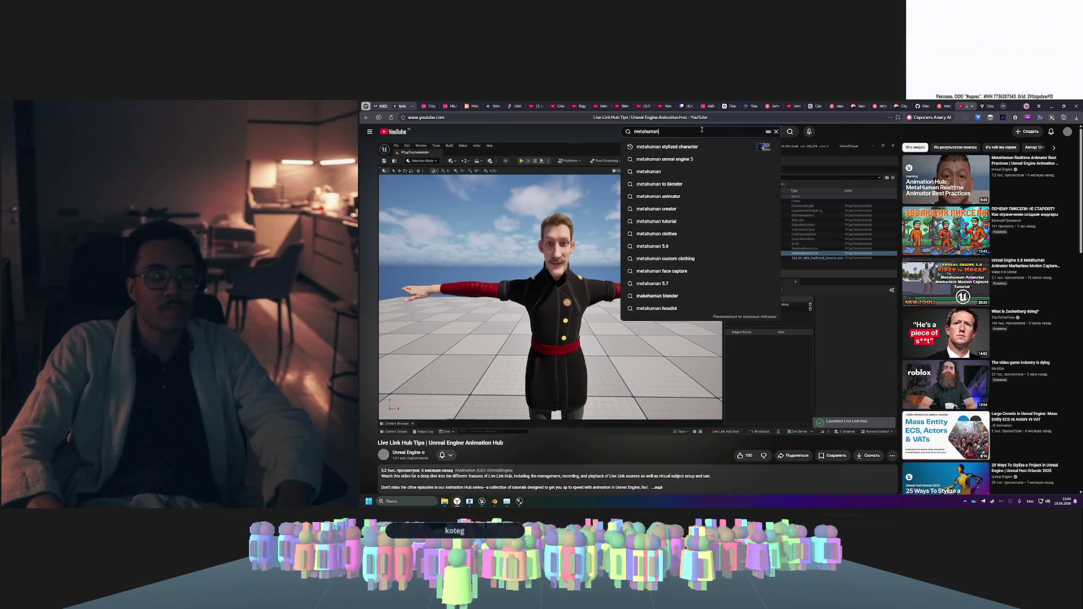
{"action": "type", "text": " bo"}
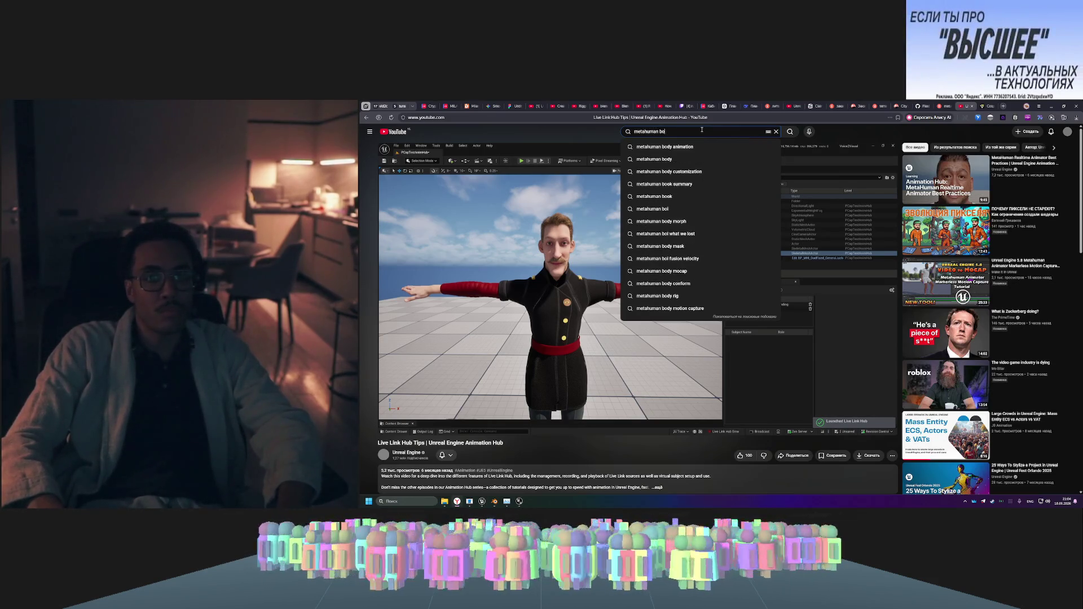
{"action": "key", "text": "Down"}
{"action": "key", "text": "Down"}
{"action": "key", "text": "Down"}
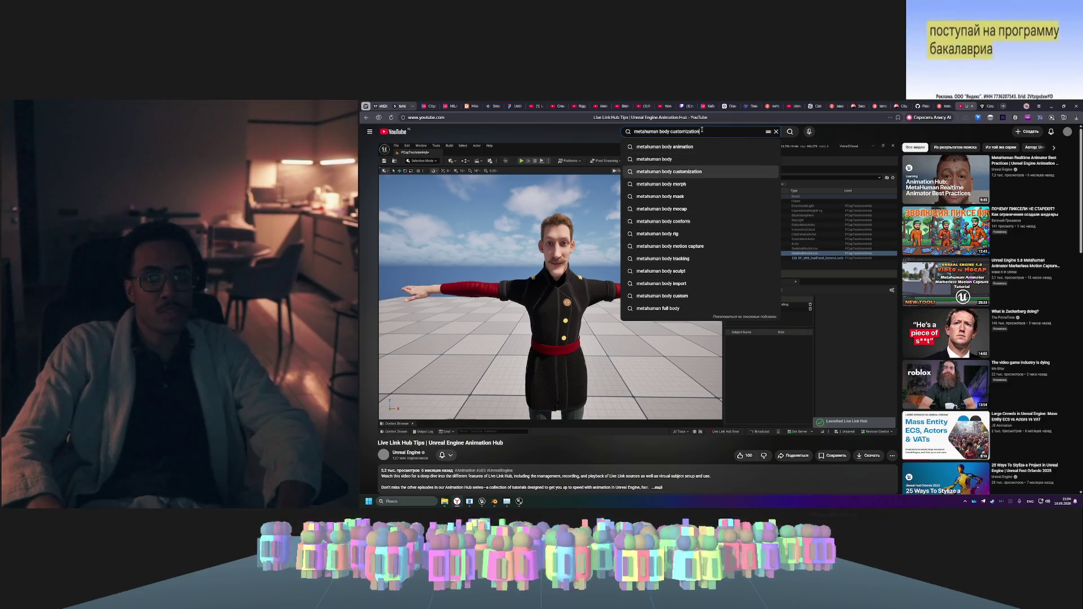
{"action": "key", "text": "Escape"}
{"action": "key", "text": "Return"}
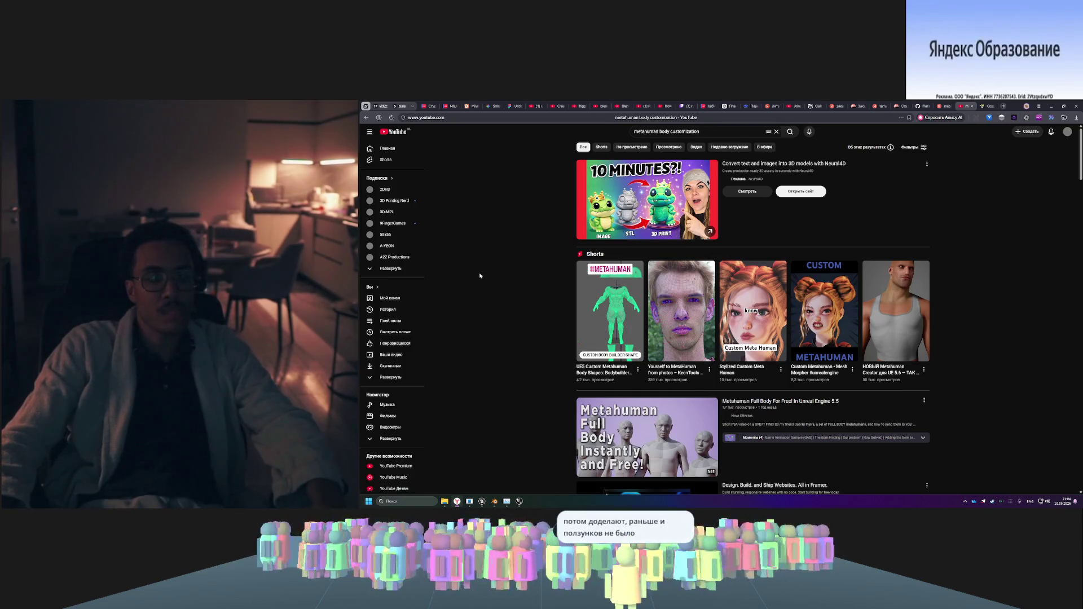
{"action": "scroll", "coordinate": [479, 275], "scroll_direction": "down", "scroll_amount": 1}
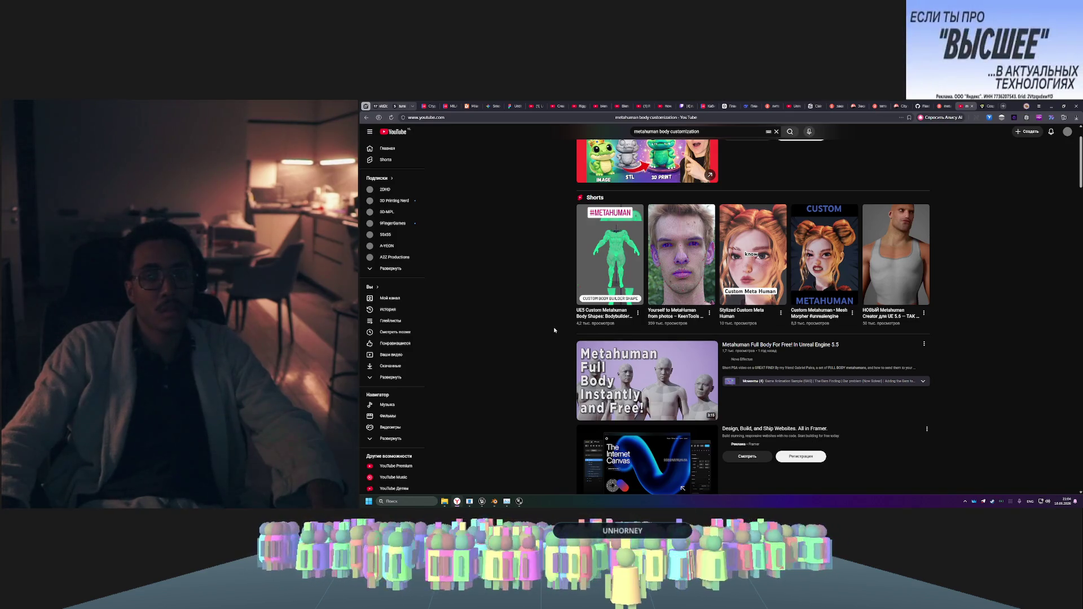
{"action": "scroll", "coordinate": [553, 327], "scroll_direction": "up", "scroll_amount": 1}
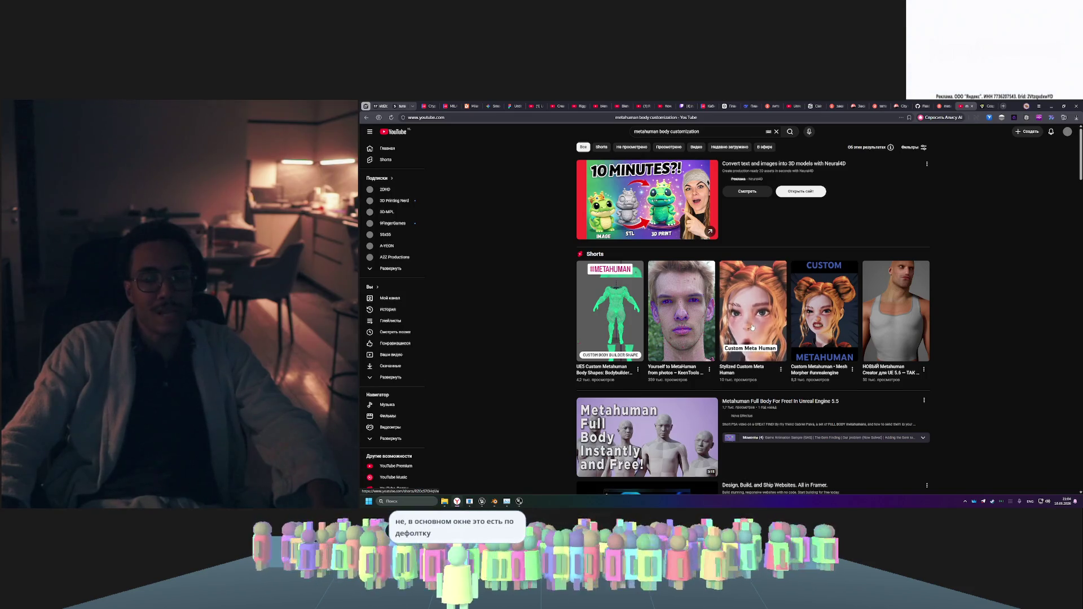
{"action": "left_click", "coordinate": [753, 324]}
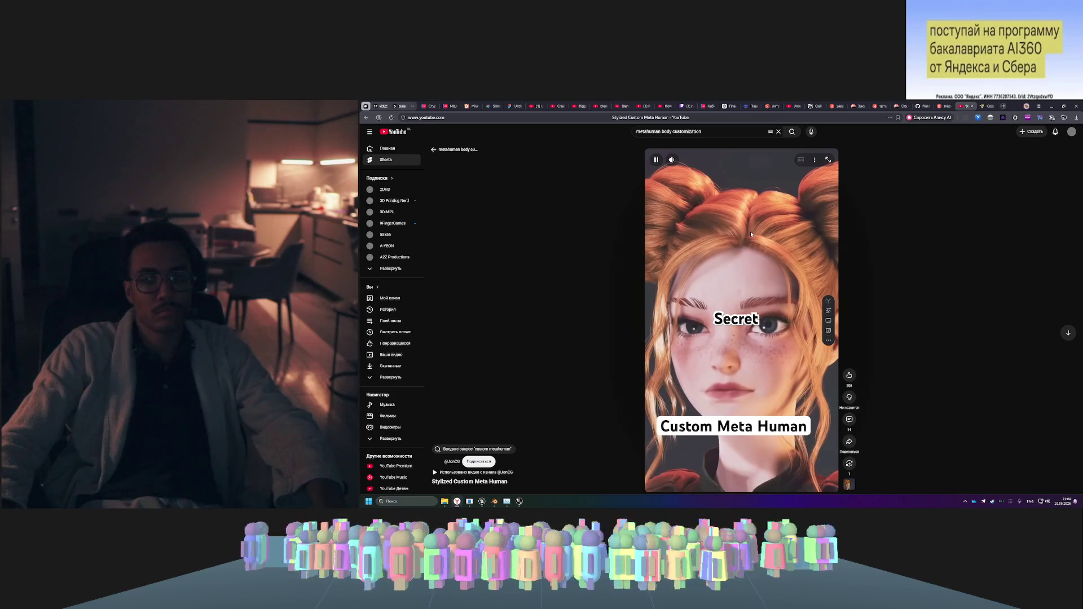
{"action": "key", "text": "space"}
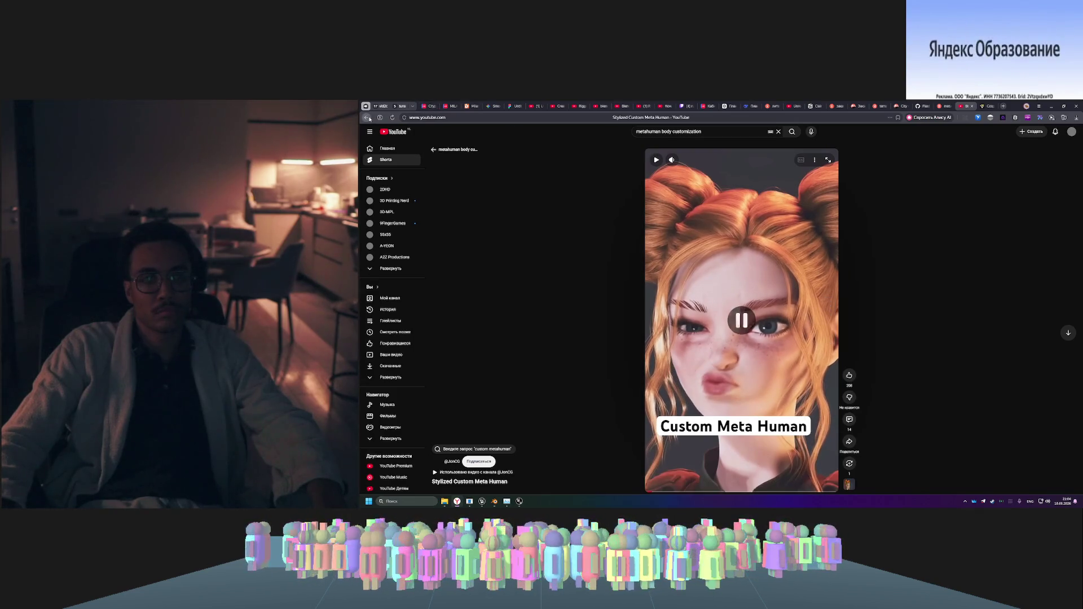
{"action": "left_click", "coordinate": [368, 117]}
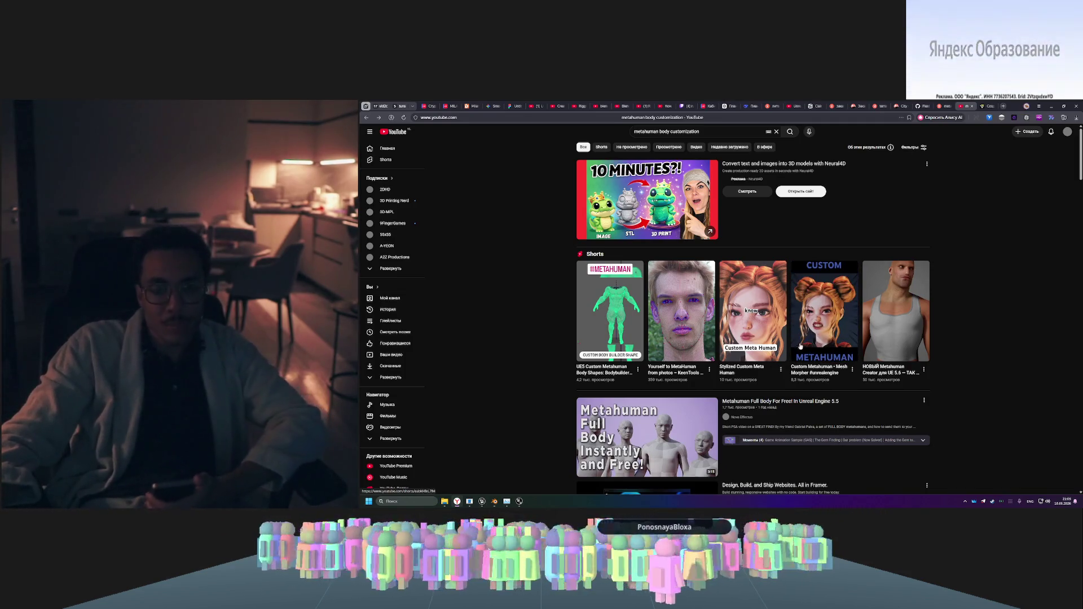
{"action": "scroll", "coordinate": [762, 377], "scroll_direction": "down", "scroll_amount": 3}
{"action": "scroll", "coordinate": [762, 377], "scroll_direction": "down", "scroll_amount": 2}
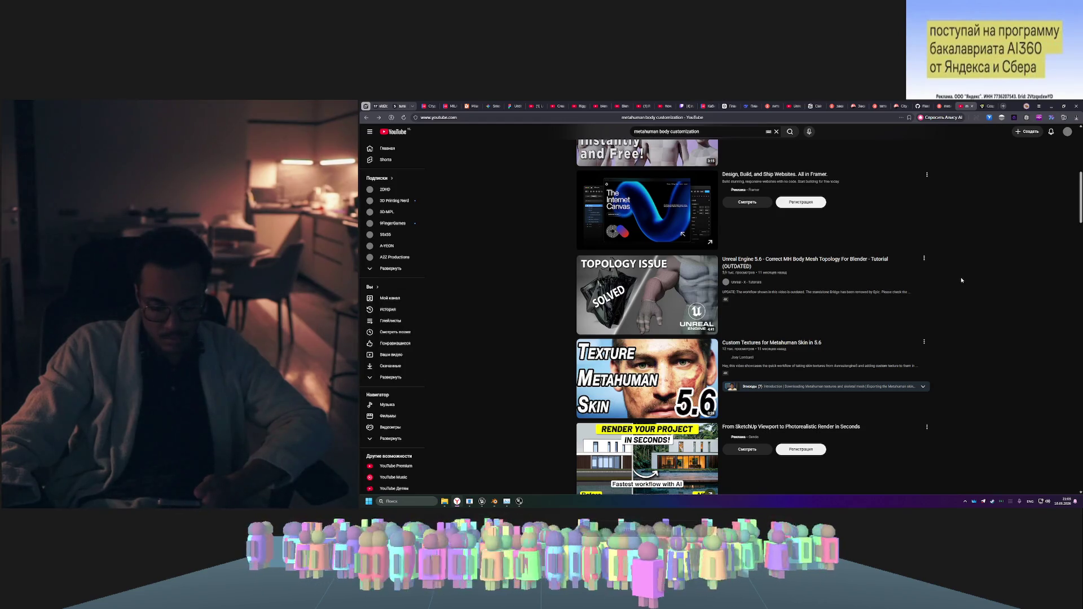
{"action": "mouse_move", "coordinate": [879, 300]}
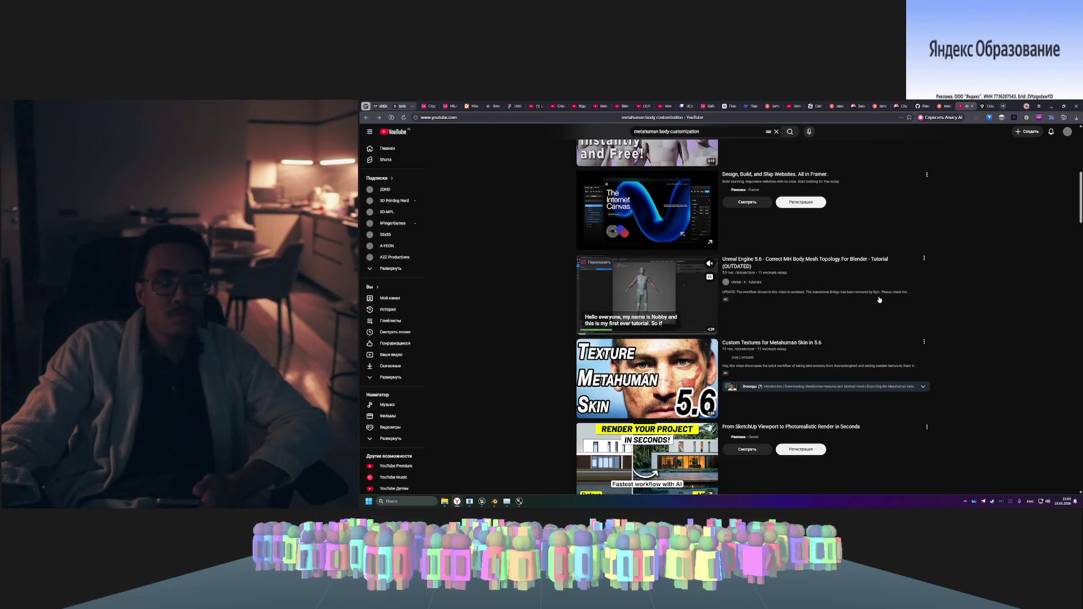
{"action": "scroll", "coordinate": [850, 328], "scroll_direction": "down", "scroll_amount": 3}
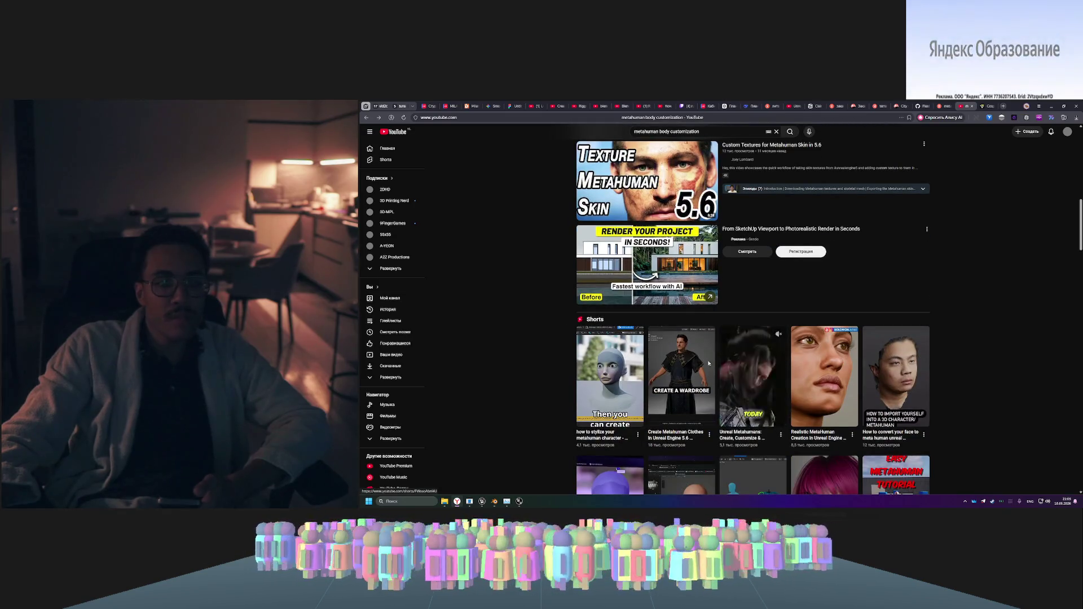
{"action": "mouse_move", "coordinate": [673, 358]}
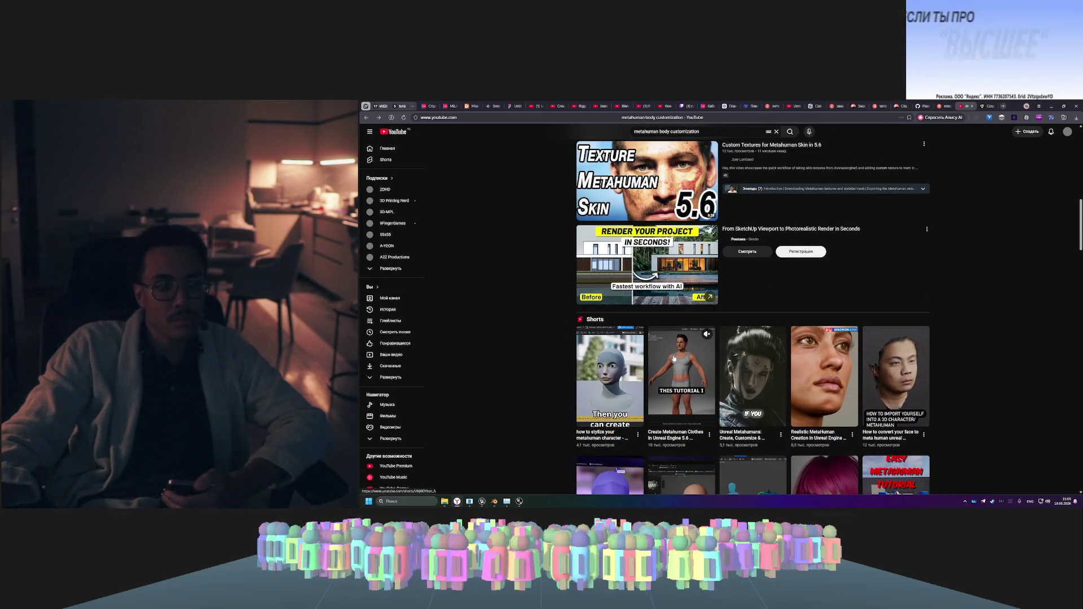
{"action": "scroll", "coordinate": [673, 359], "scroll_direction": "up", "scroll_amount": 3}
{"action": "scroll", "coordinate": [727, 361], "scroll_direction": "down", "scroll_amount": 3}
{"action": "mouse_move", "coordinate": [783, 363]}
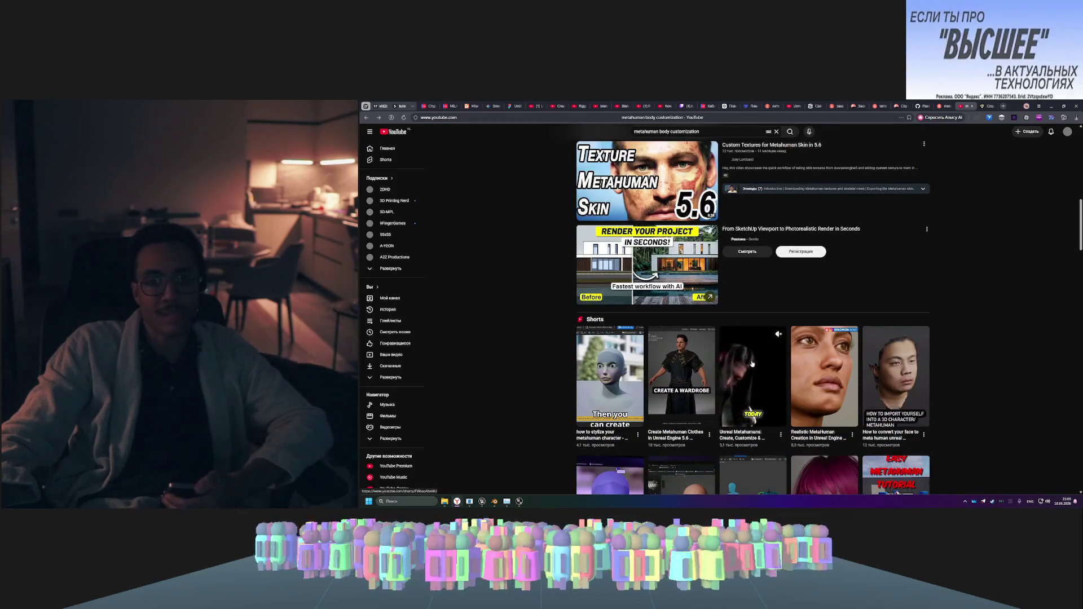
{"action": "scroll", "coordinate": [783, 362], "scroll_direction": "up", "scroll_amount": 10}
{"action": "mouse_move", "coordinate": [687, 398]}
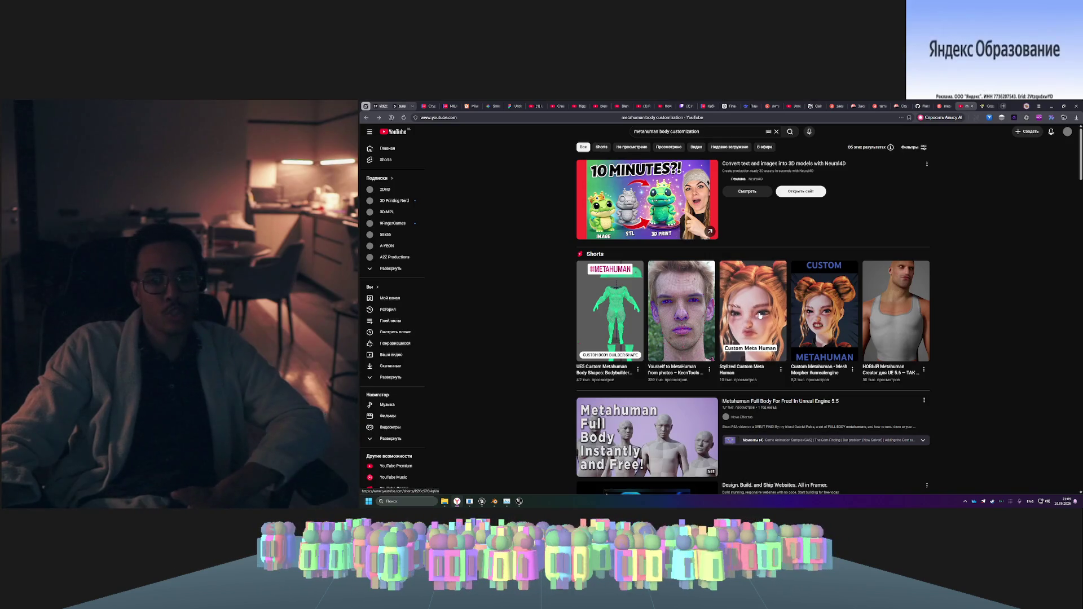
{"action": "left_click", "coordinate": [728, 303]}
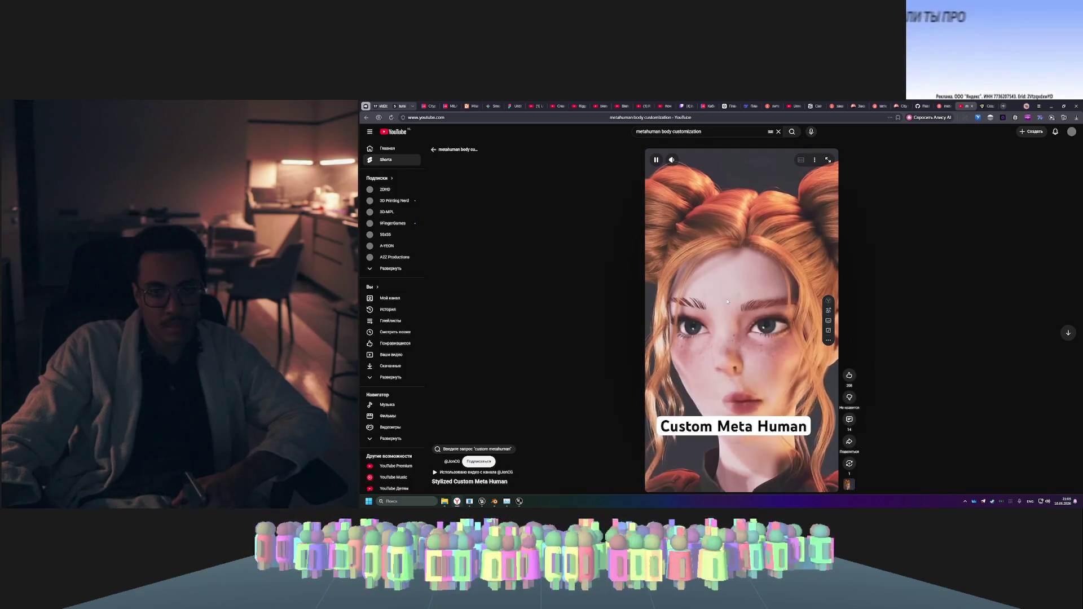
{"action": "left_click", "coordinate": [828, 310]}
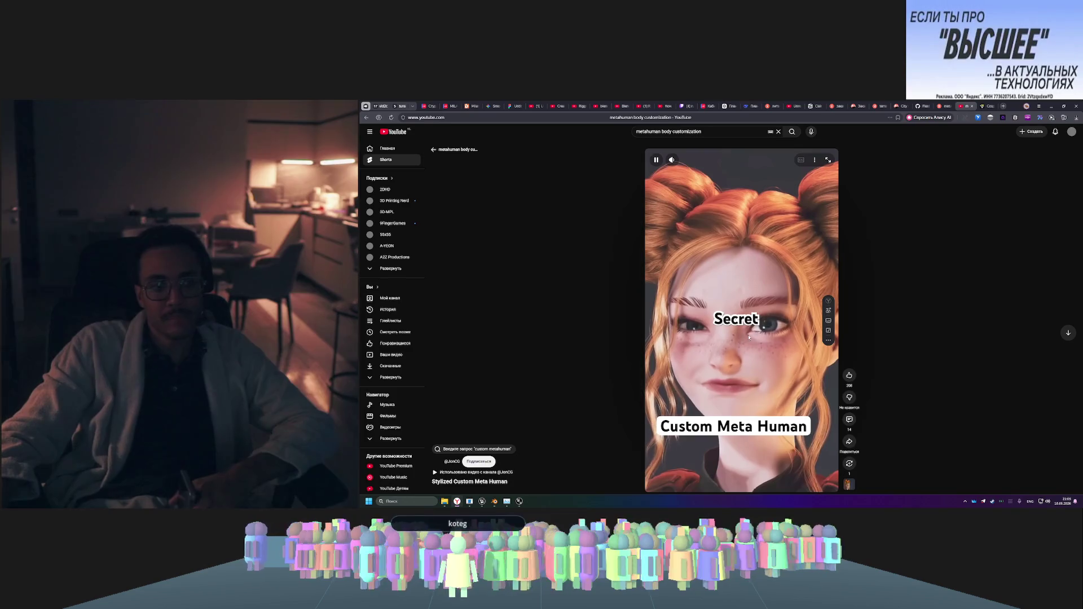
{"action": "left_click", "coordinate": [717, 272]}
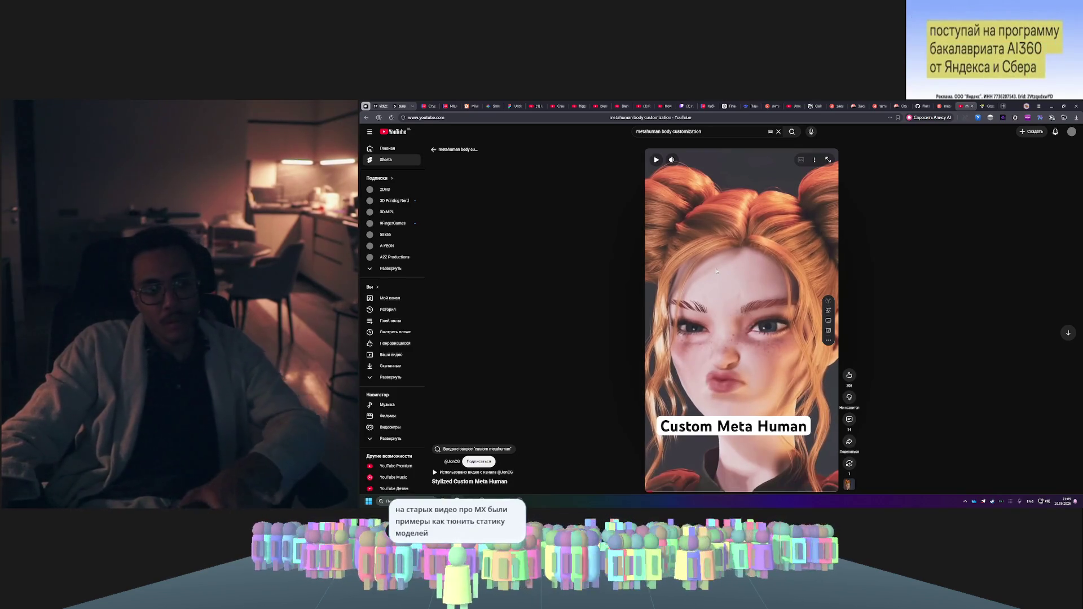
{"action": "left_click", "coordinate": [368, 119]}
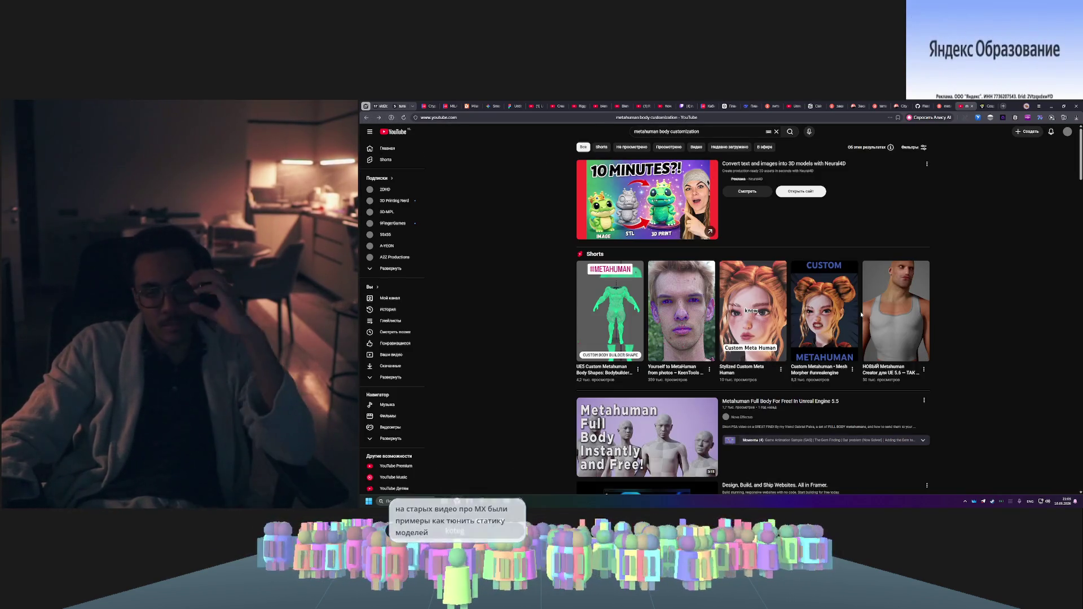
- Scroll down through the metahuman body customization search results
{"action": "scroll", "coordinate": [654, 313], "scroll_direction": "down", "scroll_amount": 2}
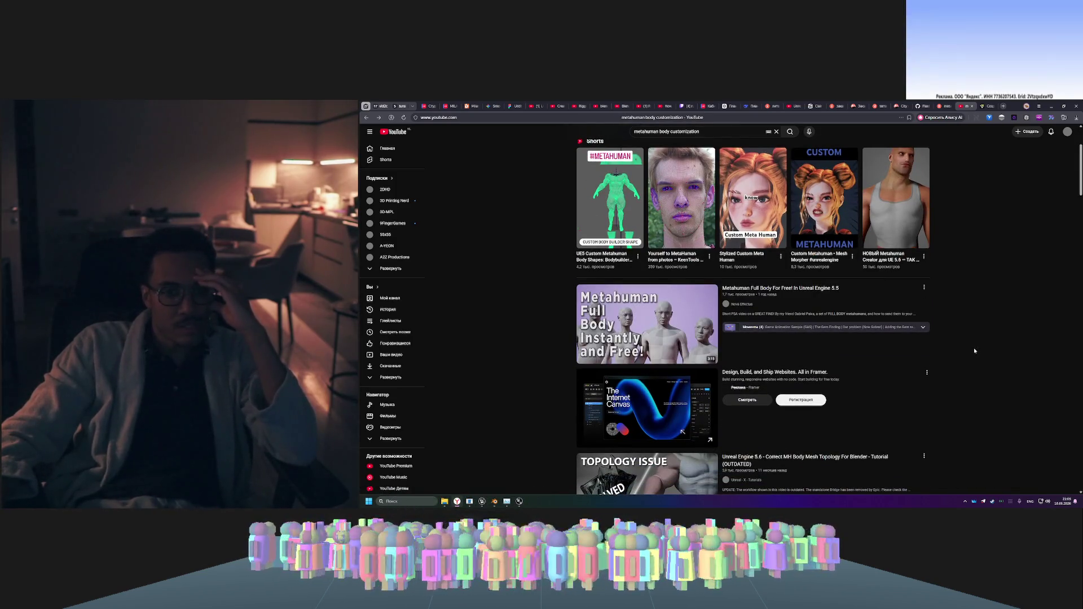
{"action": "scroll", "coordinate": [955, 343], "scroll_direction": "down", "scroll_amount": 3}
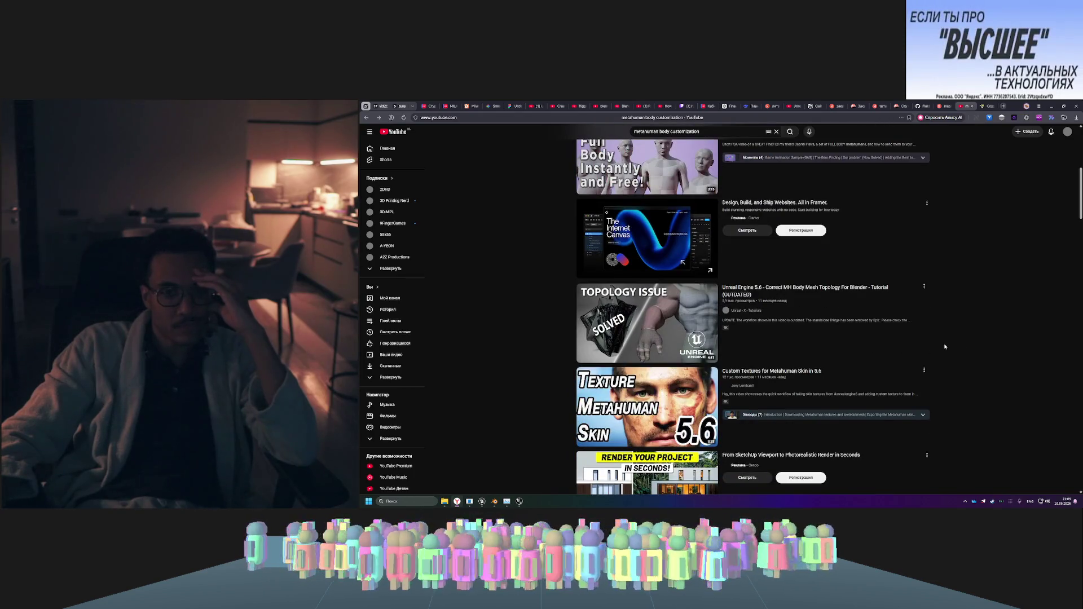
{"action": "mouse_move", "coordinate": [629, 329]}
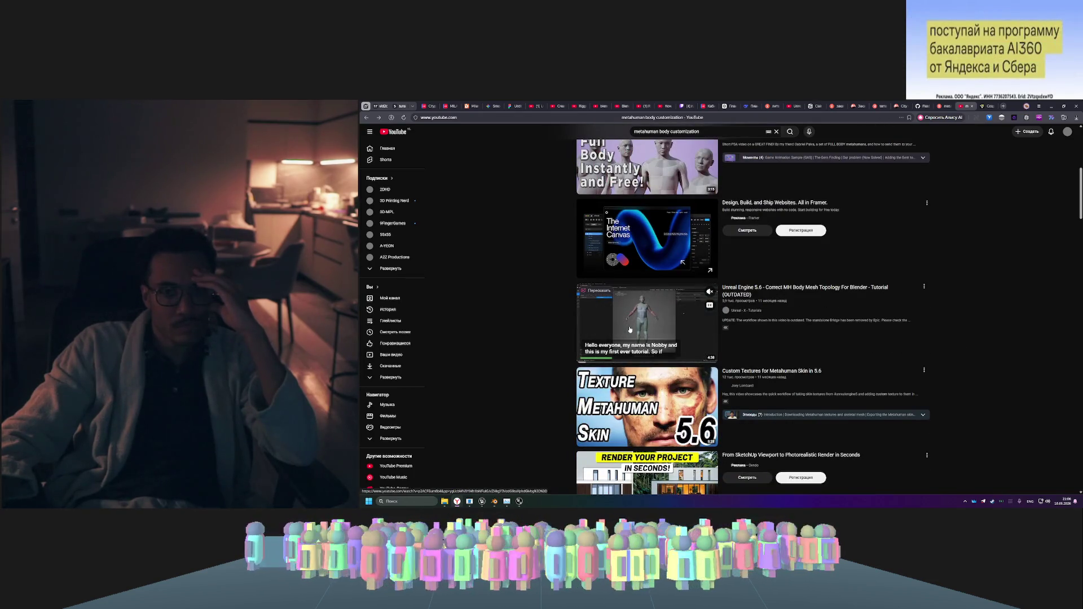
{"action": "scroll", "coordinate": [630, 329], "scroll_direction": "down", "scroll_amount": 3}
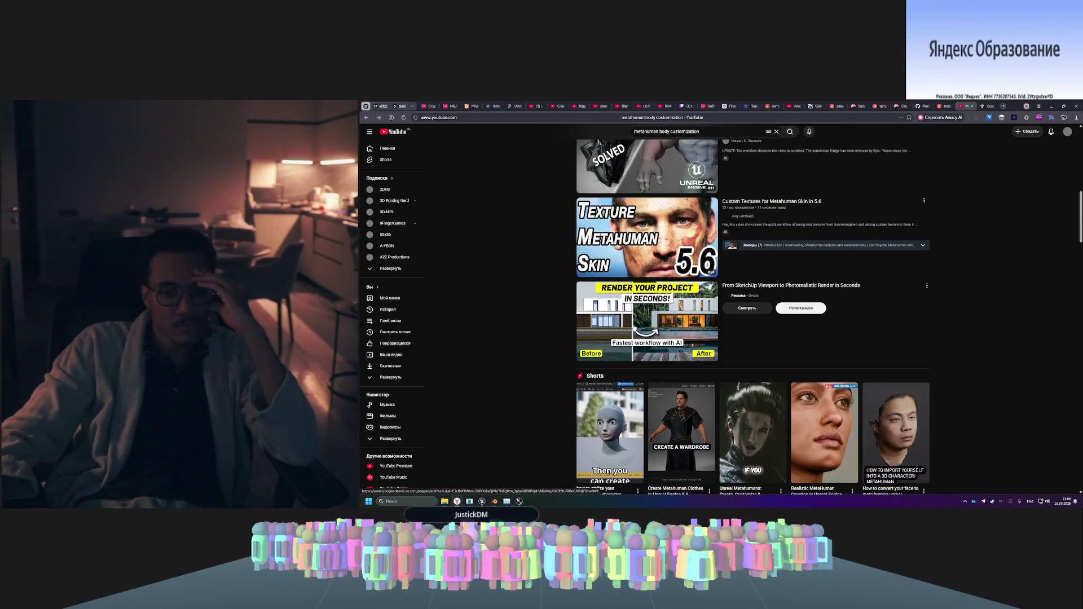
{"action": "scroll", "coordinate": [622, 327], "scroll_direction": "down", "scroll_amount": 3}
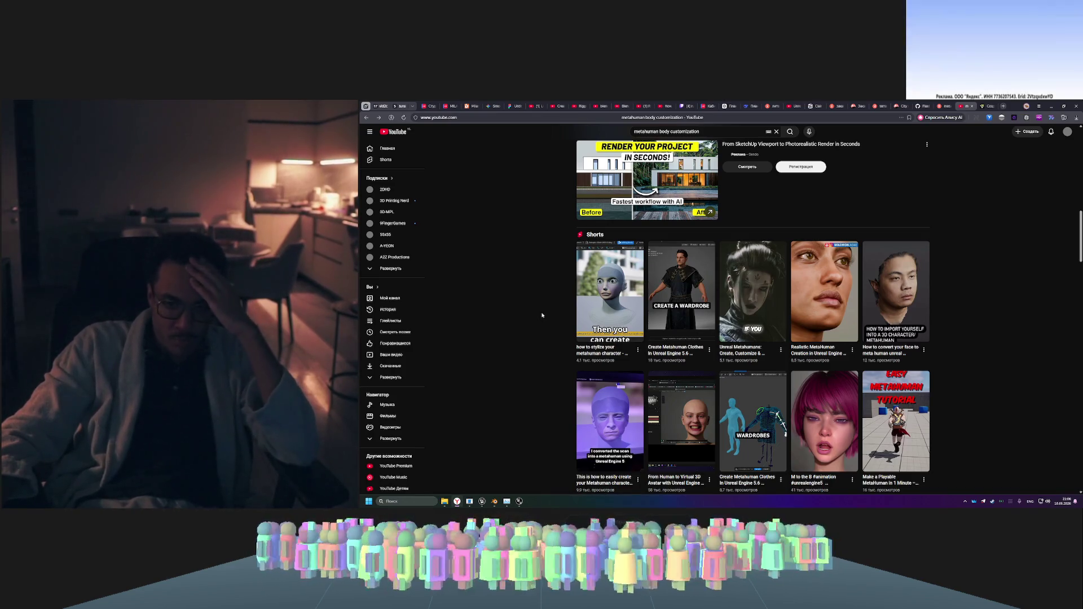
{"action": "scroll", "coordinate": [751, 333], "scroll_direction": "down", "scroll_amount": 3}
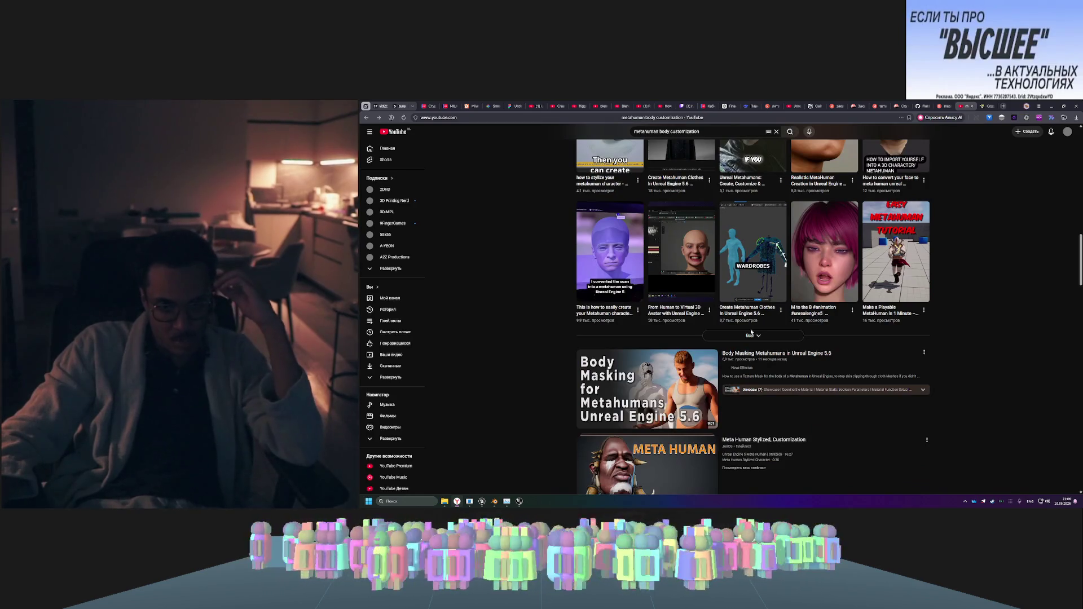
{"action": "scroll", "coordinate": [750, 333], "scroll_direction": "down", "scroll_amount": 2}
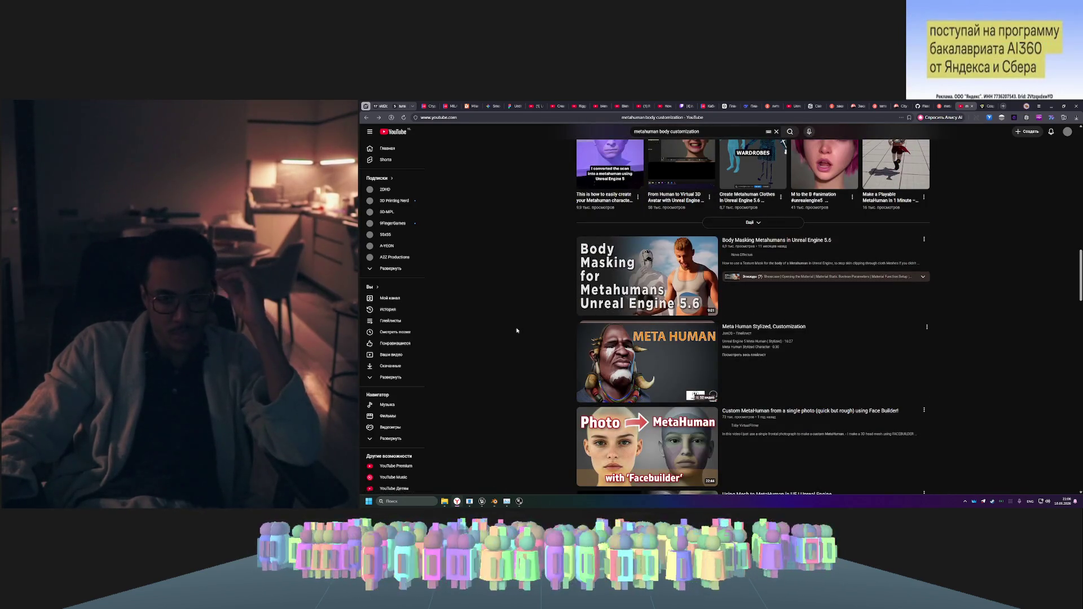
{"action": "scroll", "coordinate": [517, 331], "scroll_direction": "down", "scroll_amount": 3}
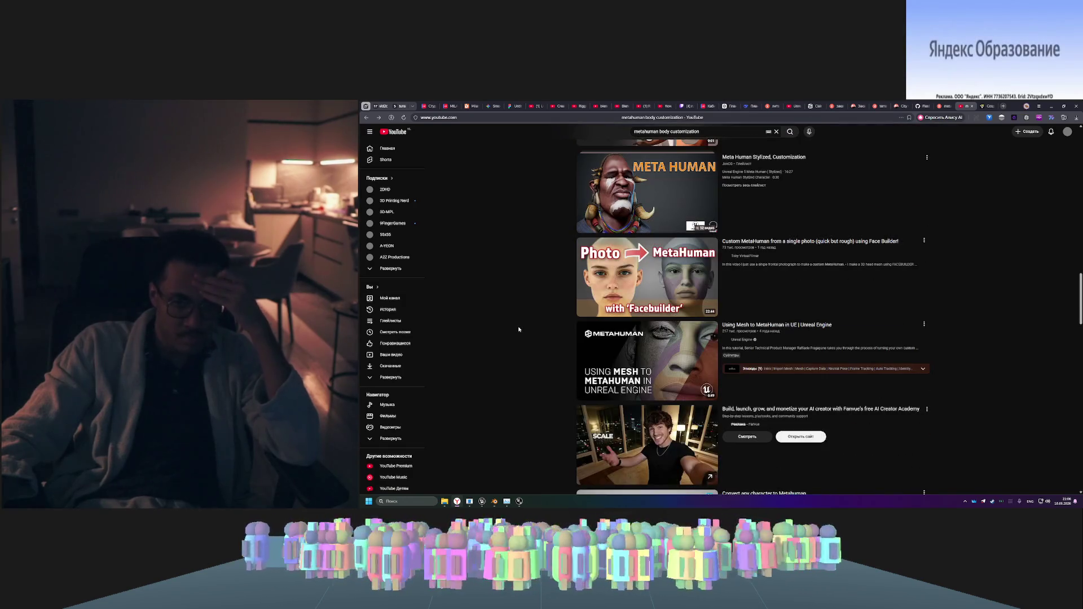
{"action": "scroll", "coordinate": [518, 329], "scroll_direction": "down", "scroll_amount": 5}
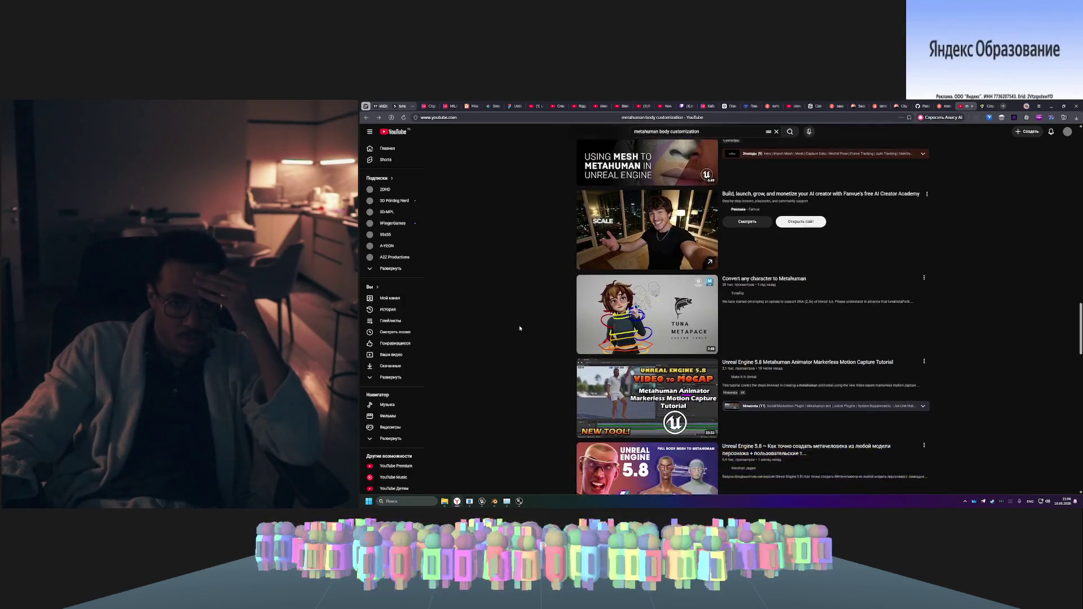
{"action": "scroll", "coordinate": [520, 328], "scroll_direction": "down", "scroll_amount": 1}
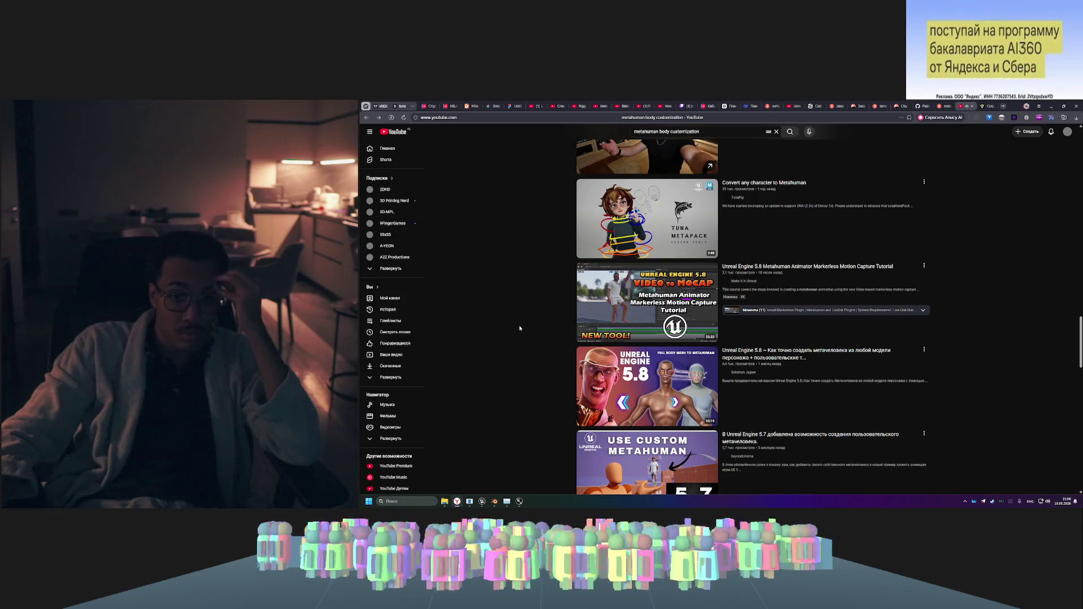
{"action": "scroll", "coordinate": [520, 326], "scroll_direction": "down", "scroll_amount": 3}
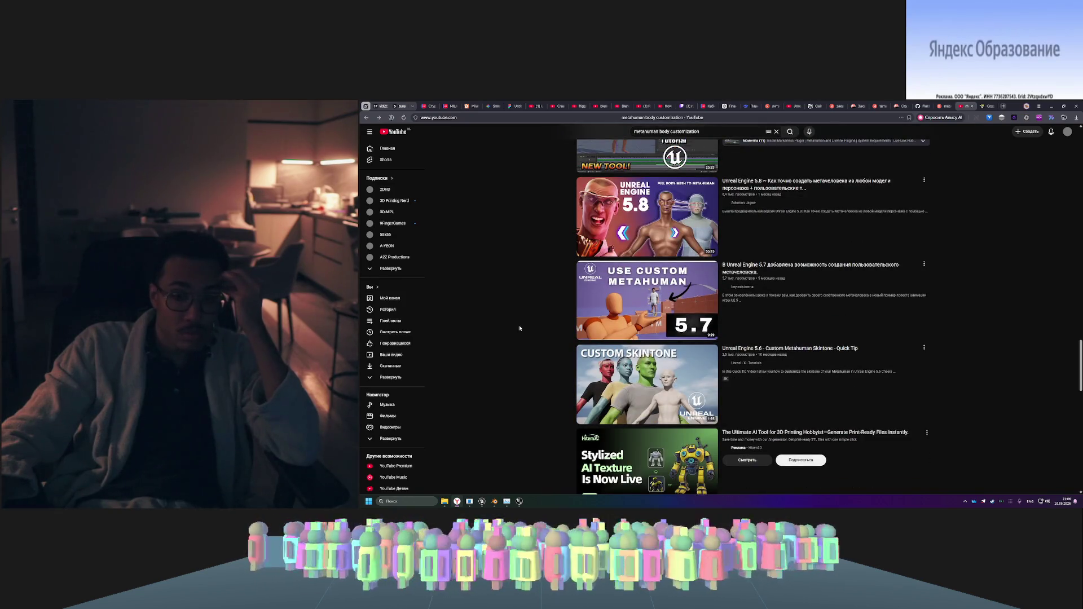
{"action": "scroll", "coordinate": [519, 328], "scroll_direction": "down", "scroll_amount": 3}
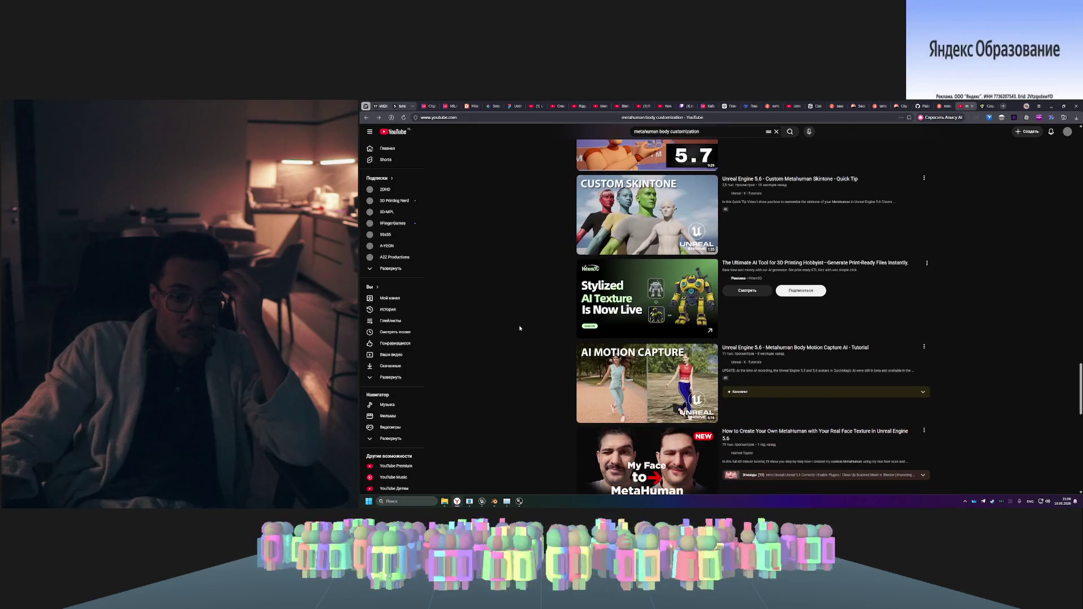
{"action": "scroll", "coordinate": [520, 328], "scroll_direction": "down", "scroll_amount": 2}
{"action": "scroll", "coordinate": [519, 328], "scroll_direction": "down", "scroll_amount": 3}
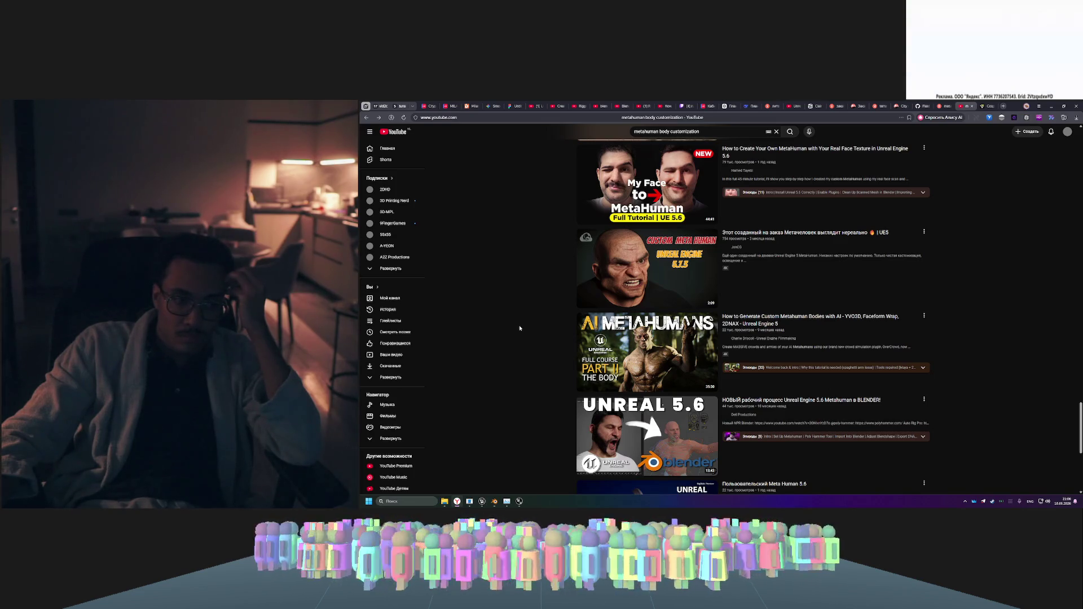
{"action": "scroll", "coordinate": [520, 327], "scroll_direction": "down", "scroll_amount": 3}
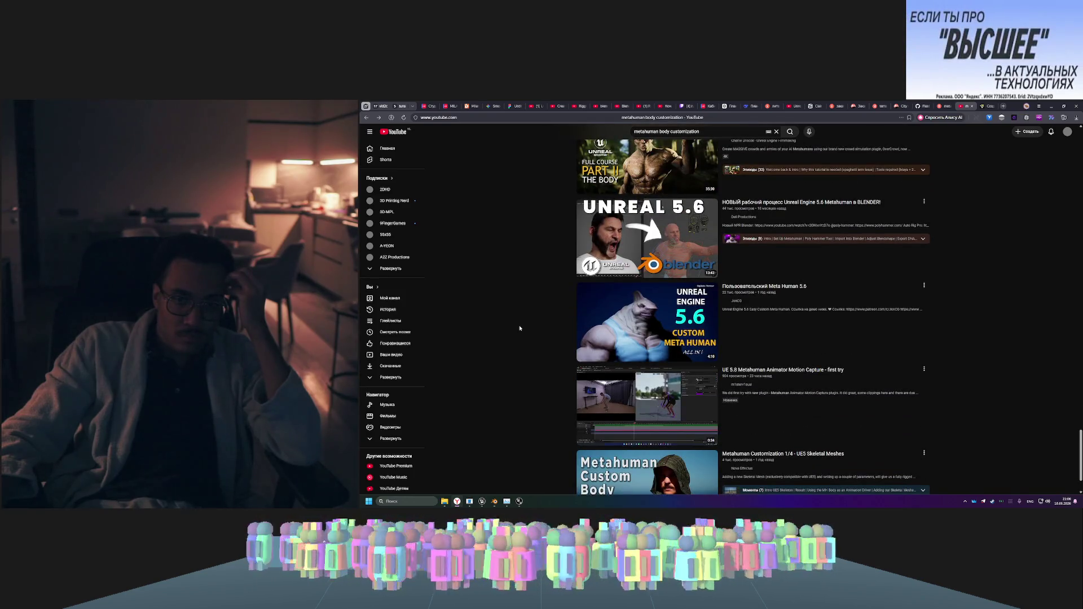
{"action": "scroll", "coordinate": [519, 327], "scroll_direction": "down", "scroll_amount": 1}
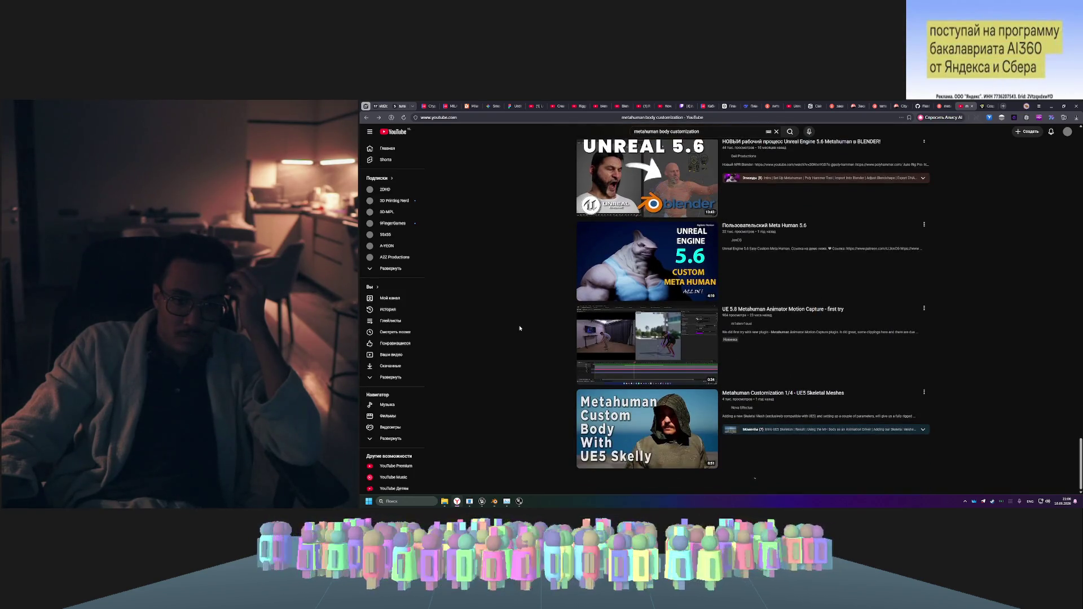
- Scroll back up the results, then return to the Gemini chat with the chubby character image
{"action": "scroll", "coordinate": [520, 329], "scroll_direction": "up", "scroll_amount": 6}
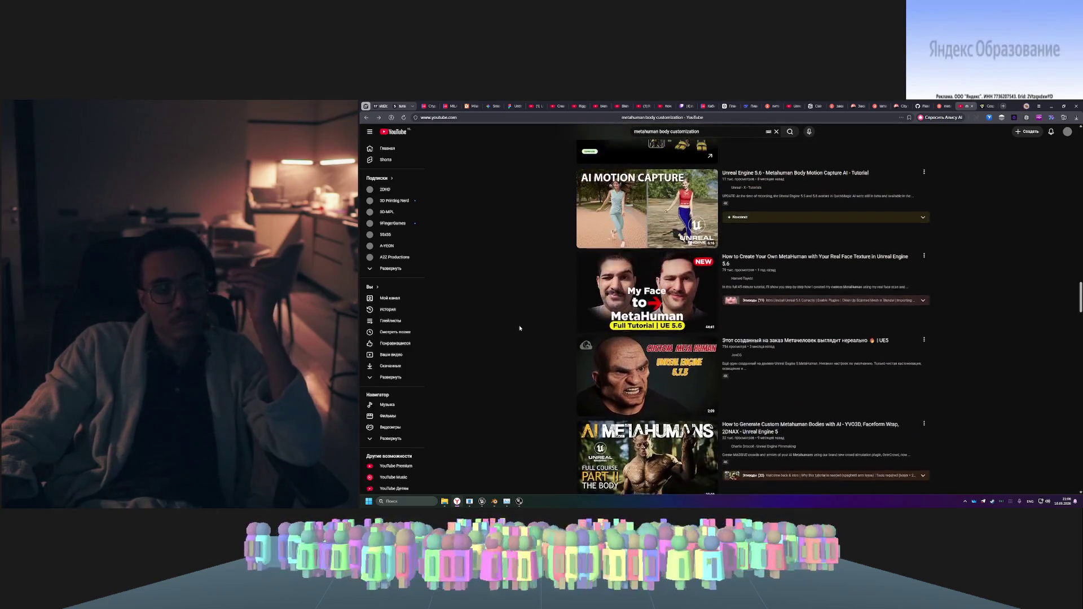
{"action": "mouse_move", "coordinate": [680, 378]}
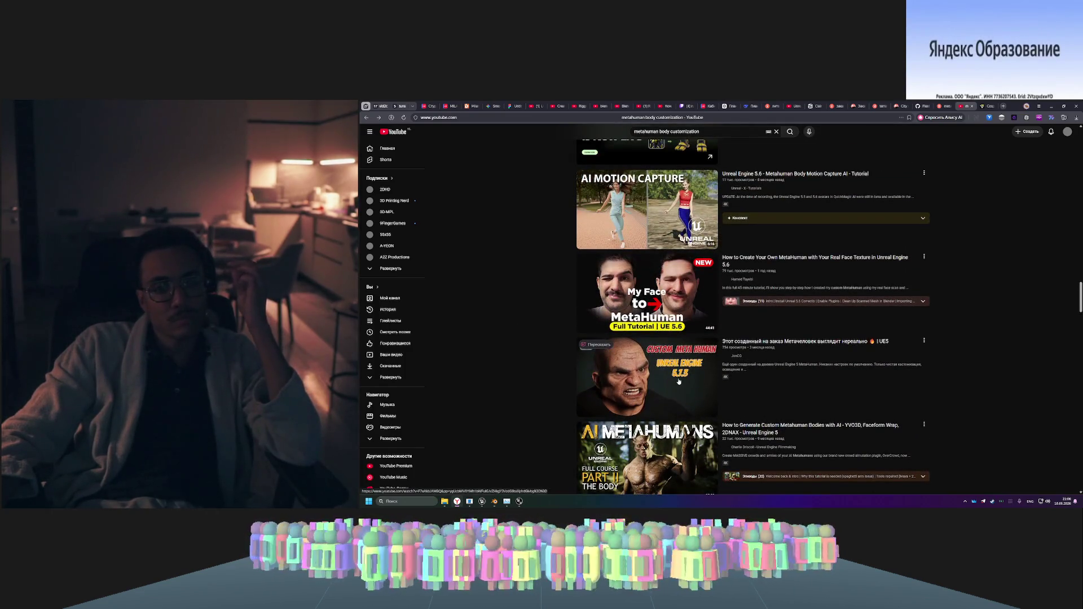
{"action": "scroll", "coordinate": [680, 377], "scroll_direction": "up", "scroll_amount": 5}
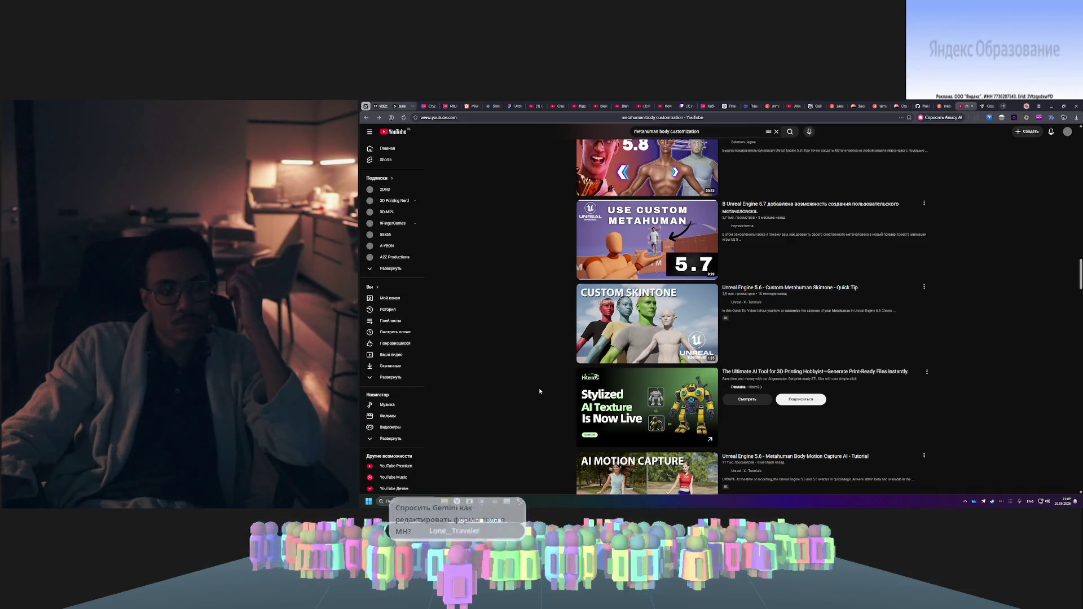
{"action": "scroll", "coordinate": [578, 407], "scroll_direction": "down", "scroll_amount": 20}
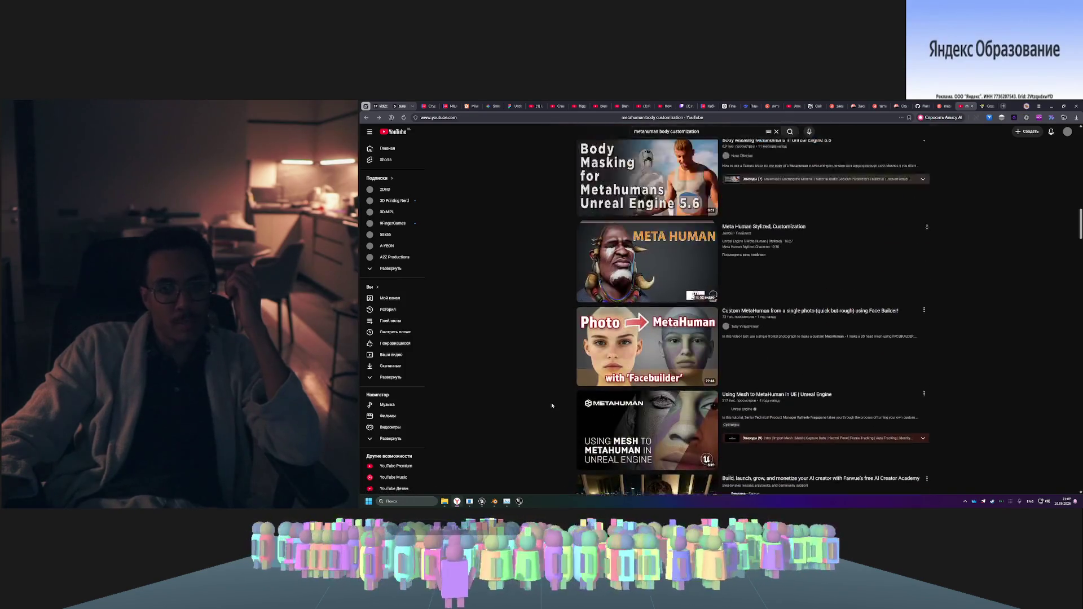
{"action": "scroll", "coordinate": [552, 405], "scroll_direction": "up", "scroll_amount": 15}
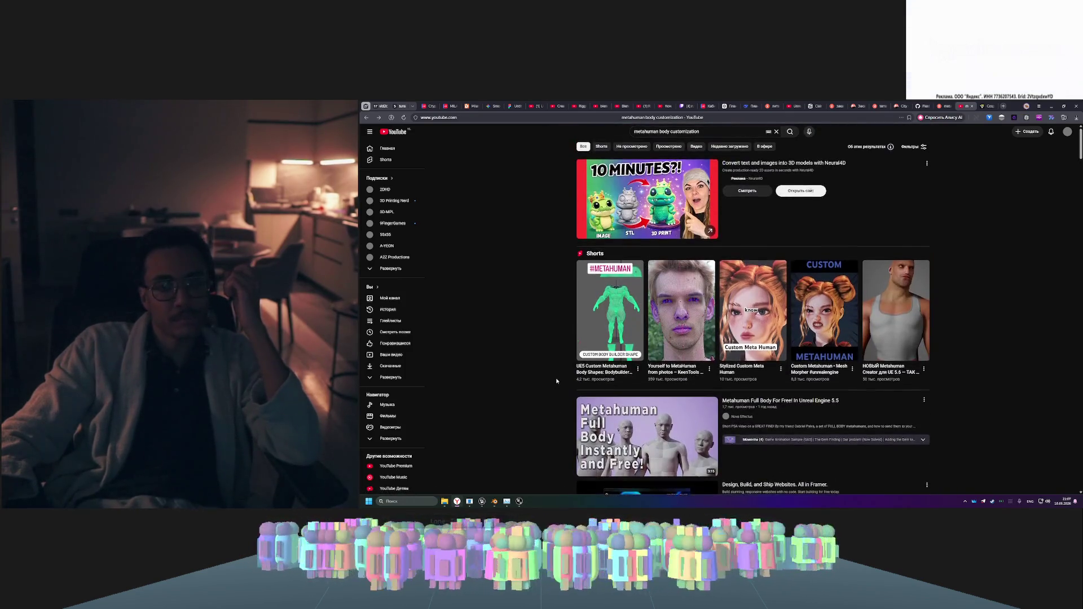
{"action": "left_click", "coordinate": [491, 106]}
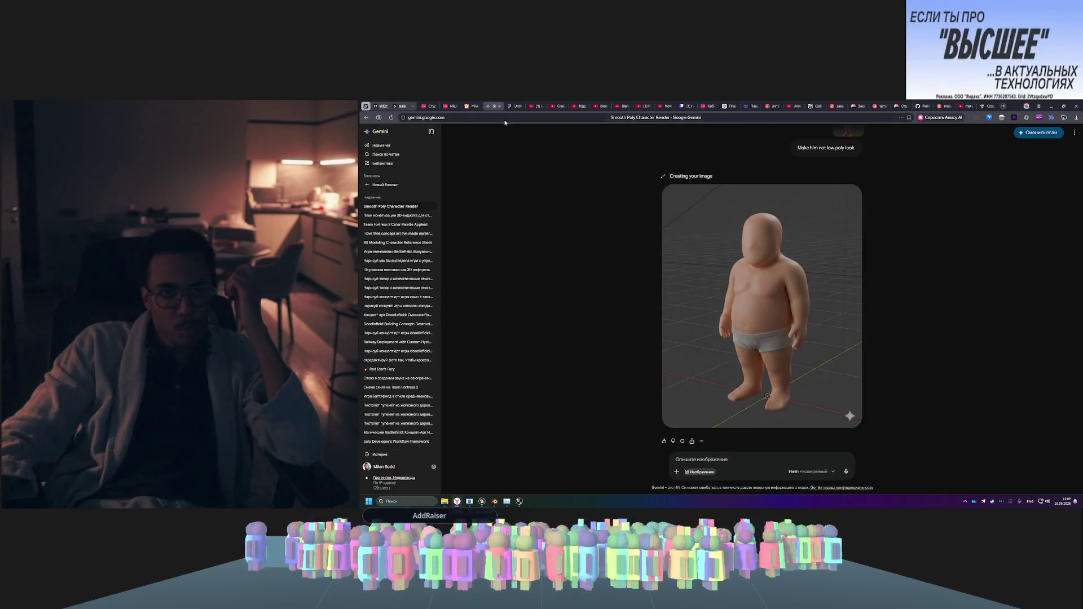
- In a new Gemini chat, ask in Russian how to edit a MetaHuman's body in Unreal Engine
{"action": "left_click", "coordinate": [391, 146]}
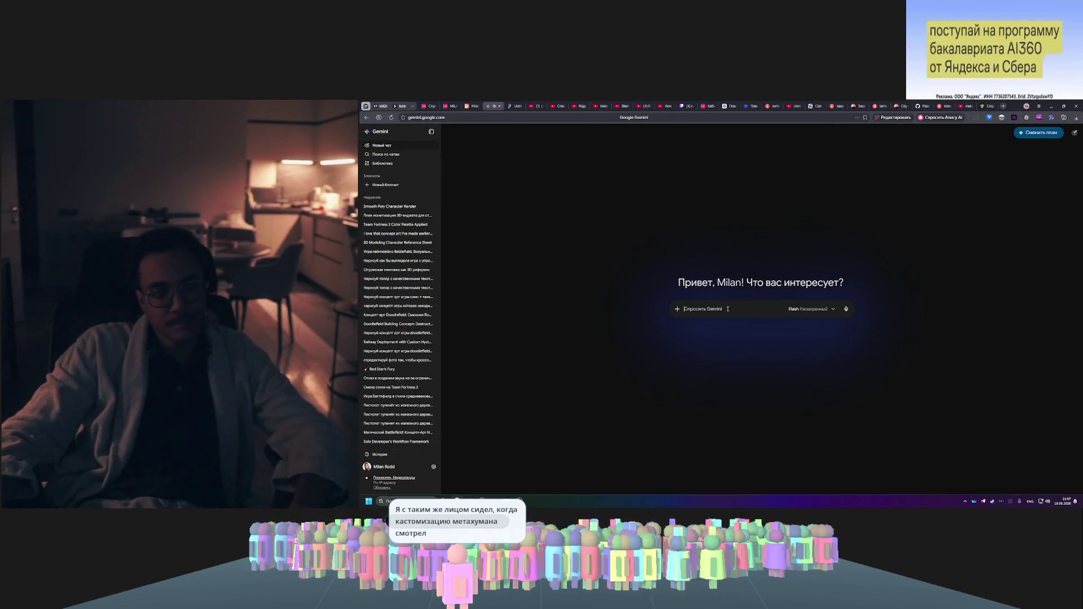
{"action": "type", "text": "mr htl"}
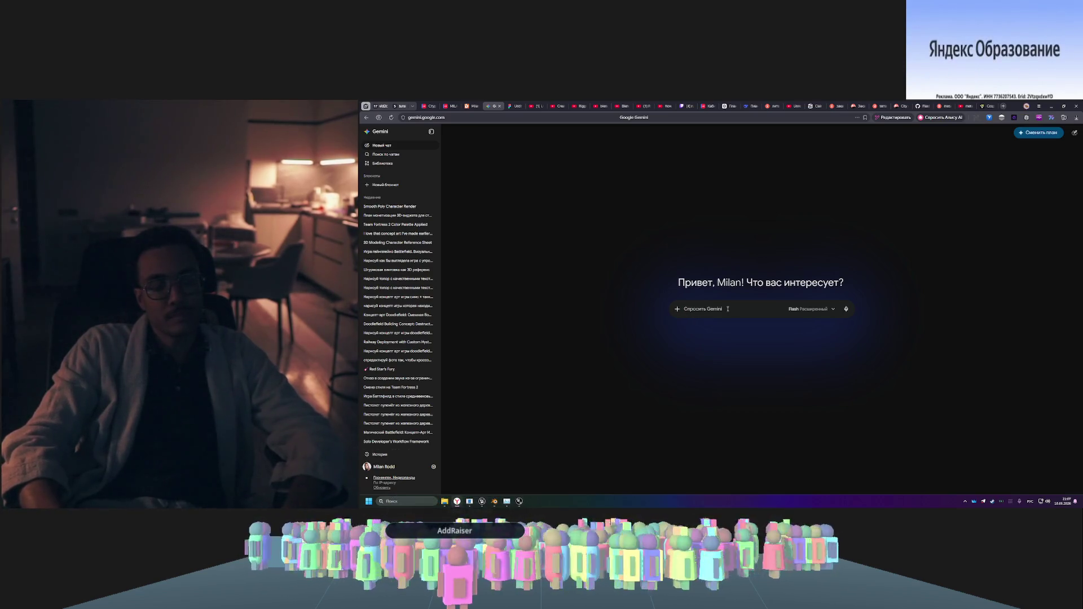
{"action": "type", "text": " тр"}
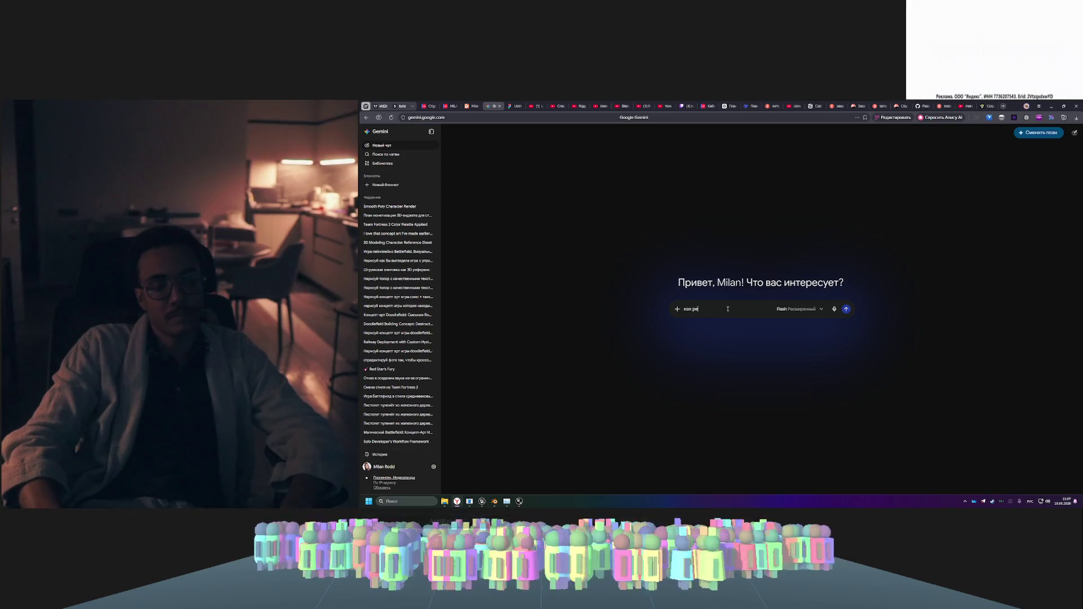
{"action": "type", "text": "дактировать формы"}
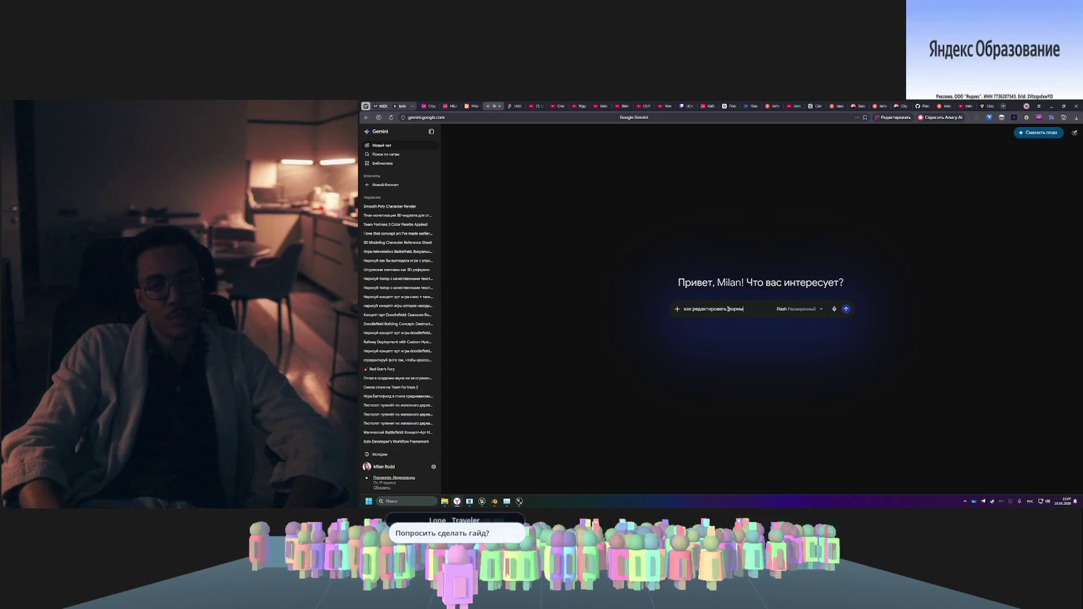
{"action": "type", "text": " тела в"}
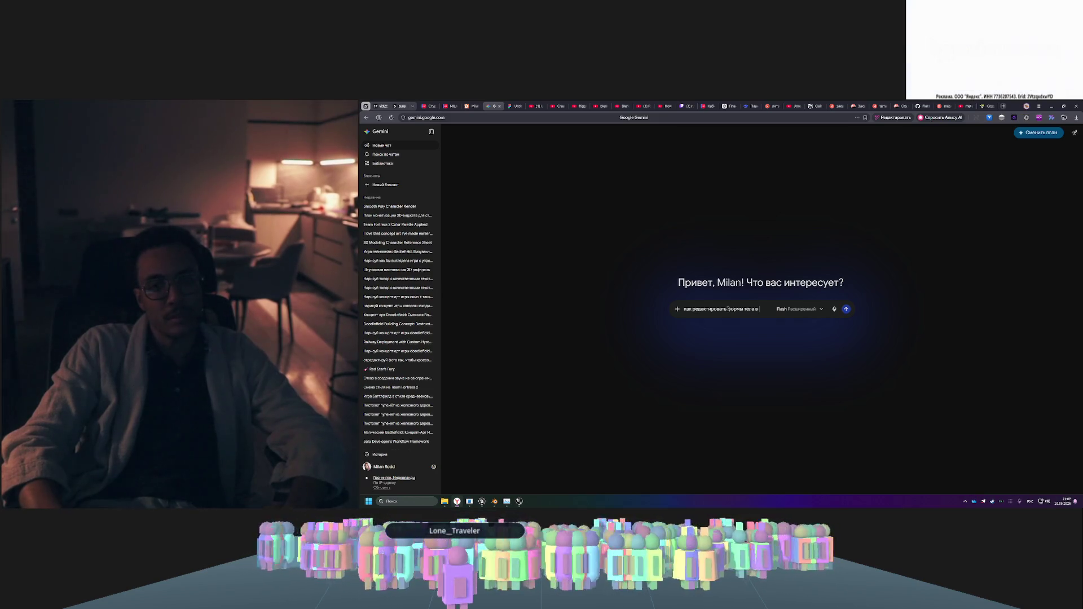
{"action": "key", "text": "alt+shift"}
{"action": "type", "text": "unreal"}
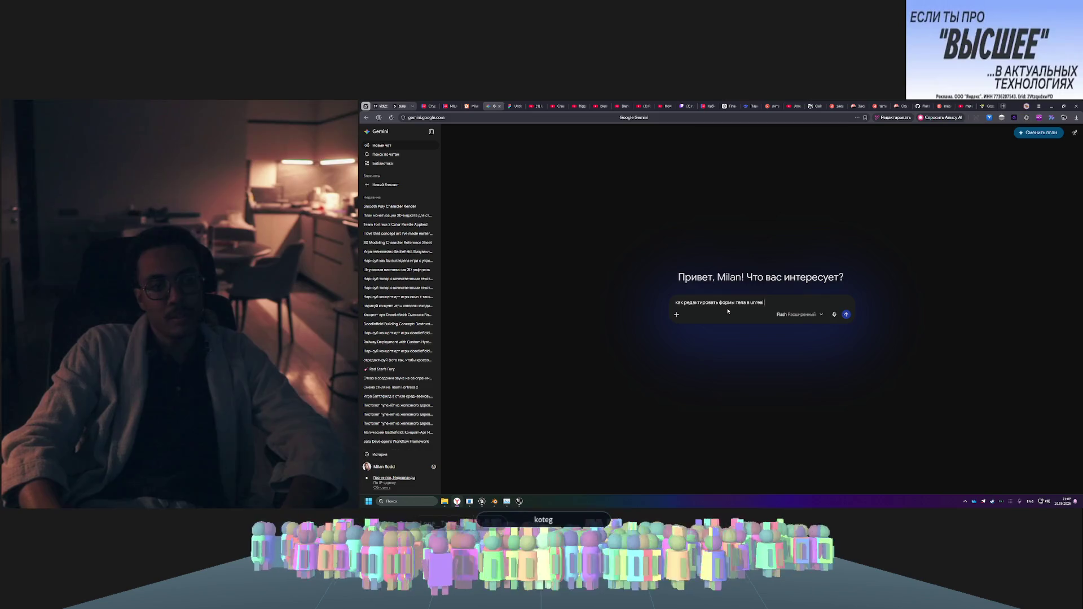
{"action": "type", "text": " engine metahuman"}
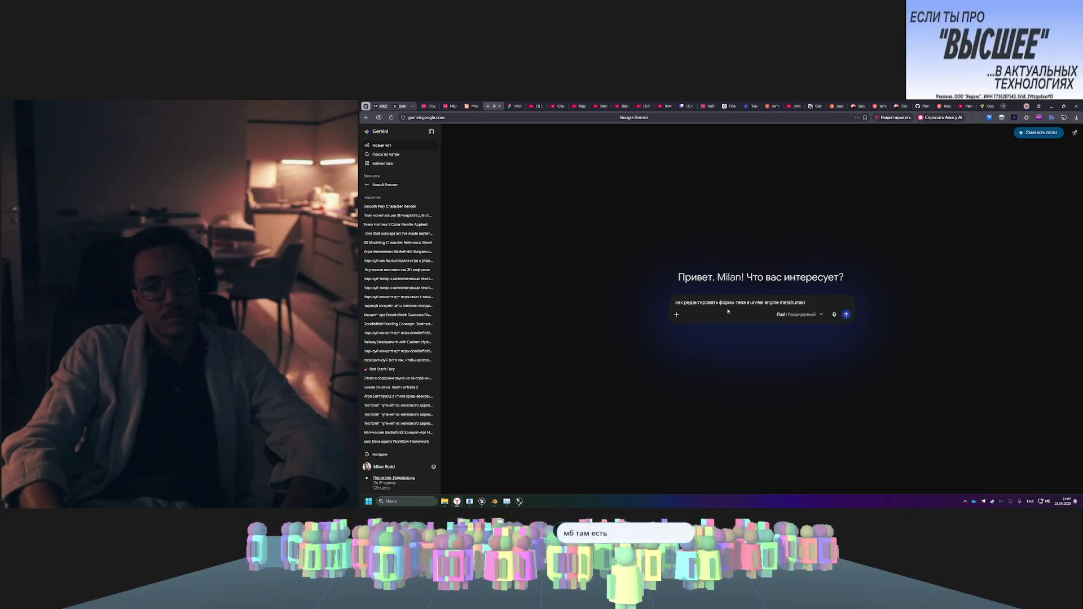
{"action": "key", "text": "Return"}
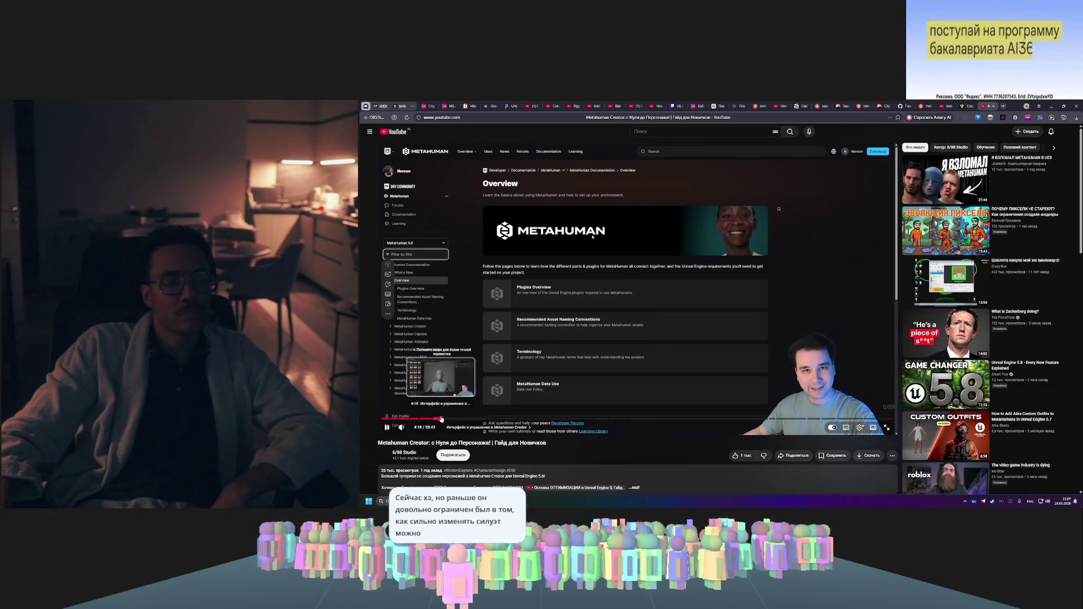
- Seek the beginner guide through the overview, body editor, parametric body and outfit fitting parts
{"action": "left_click", "coordinate": [443, 418]}
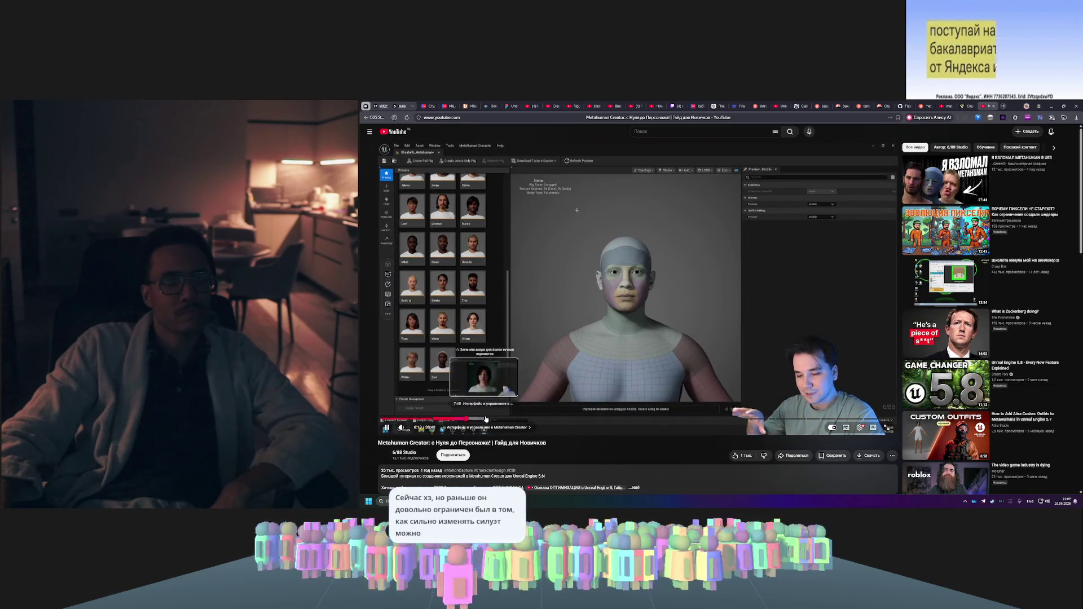
{"action": "left_click", "coordinate": [466, 419]}
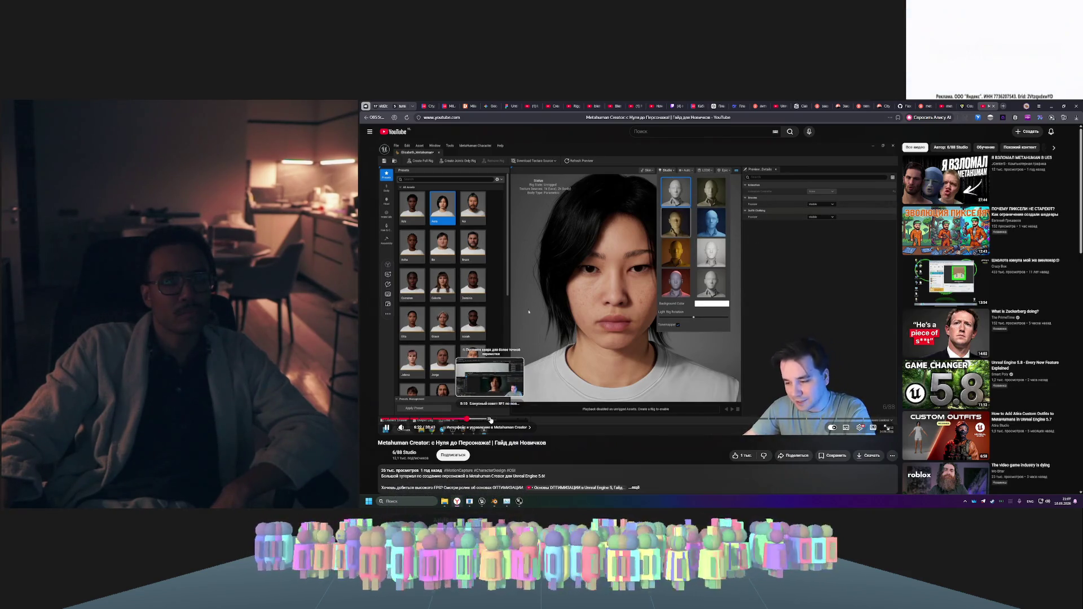
{"action": "left_click", "coordinate": [490, 419]}
{"action": "left_click", "coordinate": [506, 419]}
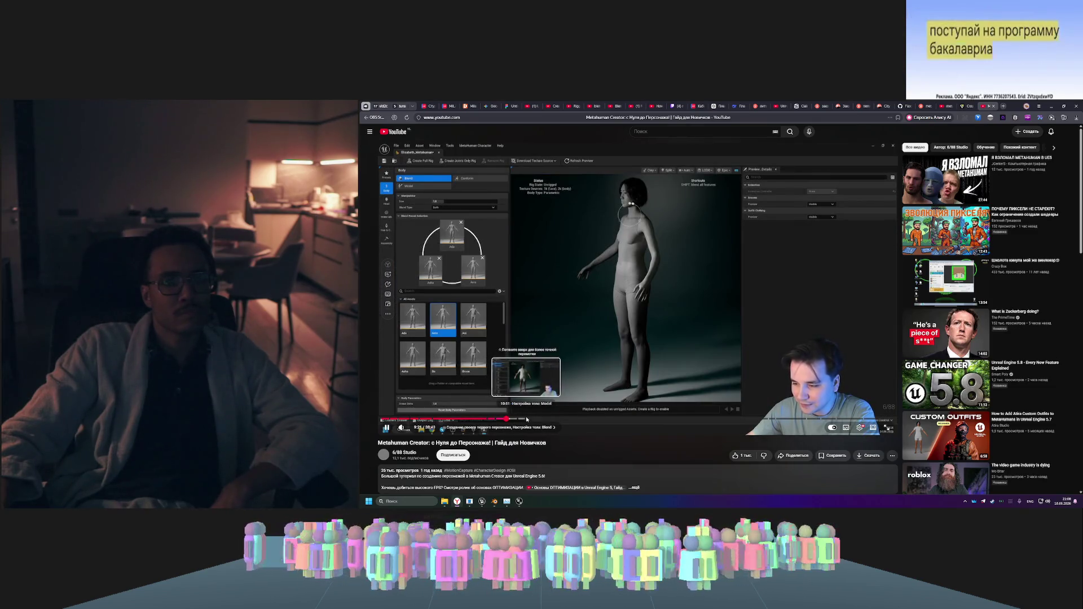
{"action": "left_click", "coordinate": [529, 419]}
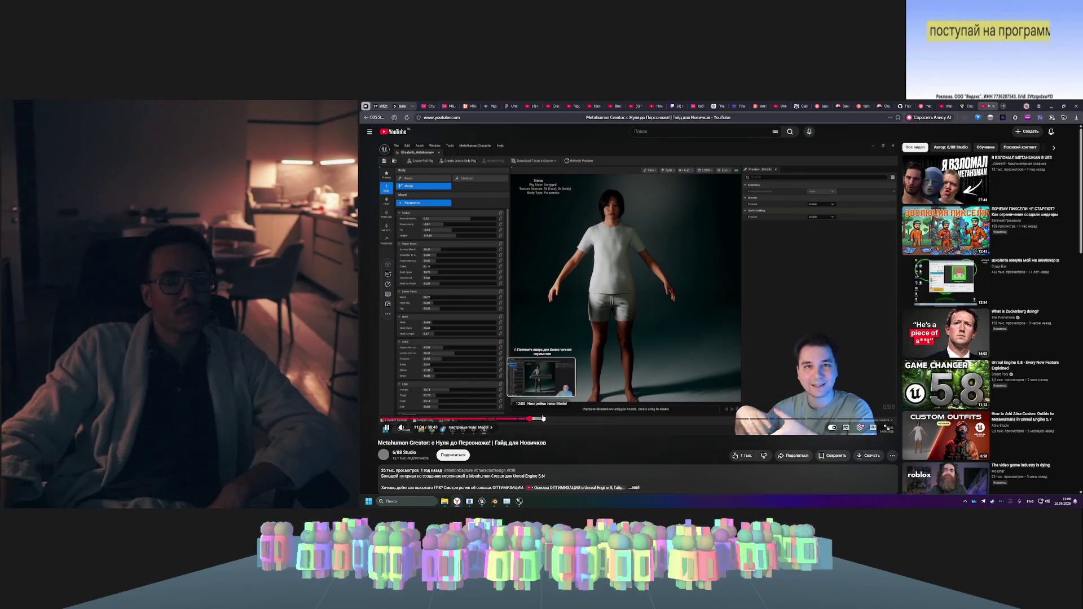
{"action": "left_click", "coordinate": [542, 420]}
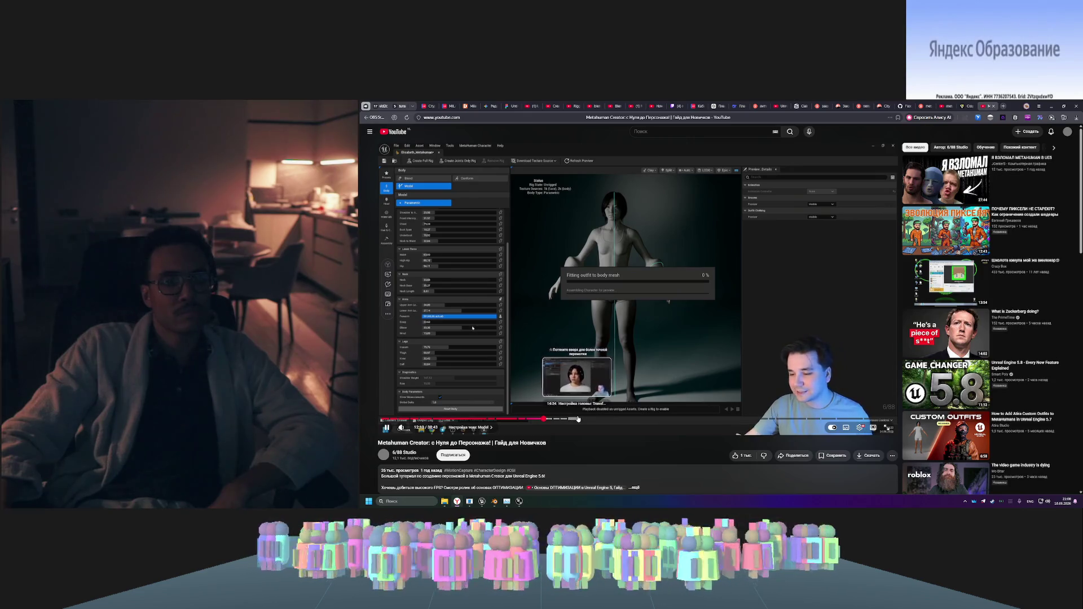
{"action": "left_click", "coordinate": [582, 419]}
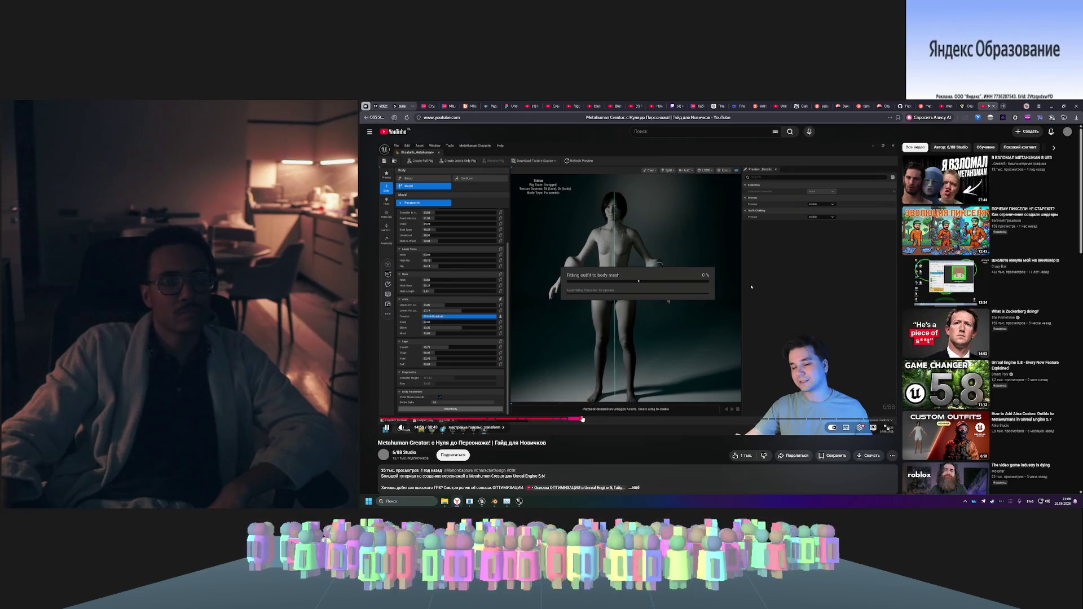
- Skim the skin, face and eye colour chapters, pause, and go back to the previous stream video
{"action": "left_click", "coordinate": [636, 419]}
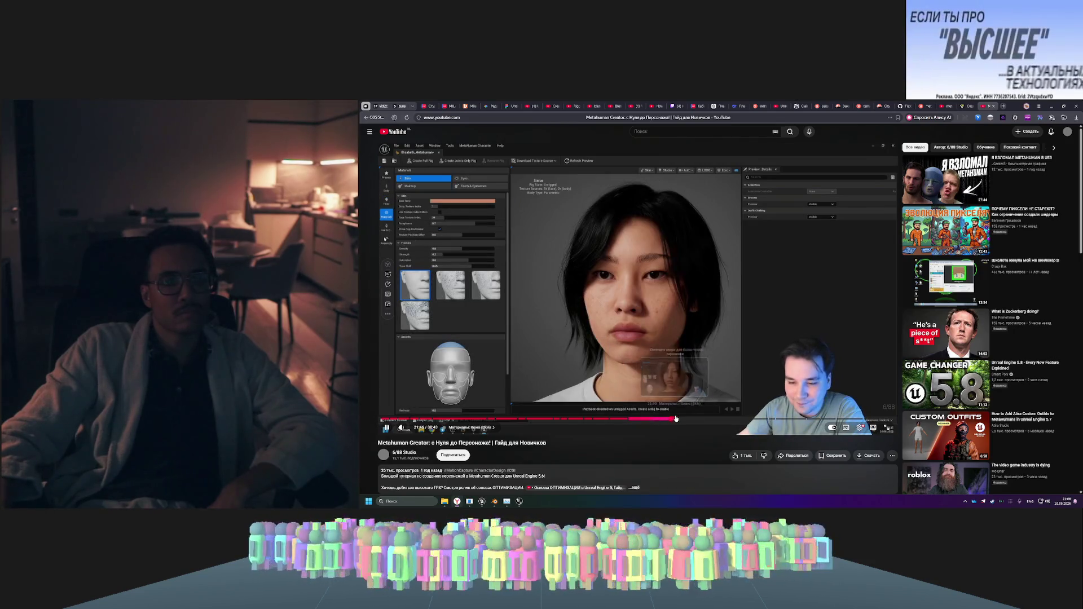
{"action": "left_click", "coordinate": [674, 419]}
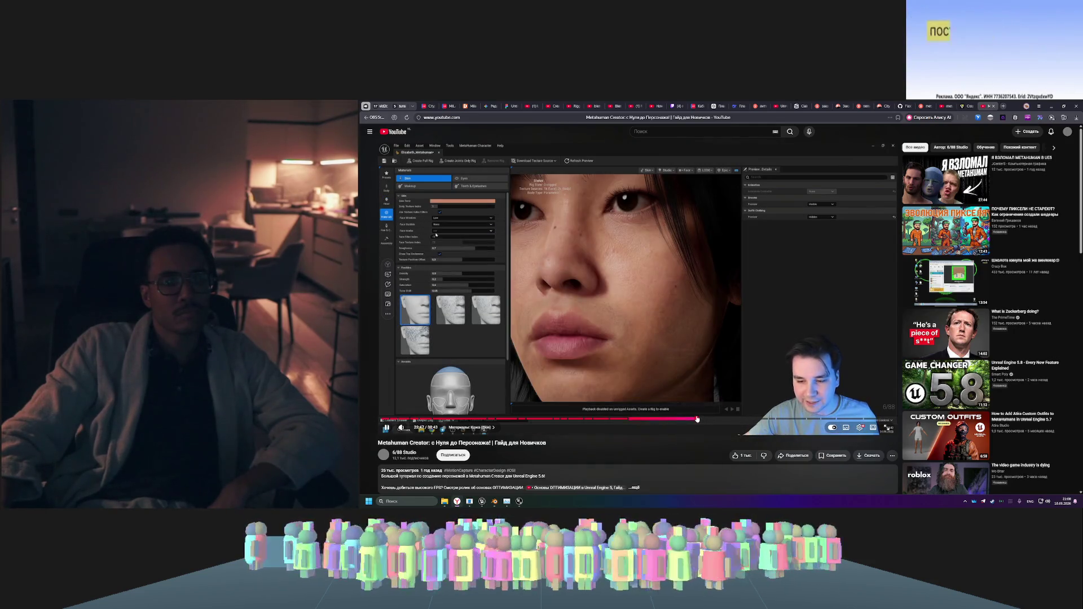
{"action": "left_click", "coordinate": [698, 419]}
{"action": "left_click", "coordinate": [755, 419]}
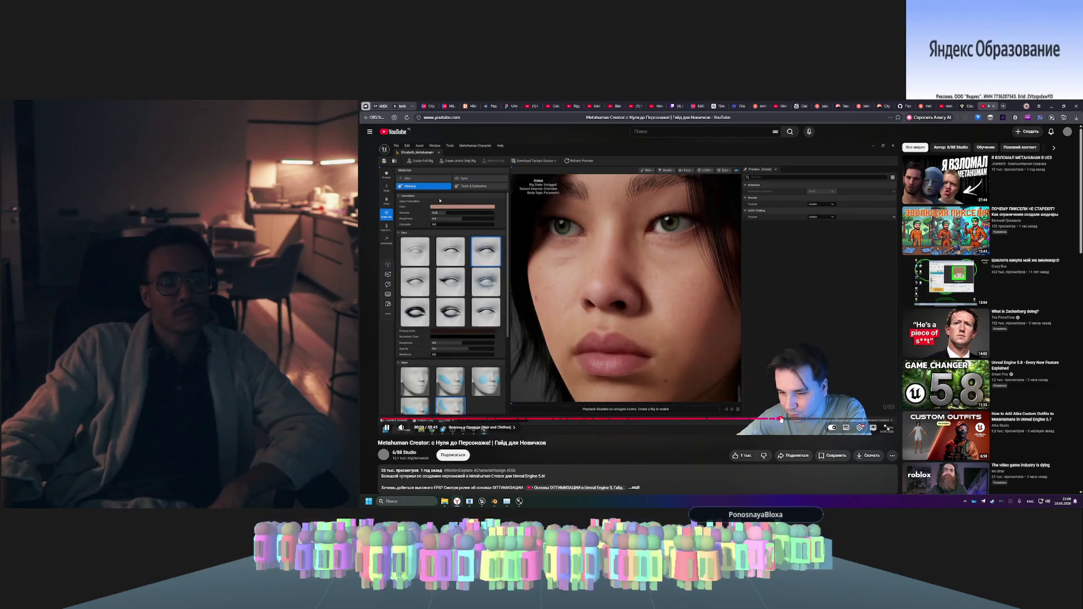
{"action": "left_click", "coordinate": [801, 419]}
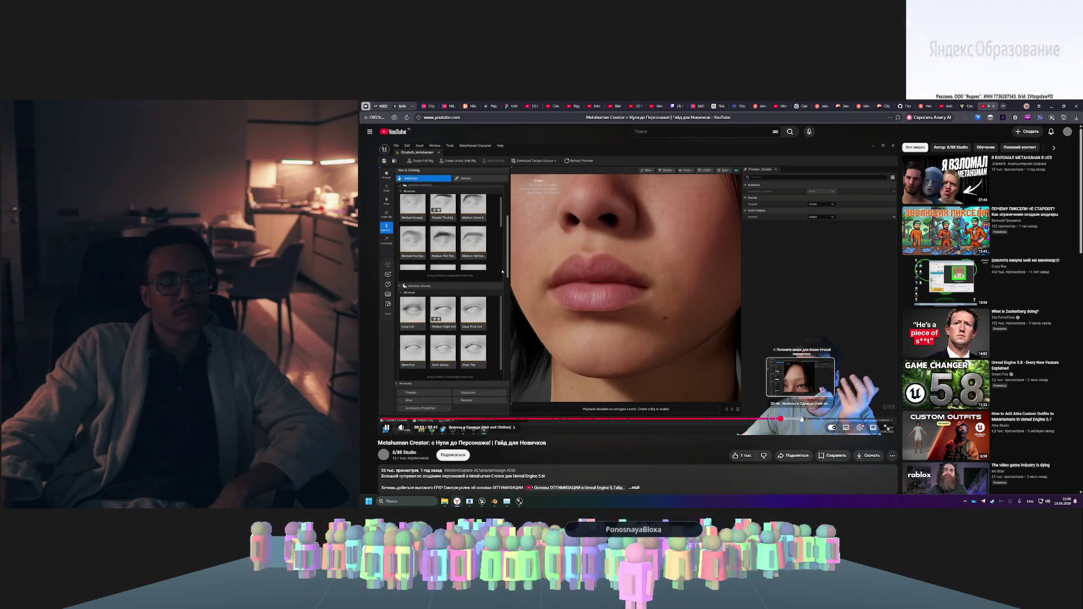
{"action": "left_click", "coordinate": [819, 419]}
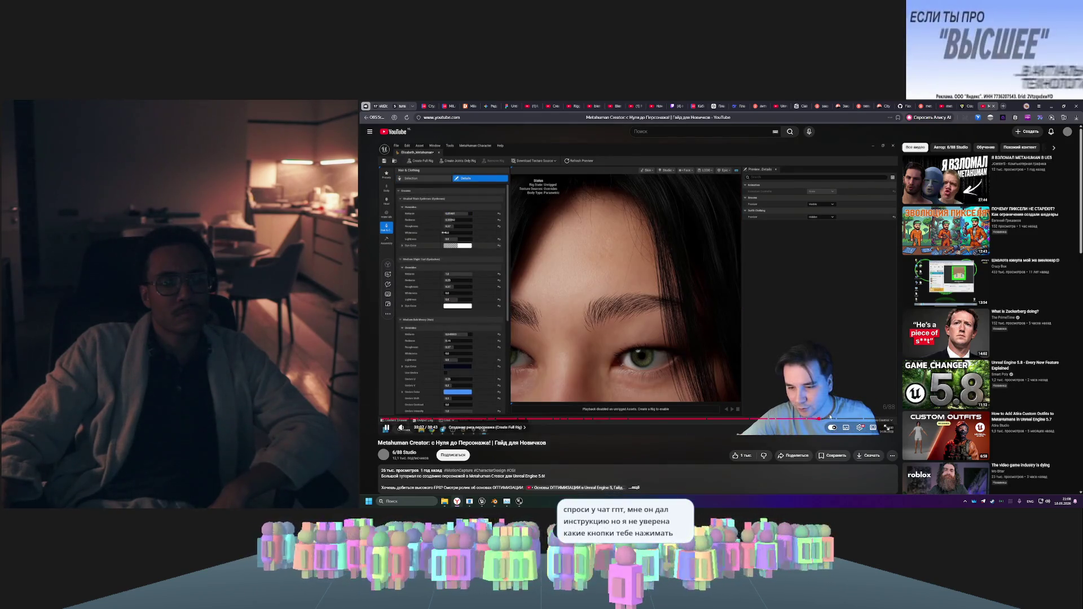
{"action": "left_click", "coordinate": [873, 418]}
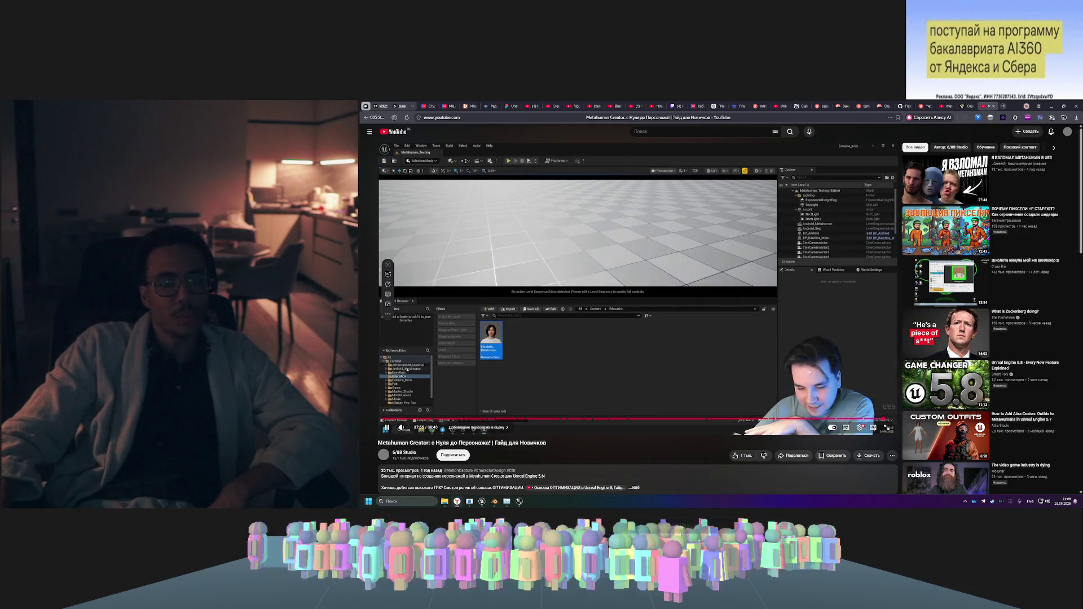
{"action": "left_click", "coordinate": [722, 319]}
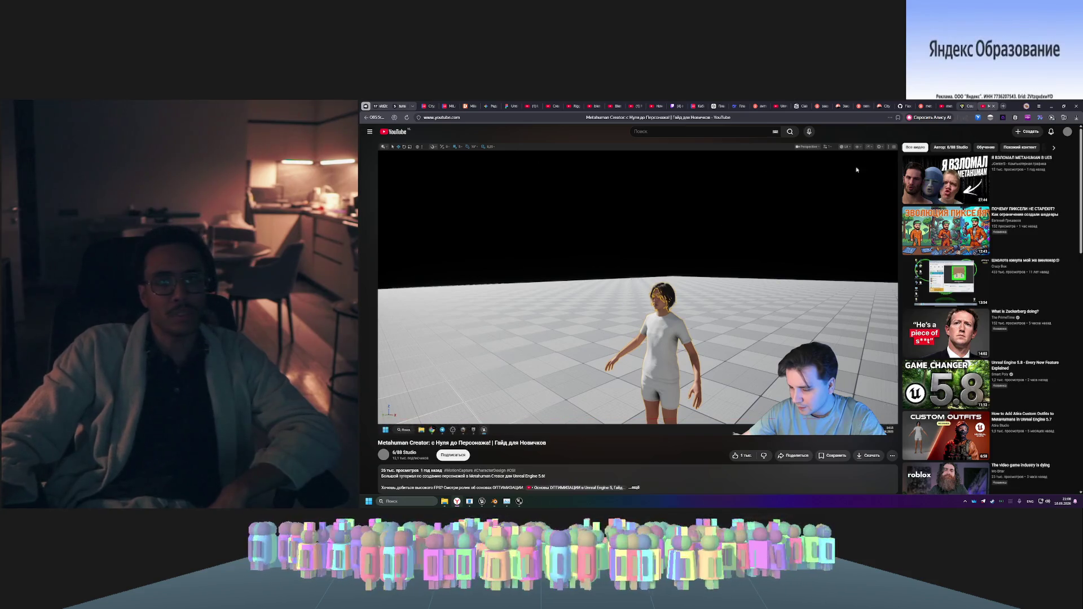
{"action": "key", "text": "alt+Left"}
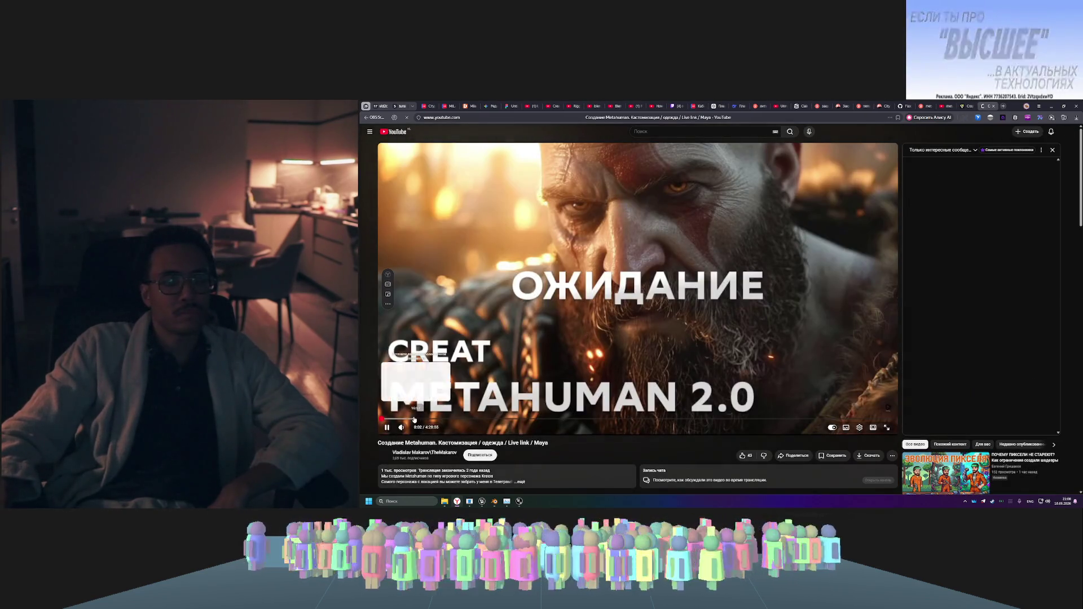
- Skim the stream's Blender, Unreal MetaHuman, texture painting and Photoshop sections
{"action": "left_click", "coordinate": [406, 419]}
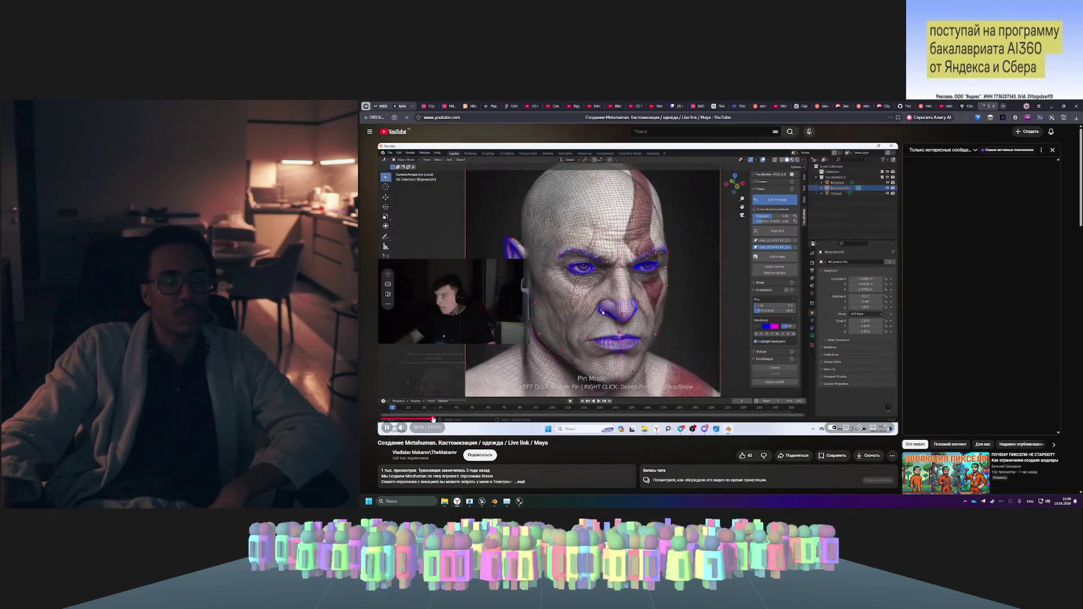
{"action": "left_click", "coordinate": [445, 419]}
{"action": "left_click", "coordinate": [463, 420]}
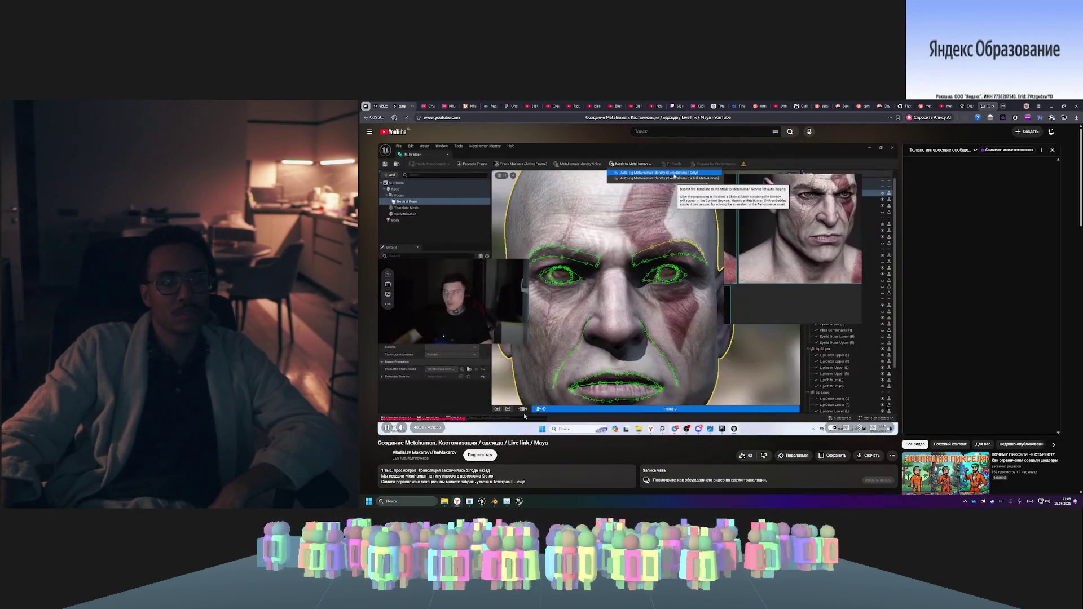
{"action": "left_click", "coordinate": [524, 418]}
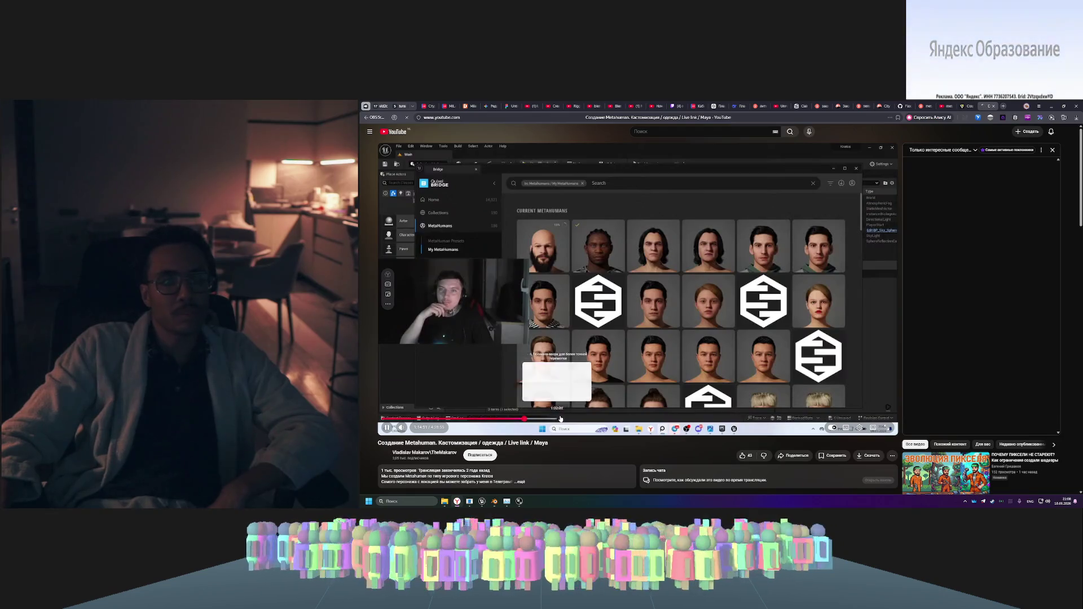
{"action": "left_click", "coordinate": [558, 419]}
{"action": "left_click", "coordinate": [565, 418]}
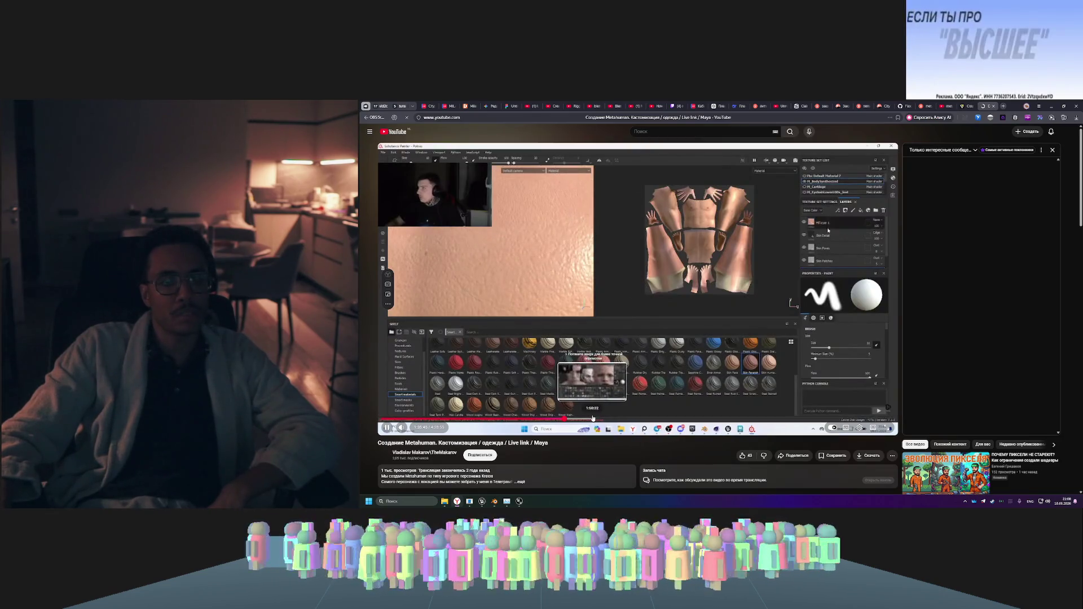
{"action": "left_click", "coordinate": [606, 419]}
{"action": "left_click", "coordinate": [627, 419]}
{"action": "left_click", "coordinate": [656, 419]}
- Skim the Maya rigging and Kratos sequencer sections, scroll to the comments, then switch to Tripo Studio
{"action": "left_click", "coordinate": [694, 419]}
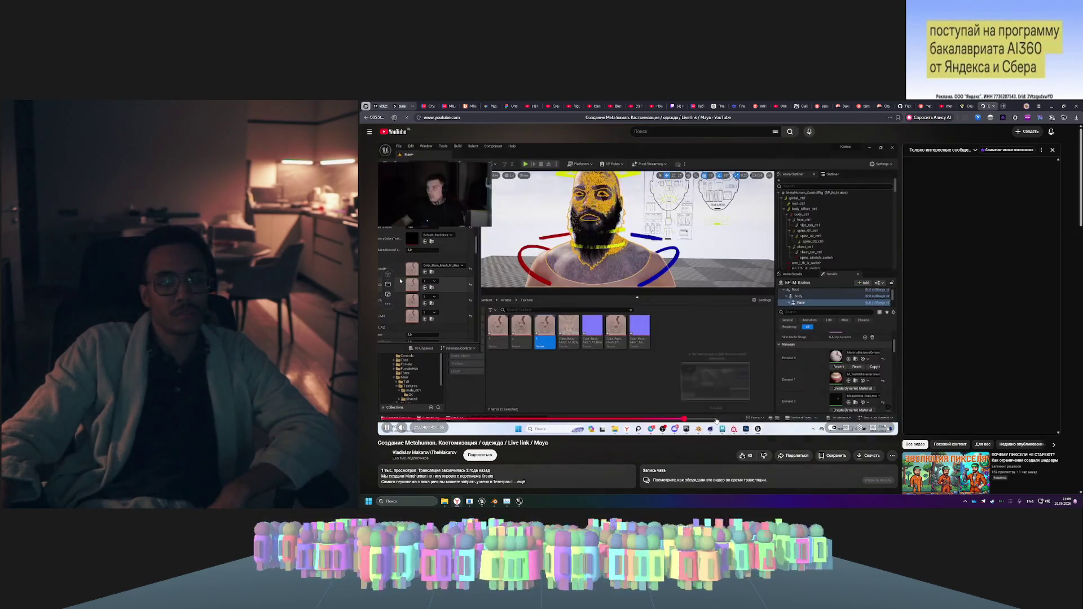
{"action": "left_click", "coordinate": [739, 420]}
{"action": "left_click", "coordinate": [753, 420]}
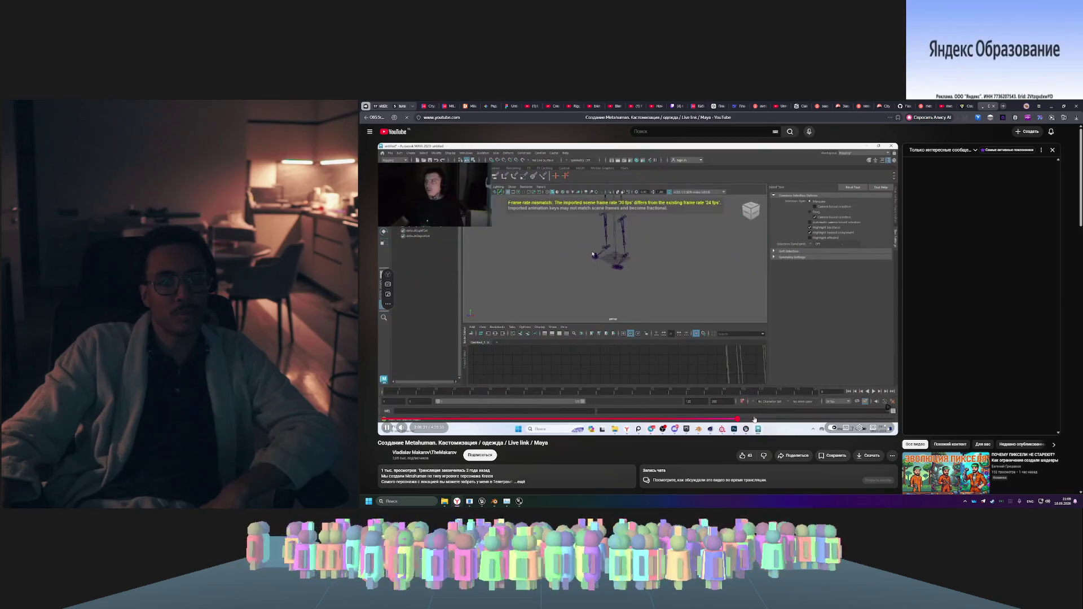
{"action": "left_click", "coordinate": [778, 420]}
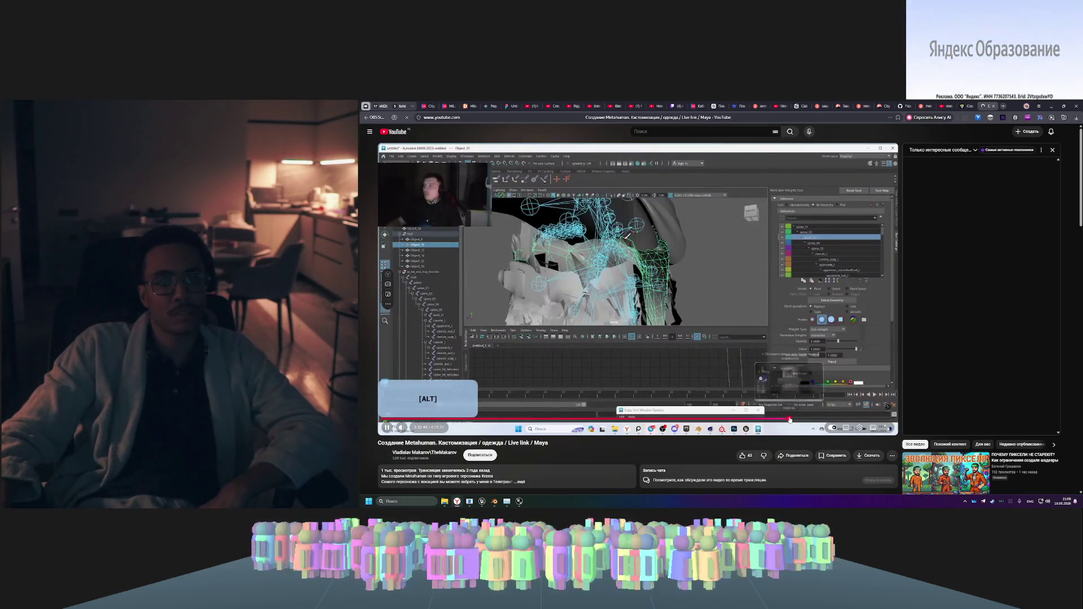
{"action": "left_click", "coordinate": [823, 419]}
{"action": "left_click", "coordinate": [845, 419]}
{"action": "left_click", "coordinate": [856, 419]}
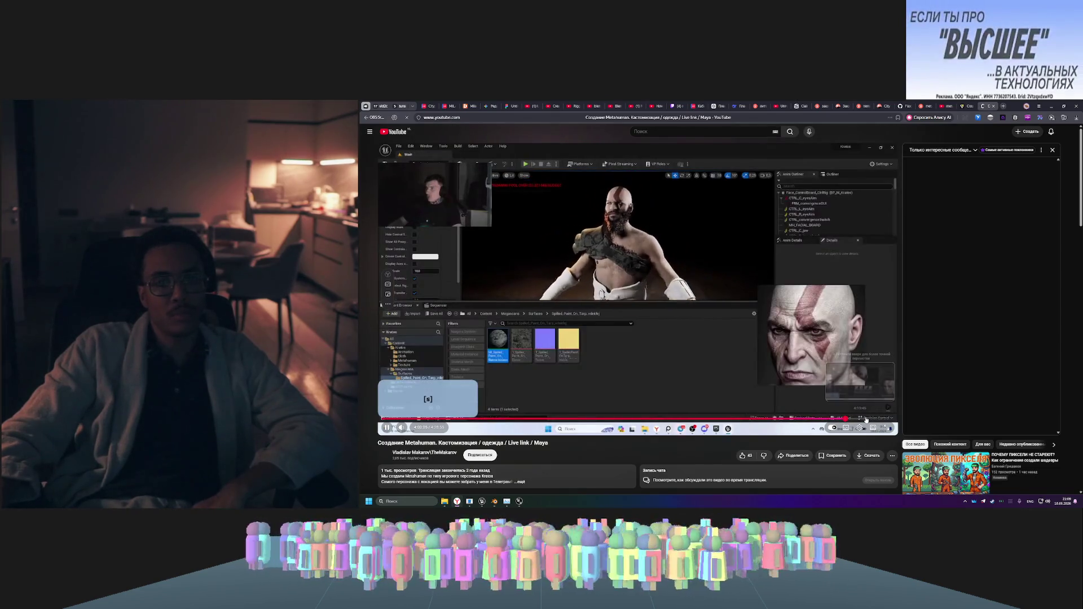
{"action": "left_click", "coordinate": [878, 420]}
{"action": "left_click", "coordinate": [887, 420]}
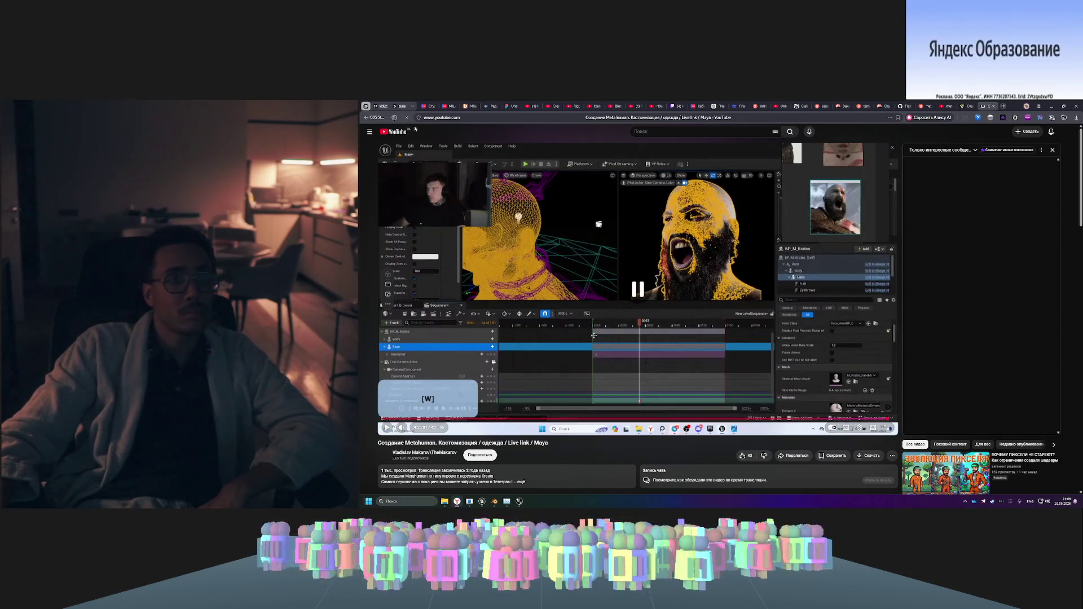
{"action": "scroll", "coordinate": [808, 208], "scroll_direction": "down", "scroll_amount": 5}
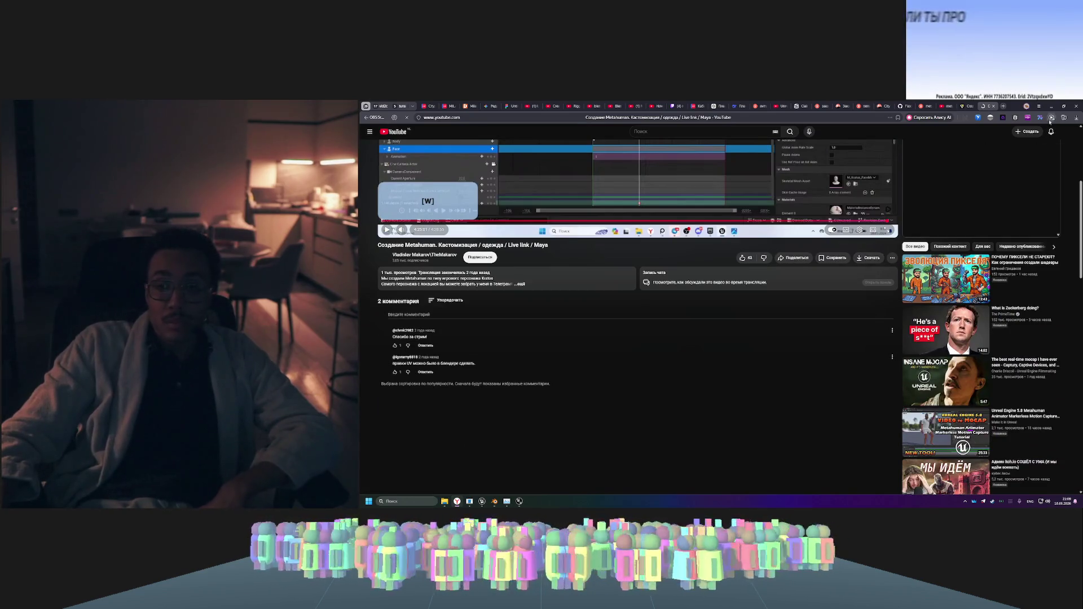
{"action": "left_click", "coordinate": [988, 104]}
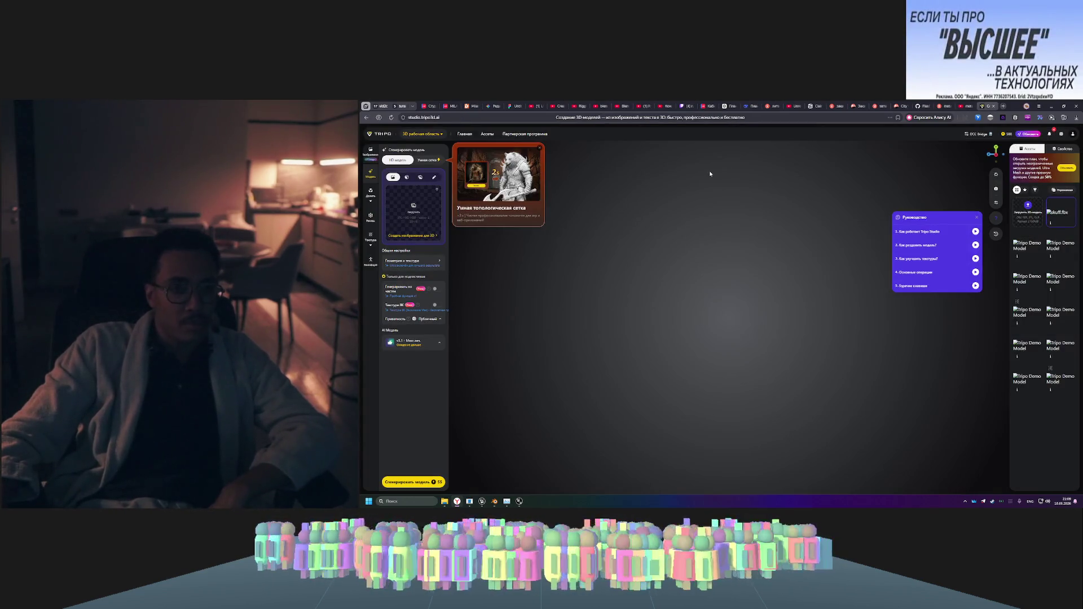
- Close the smart-topology promo and view the Segmentation, Refine and Remesh options
{"action": "left_click", "coordinate": [540, 150]}
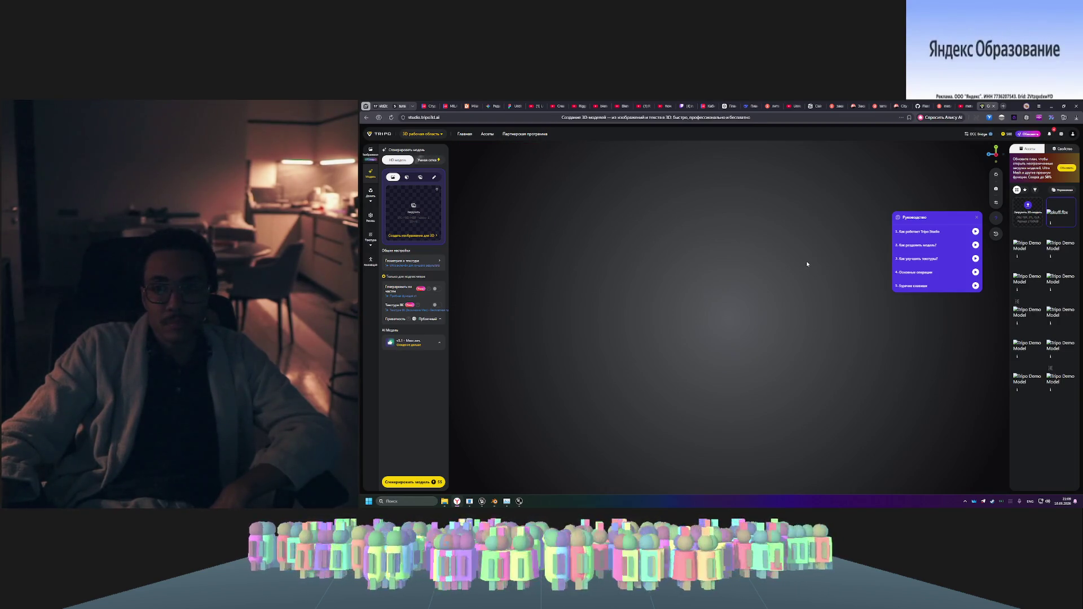
{"action": "left_click", "coordinate": [371, 193]}
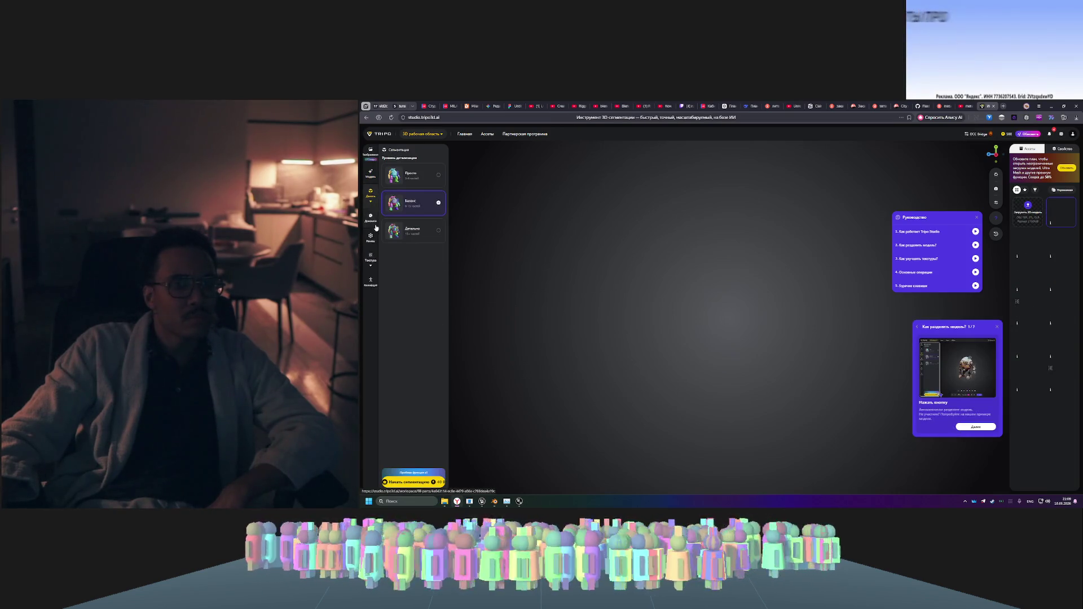
{"action": "left_click", "coordinate": [371, 217]}
{"action": "left_click", "coordinate": [374, 241]}
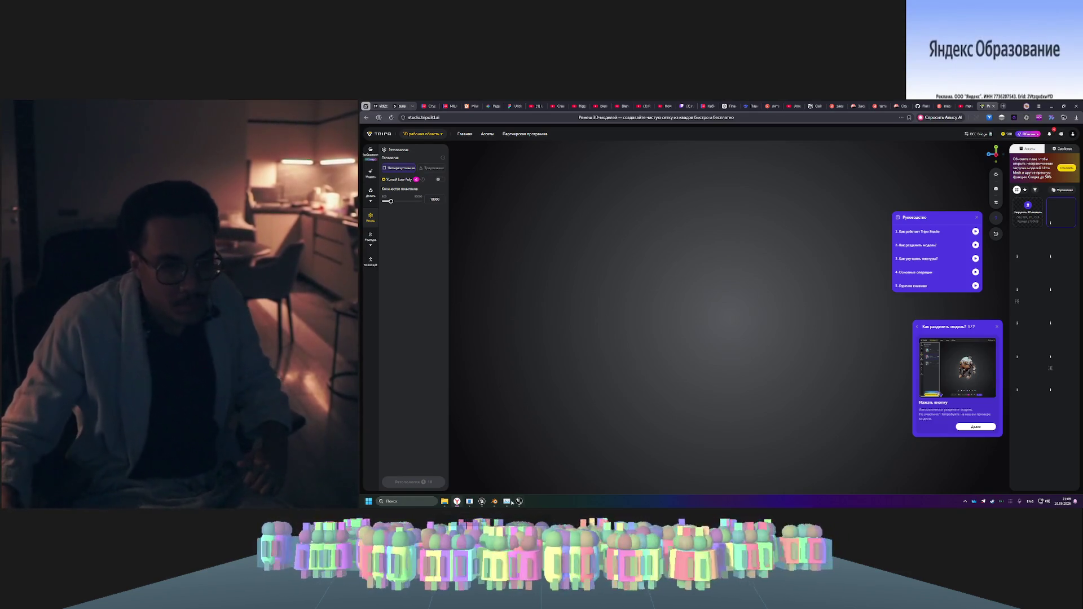
- Bring the Unreal MetaHuman character editor back to the front
{"action": "mouse_move", "coordinate": [519, 502]}
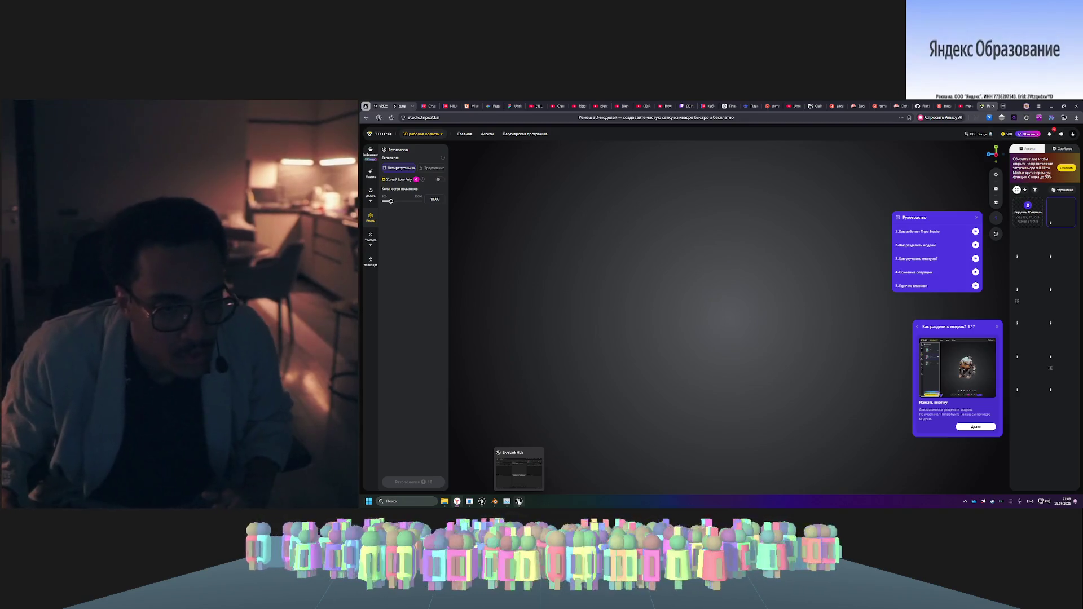
{"action": "mouse_move", "coordinate": [483, 503]}
{"action": "left_click", "coordinate": [503, 473]}
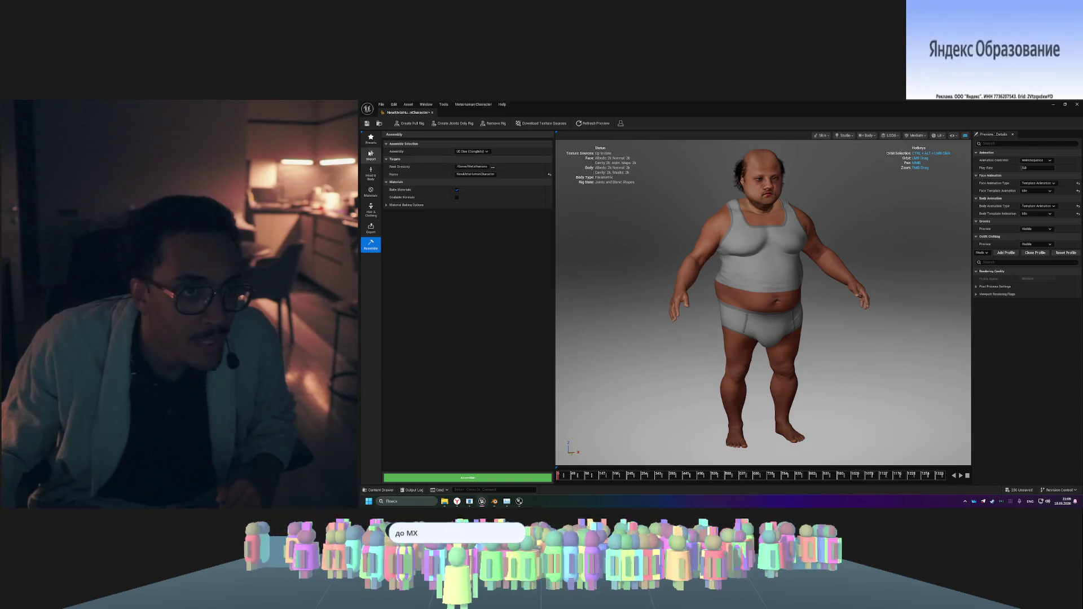
- View the locked Head & Body section and check the Face Template Animation list, leaving Idle
{"action": "left_click", "coordinate": [370, 176]}
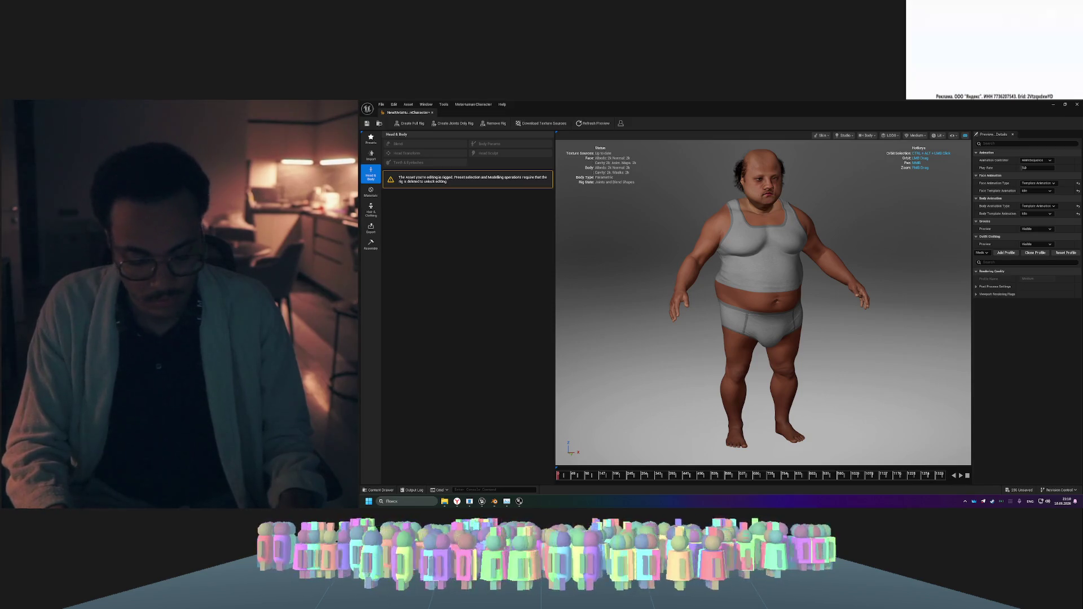
{"action": "key", "text": "alt+shift"}
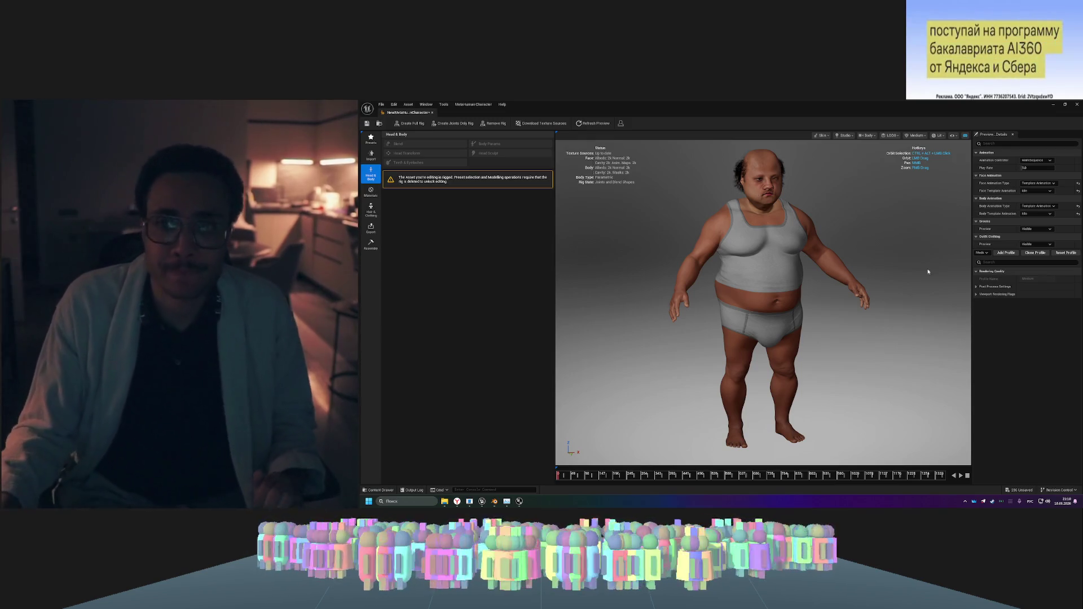
{"action": "left_click", "coordinate": [1034, 192]}
{"action": "left_click", "coordinate": [1034, 193]}
{"action": "left_click", "coordinate": [1036, 193]}
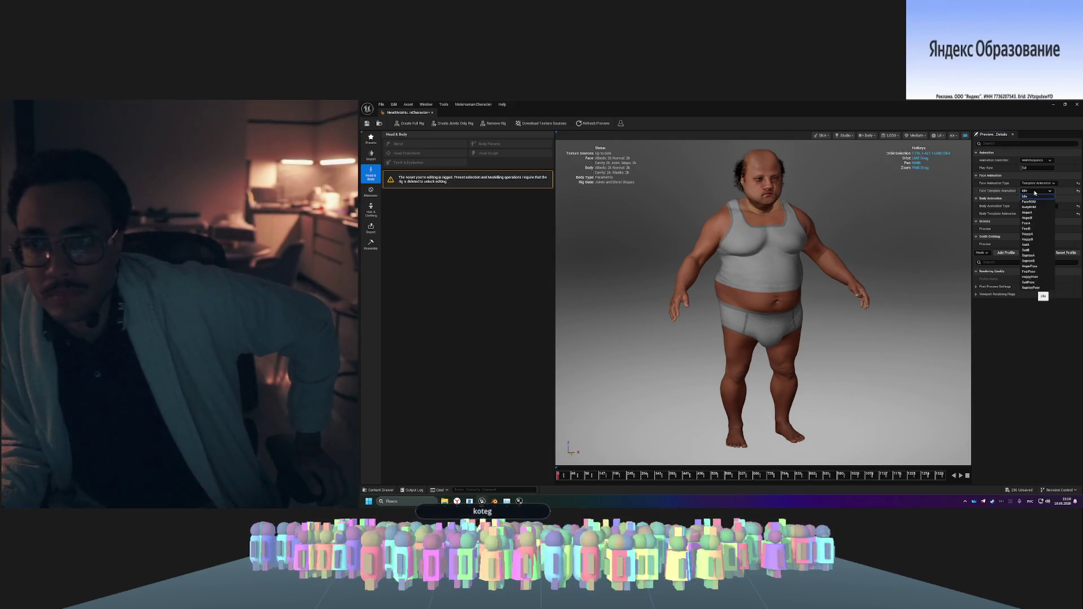
{"action": "left_click", "coordinate": [1035, 193]}
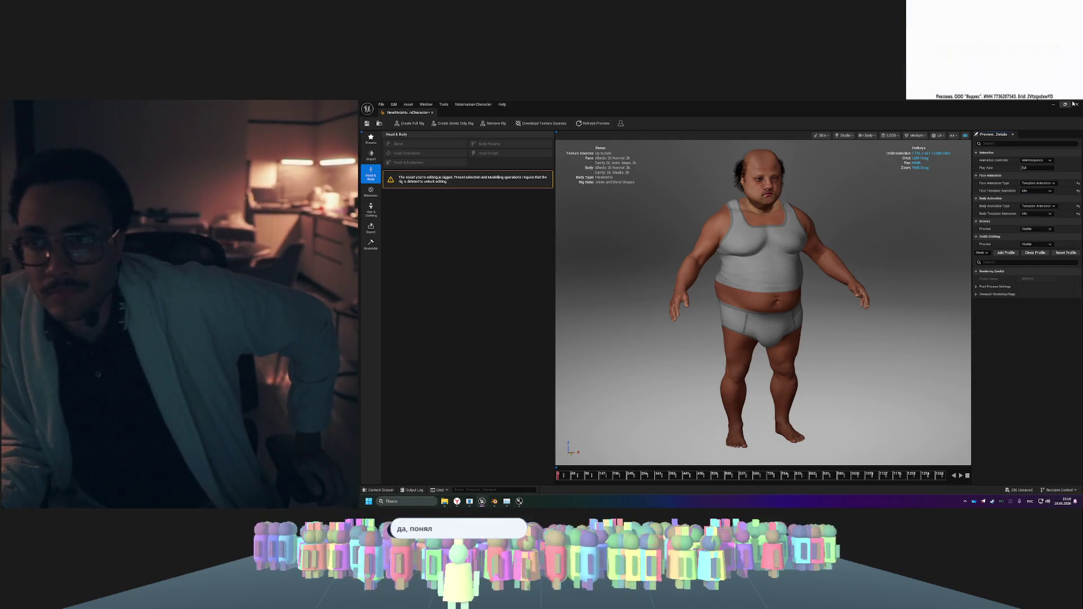